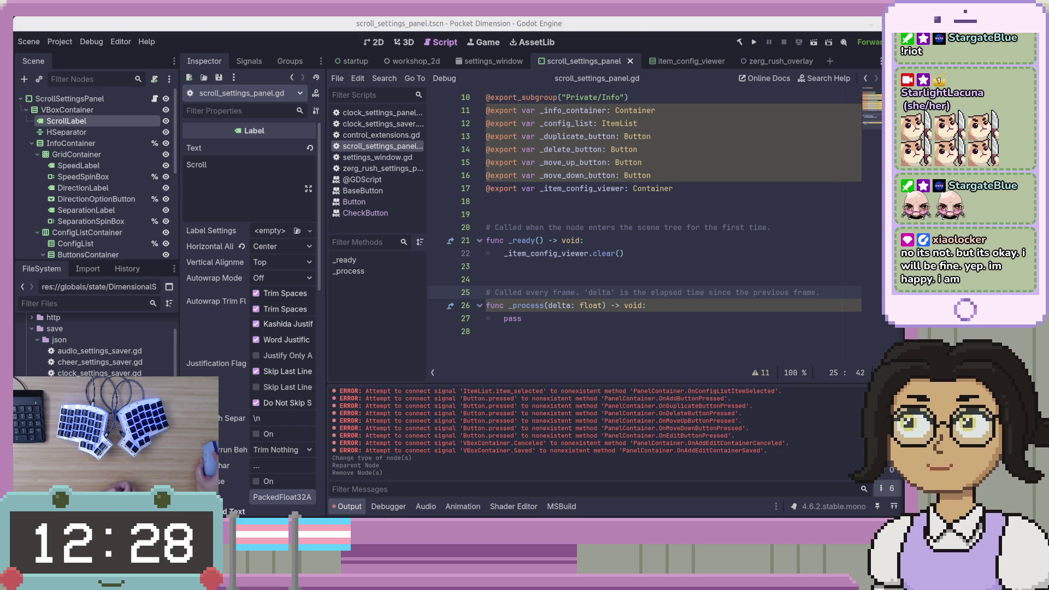
# Step: Switch to Aseprite, where the HarpNote.aseprite four-frame pixel-art portrait is open
pyautogui.hotkey('alt', 'Tab')
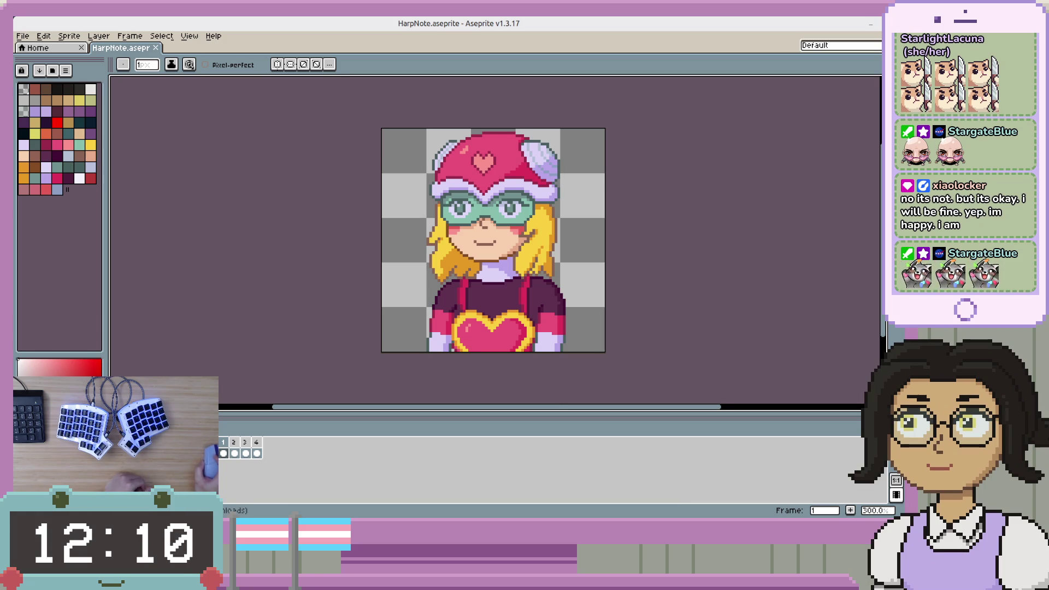
# Step: Switch back to Godot, where scroll_settings_panel.gd is open in the Script tab
pyautogui.hotkey('alt', 'Tab')
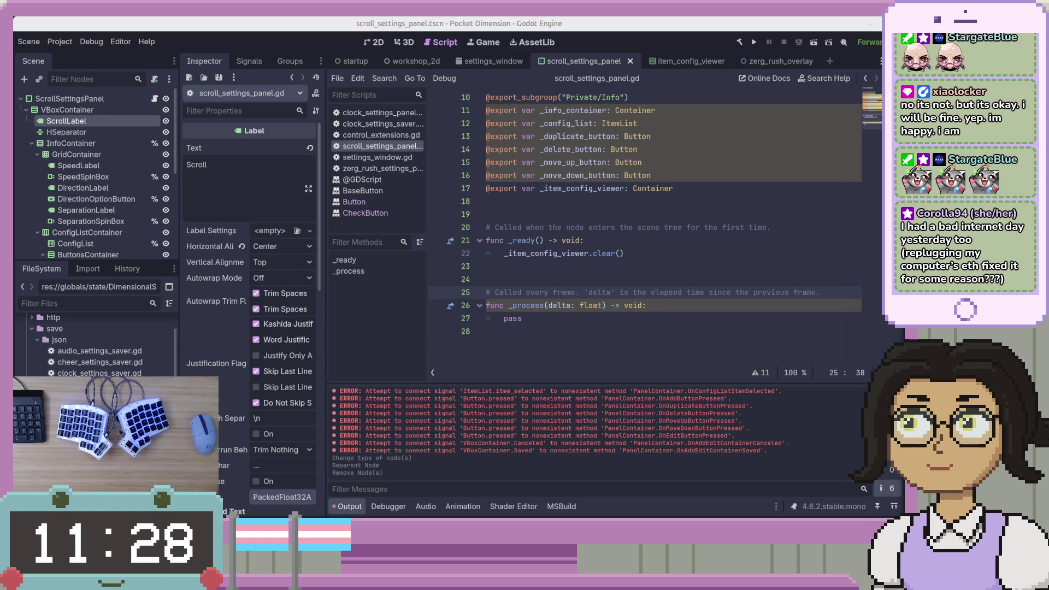
# Step: Look over scroll_settings_panel.gd around _ready, _process and the _move_up_button export
pyautogui.click(766, 227)
pyautogui.click(762, 306)
pyautogui.click(731, 316)
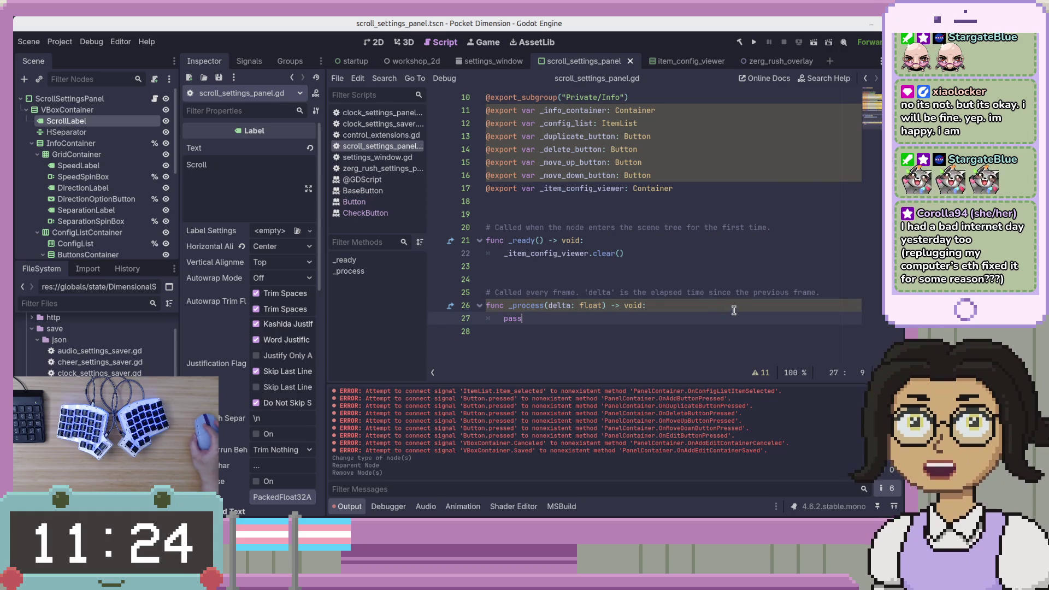
pyautogui.click(737, 302)
pyautogui.press('Up')
pyautogui.press('Up')
pyautogui.press('Up')
pyautogui.press('Up')
pyautogui.press('Up')
pyautogui.press('Up')
pyautogui.press('Down')
pyautogui.press('Down')
pyautogui.press('Down')
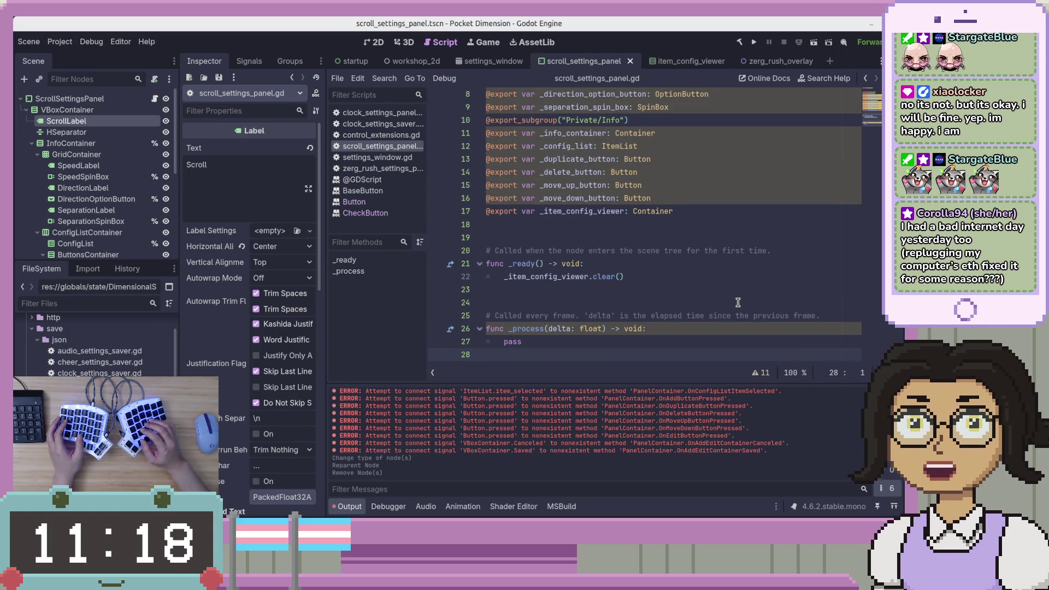
pyautogui.press('Up')
pyautogui.press('Up')
pyautogui.press('Up')
pyautogui.press('End')
pyautogui.click(706, 186)
pyautogui.scroll(-3, 60, 219)
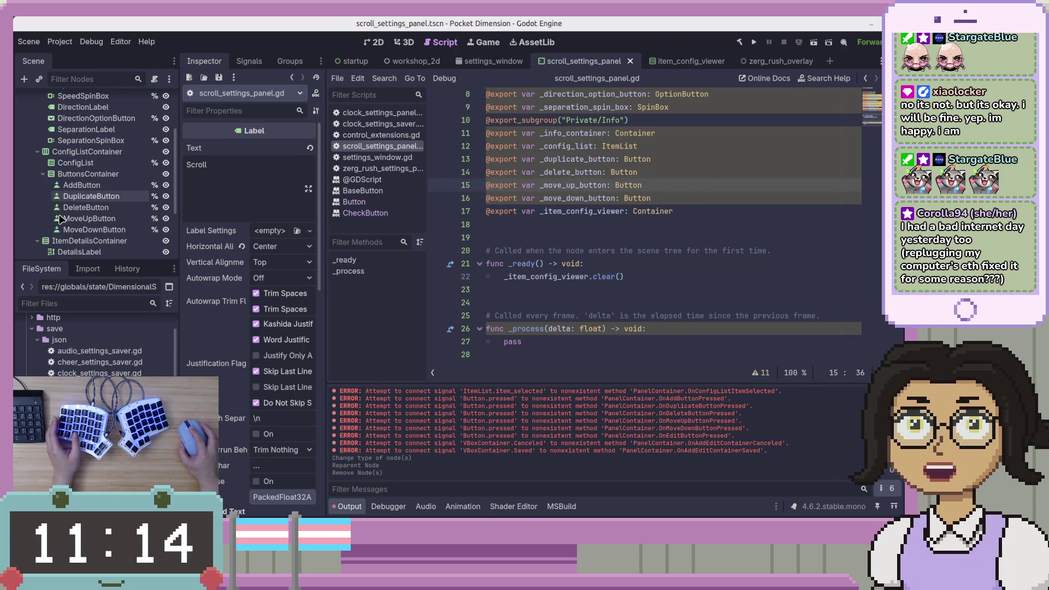
pyautogui.scroll(-4, 61, 219)
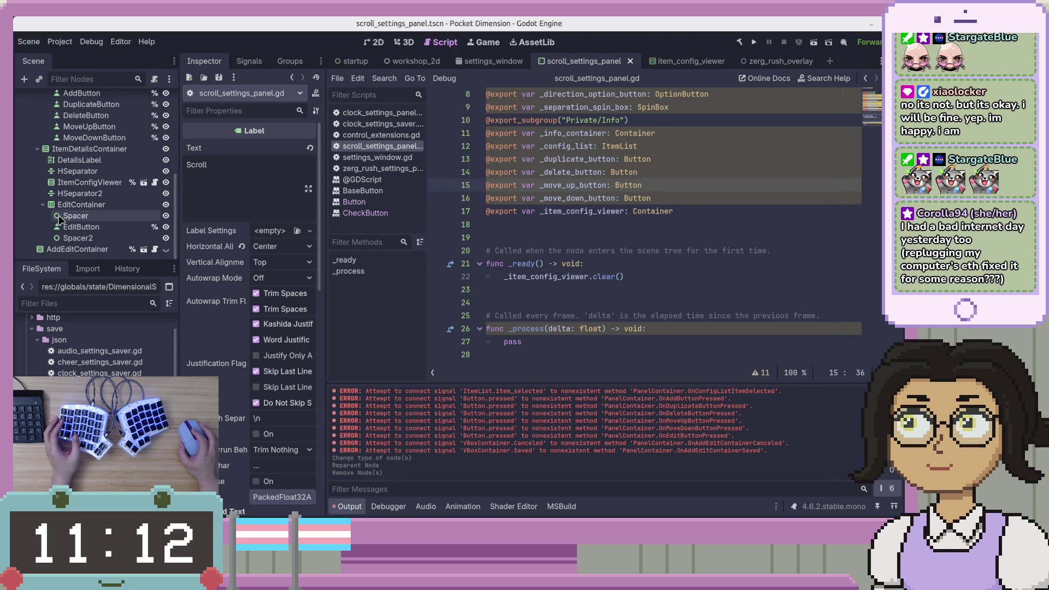
pyautogui.scroll(1, 60, 217)
# Step: Open the ItemConfigViewer scene from the Scene dock and view its layout in 2D
pyautogui.click(75, 236)
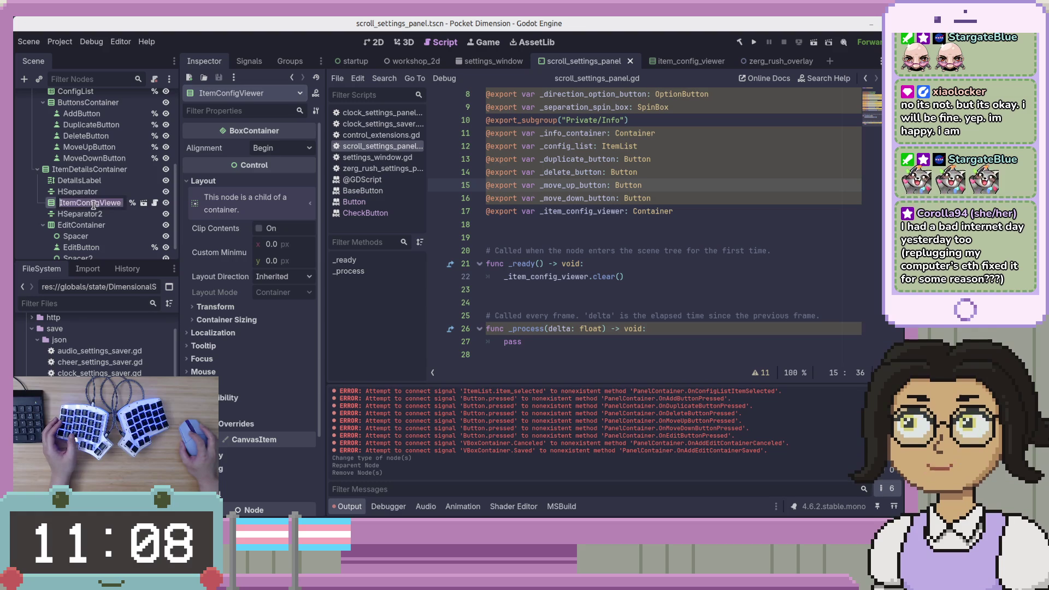
pyautogui.click(54, 204)
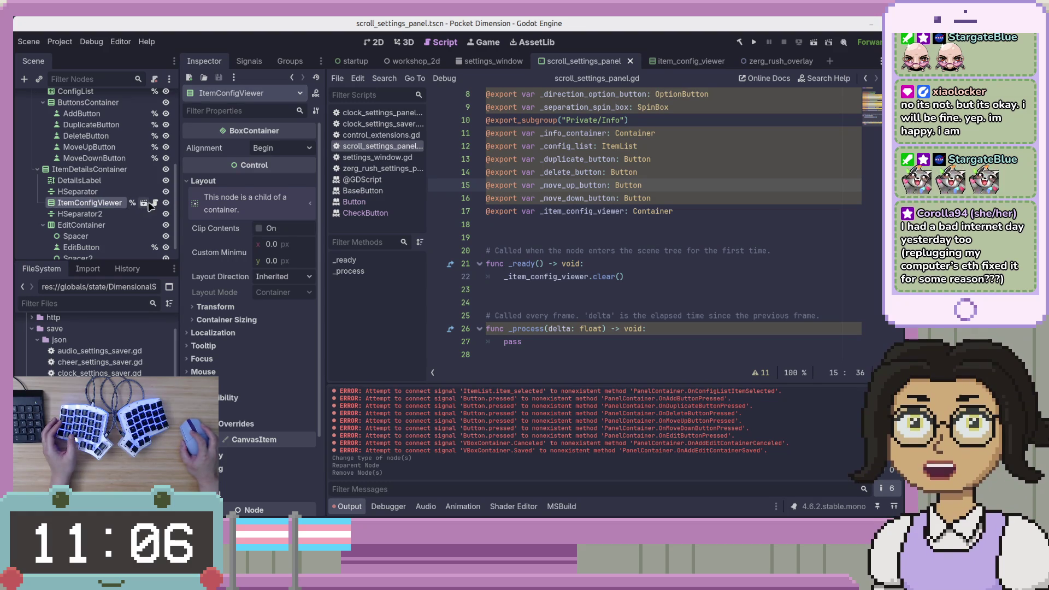
pyautogui.click(144, 203)
pyautogui.click(374, 42)
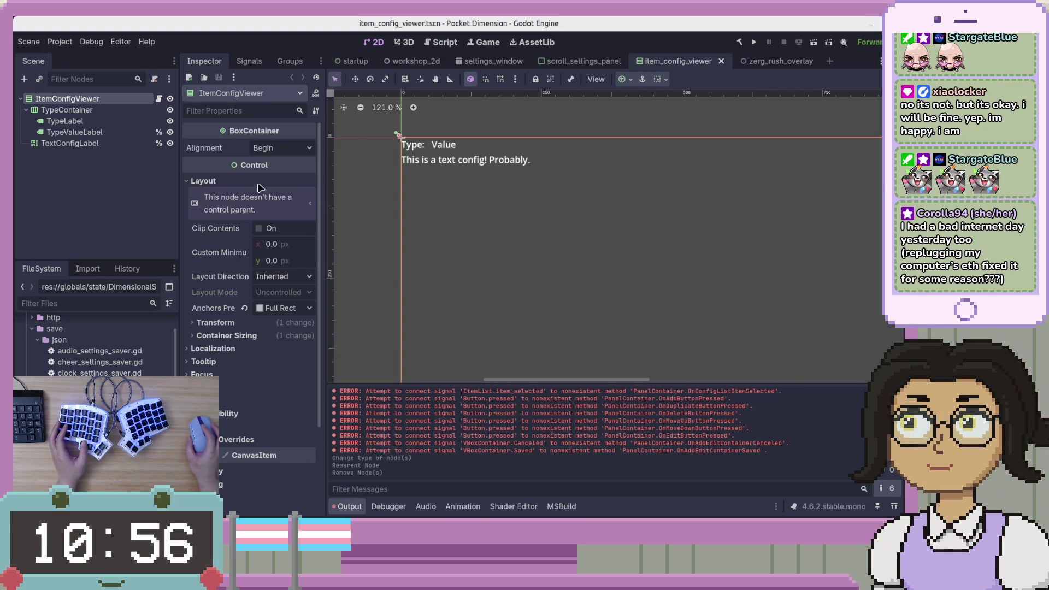
# Step: Frame TextConfigLabel, inspect the root ItemConfigViewer, then switch back to scroll_settings_panel.tscn
pyautogui.click(86, 149)
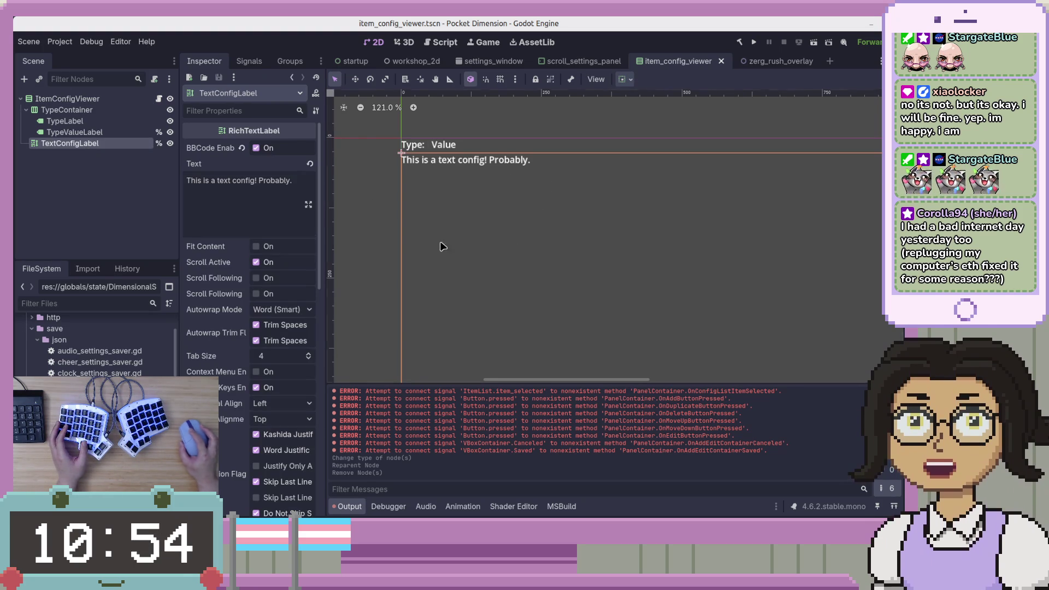
pyautogui.scroll(-5, 552, 236)
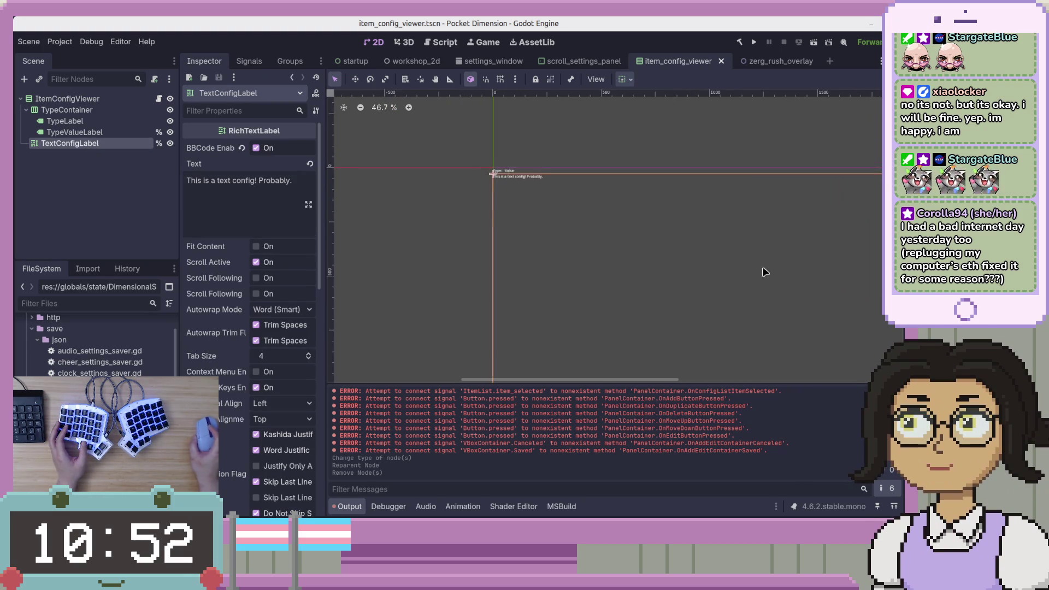
pyautogui.press('f')
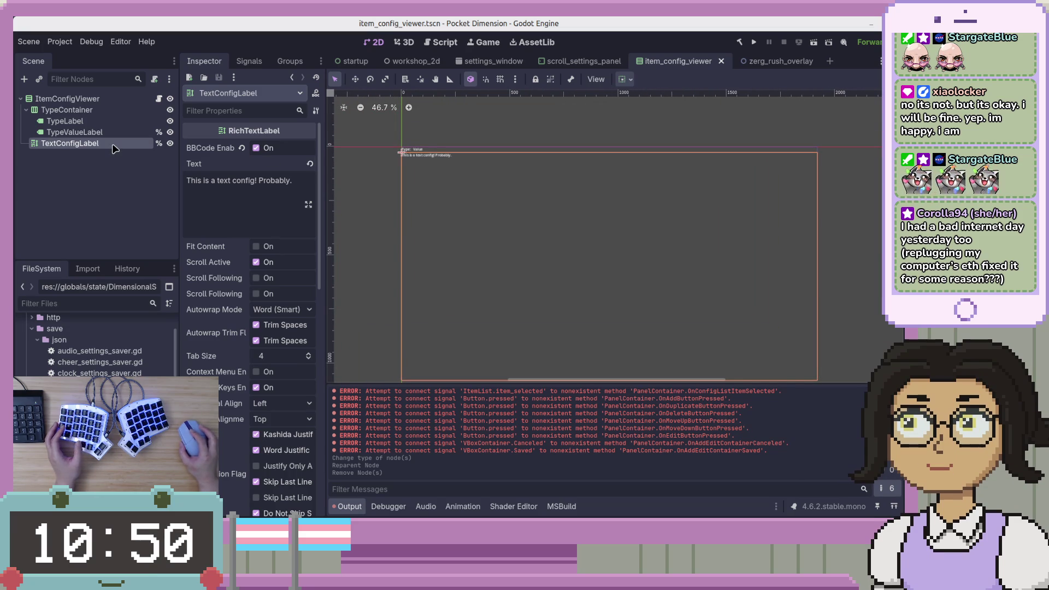
pyautogui.click(124, 98)
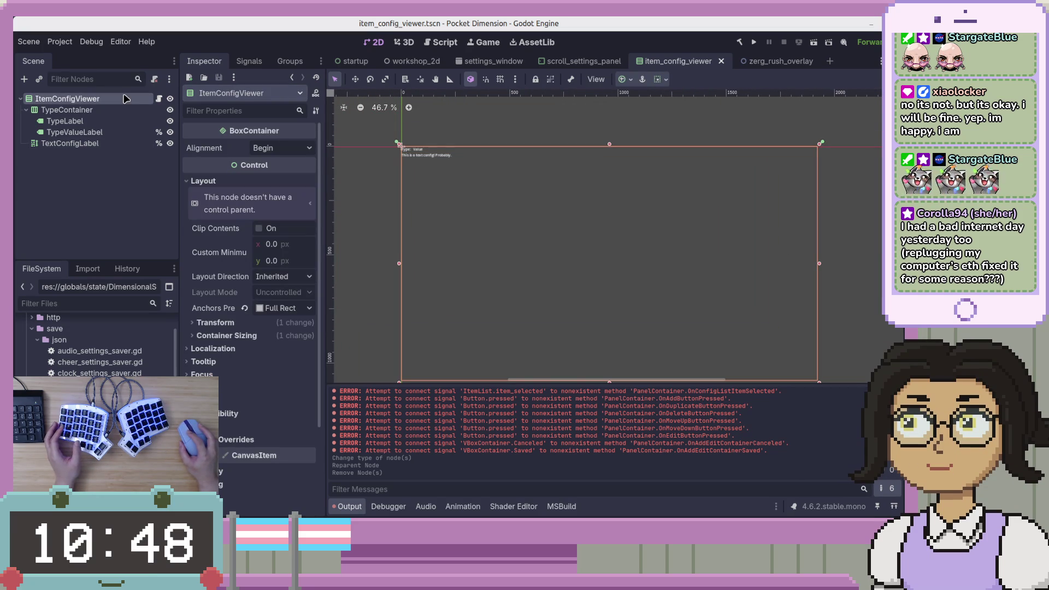
pyautogui.click(120, 202)
pyautogui.click(130, 102)
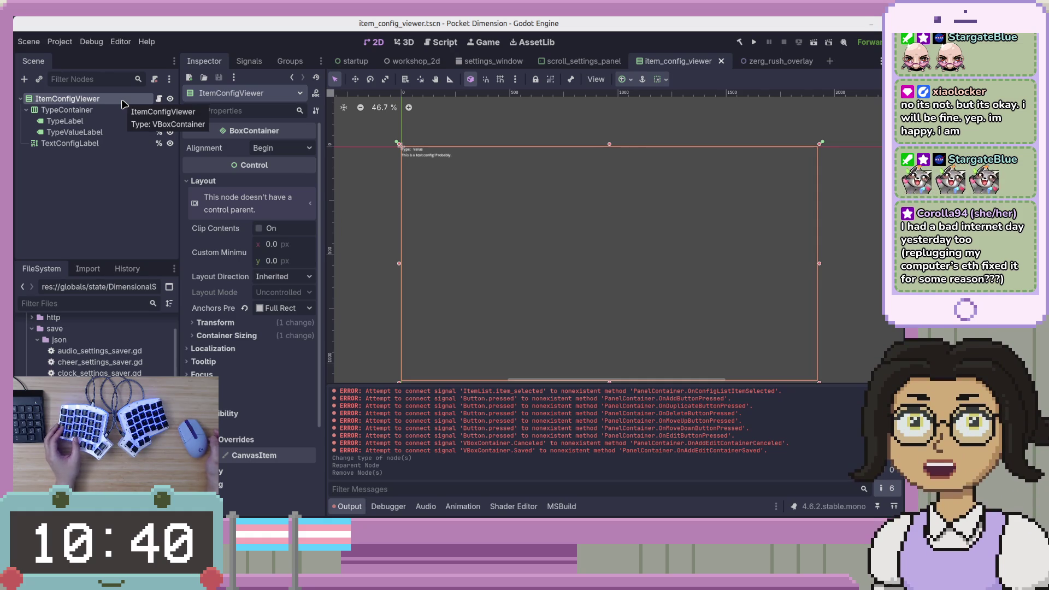
pyautogui.click(127, 208)
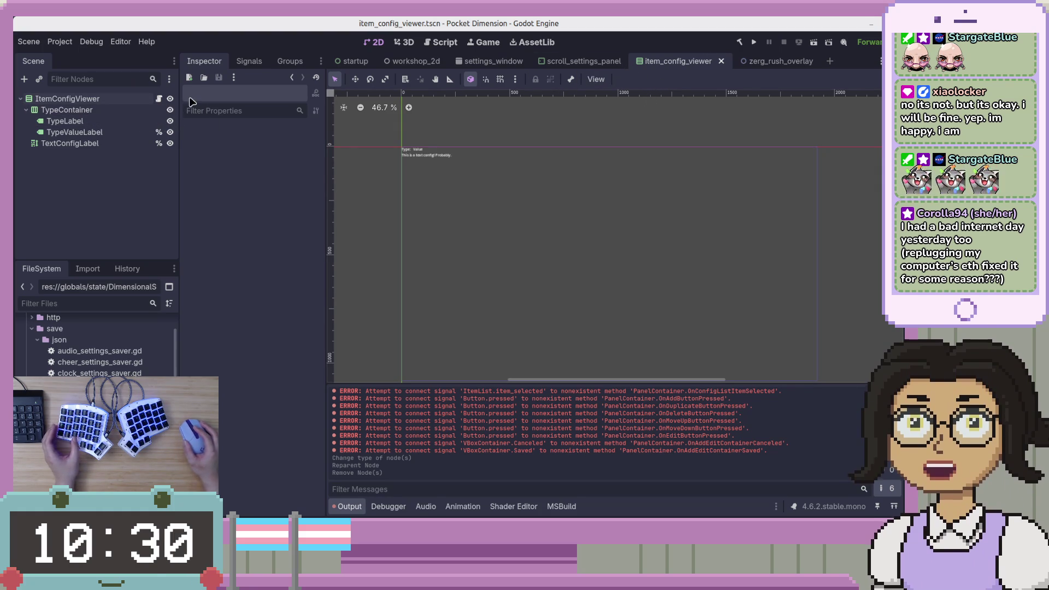
pyautogui.click(593, 62)
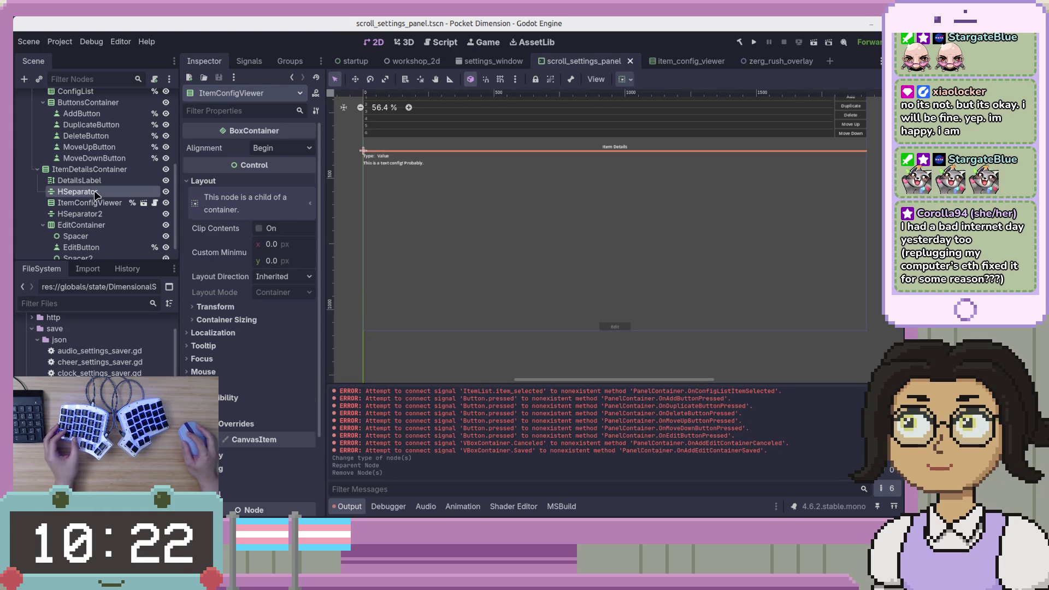
pyautogui.click(91, 214)
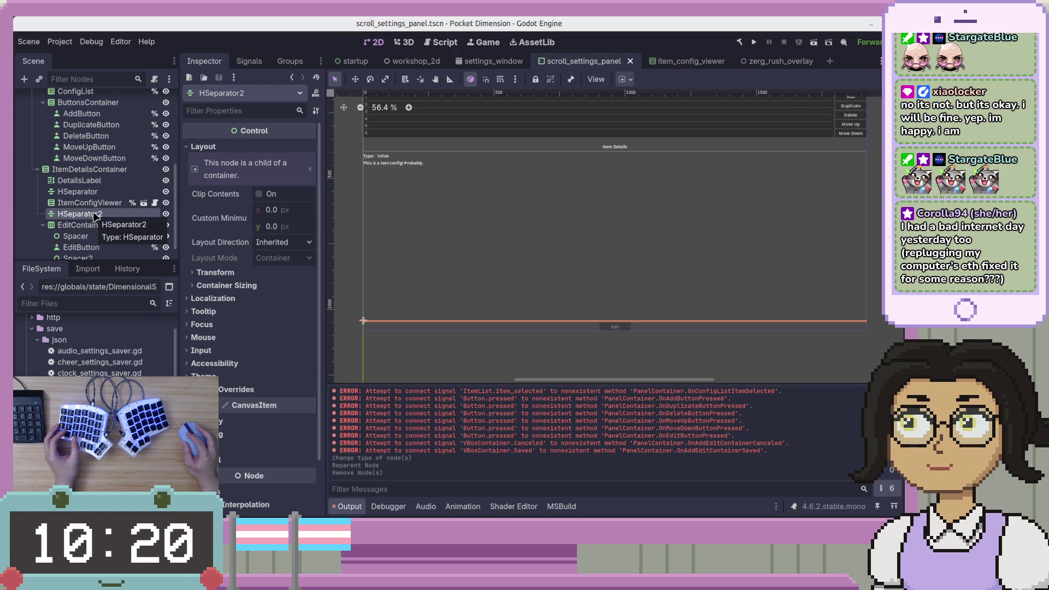
pyautogui.click(109, 193)
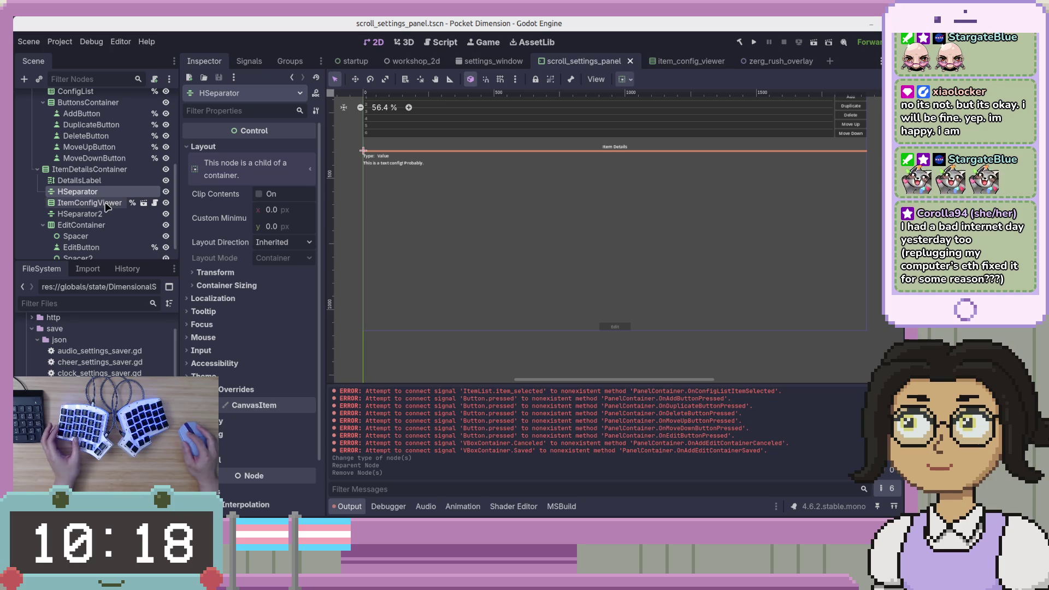
pyautogui.click(106, 217)
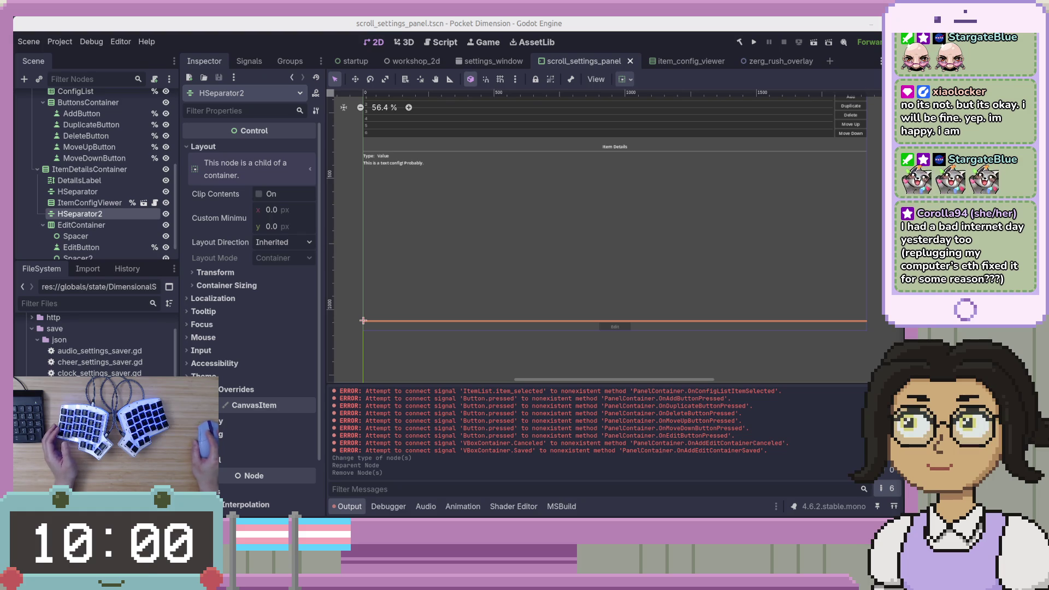
pyautogui.click(595, 234)
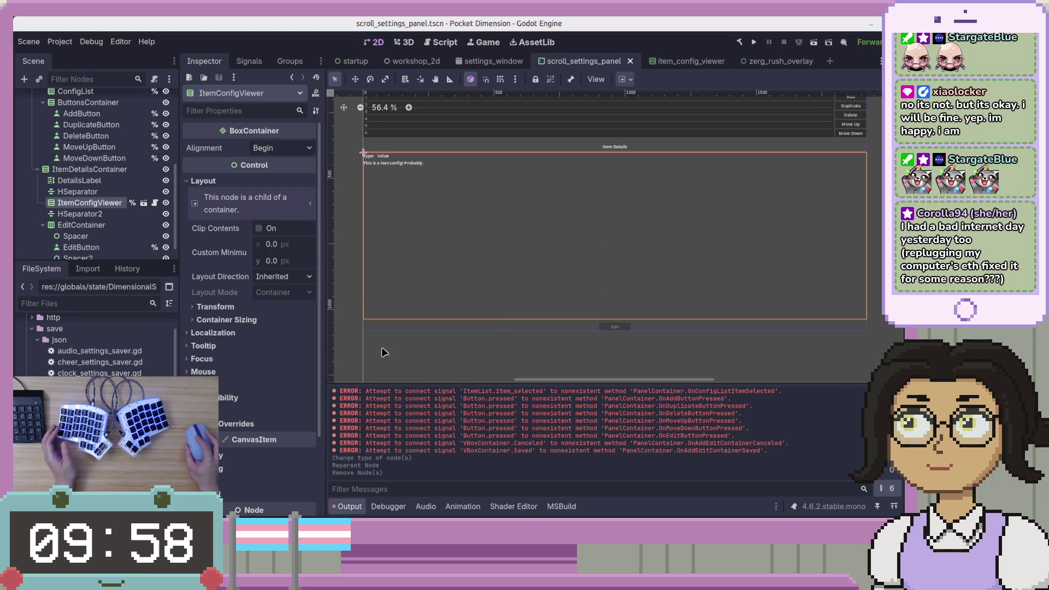
pyautogui.scroll(1, 376, 357)
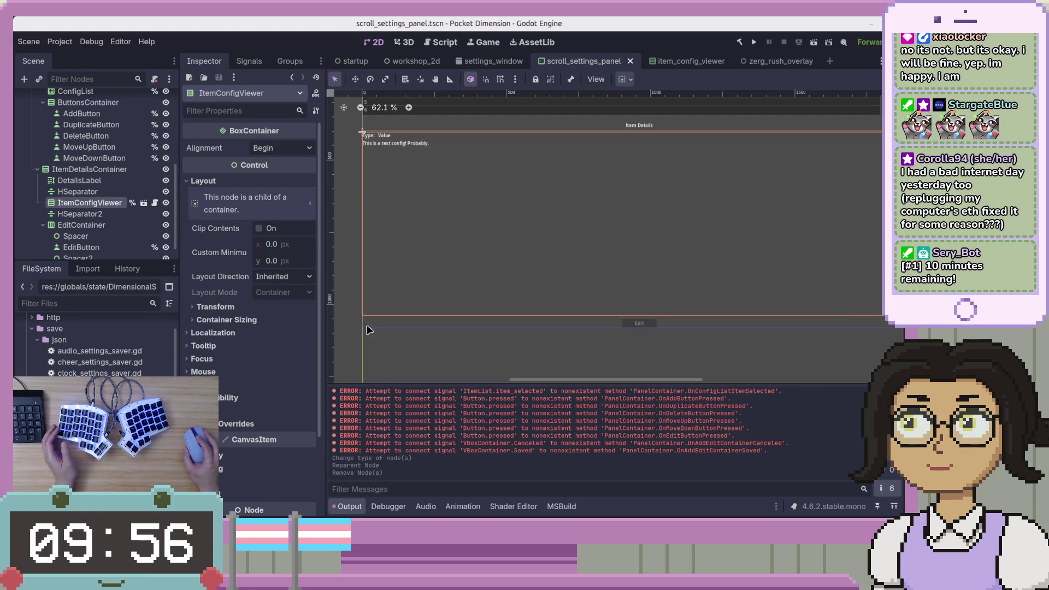
pyautogui.click(355, 350)
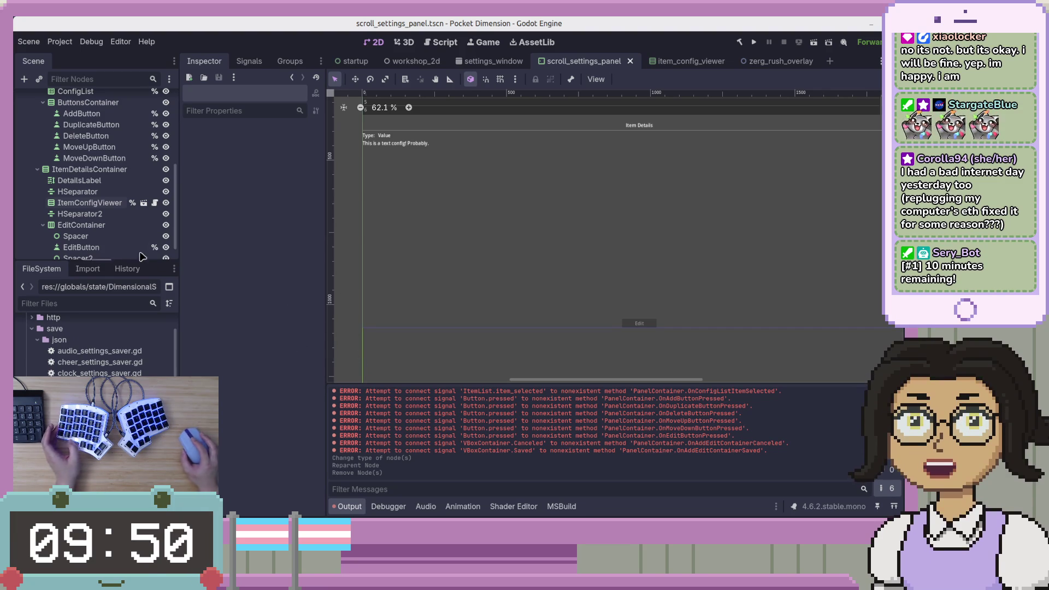
pyautogui.scroll(-2, 81, 224)
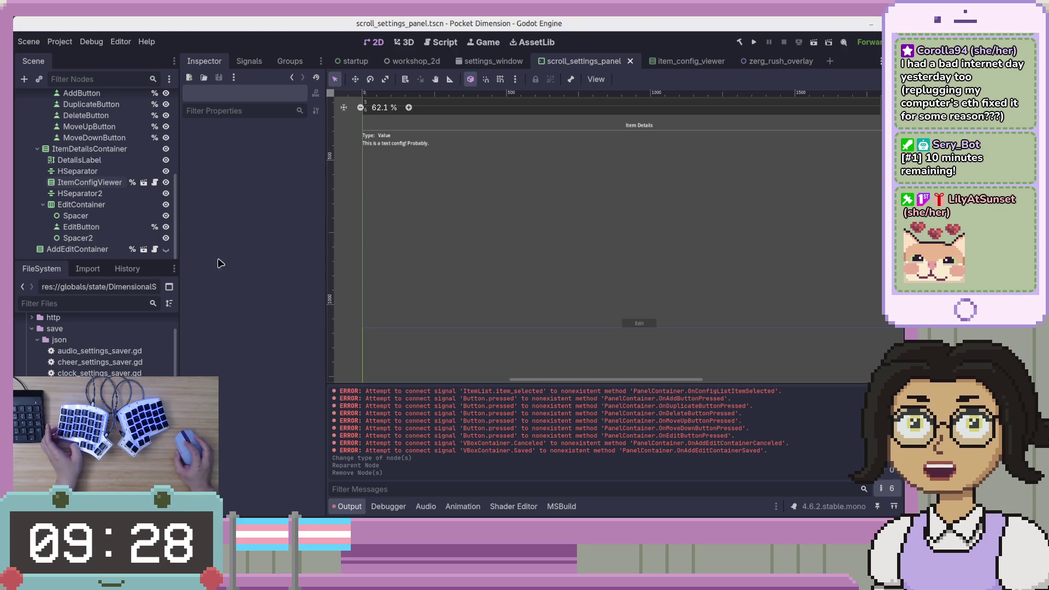
pyautogui.click(81, 227)
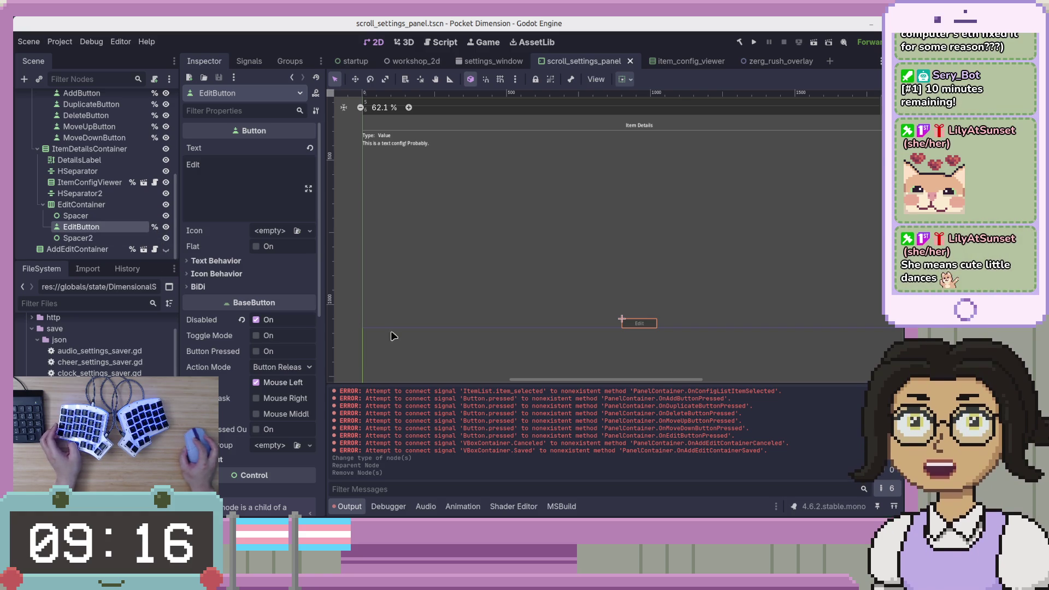
# Step: Remove the stray empty line from the button's label text
pyautogui.click(284, 282)
pyautogui.click(284, 284)
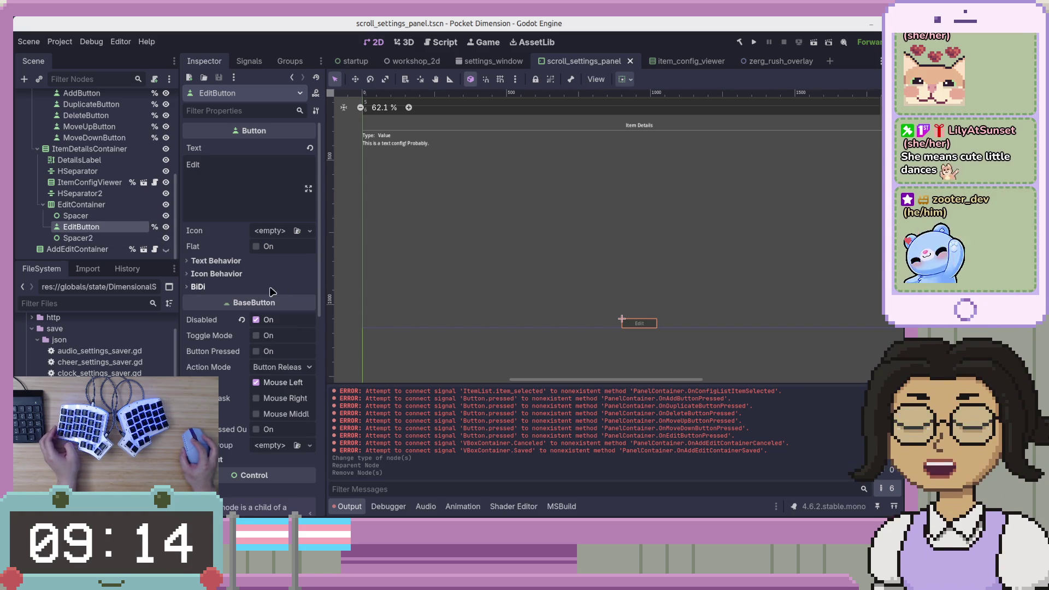
pyautogui.click(231, 198)
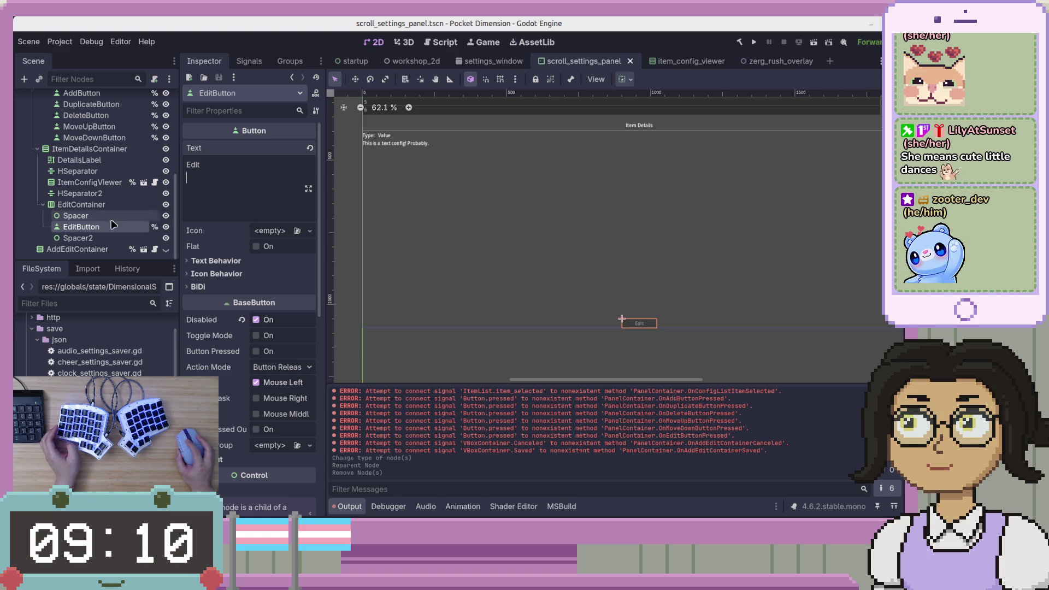
pyautogui.press('BackSpace')
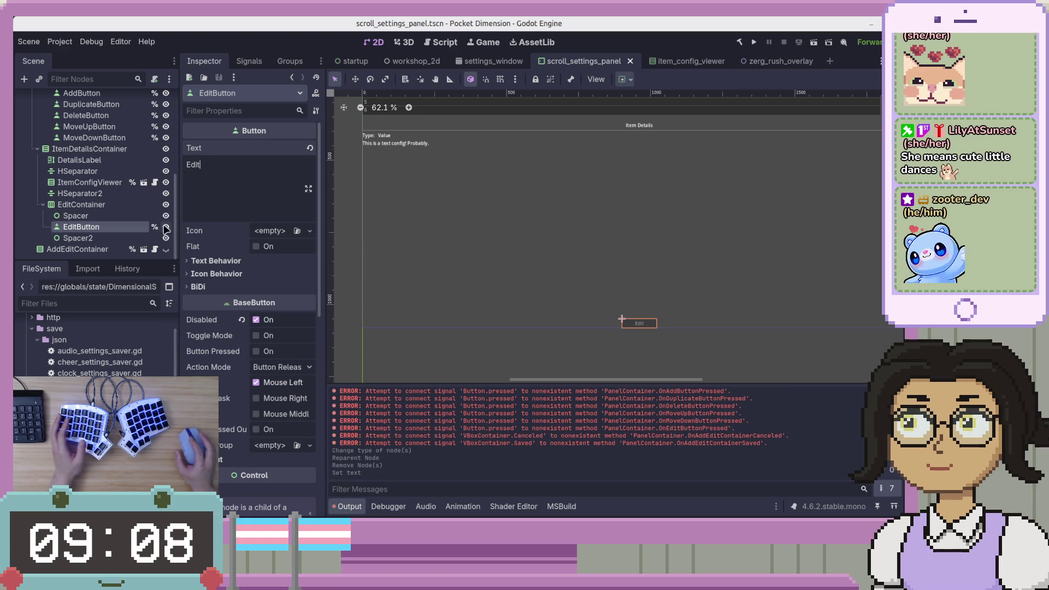
pyautogui.scroll(3, 131, 209)
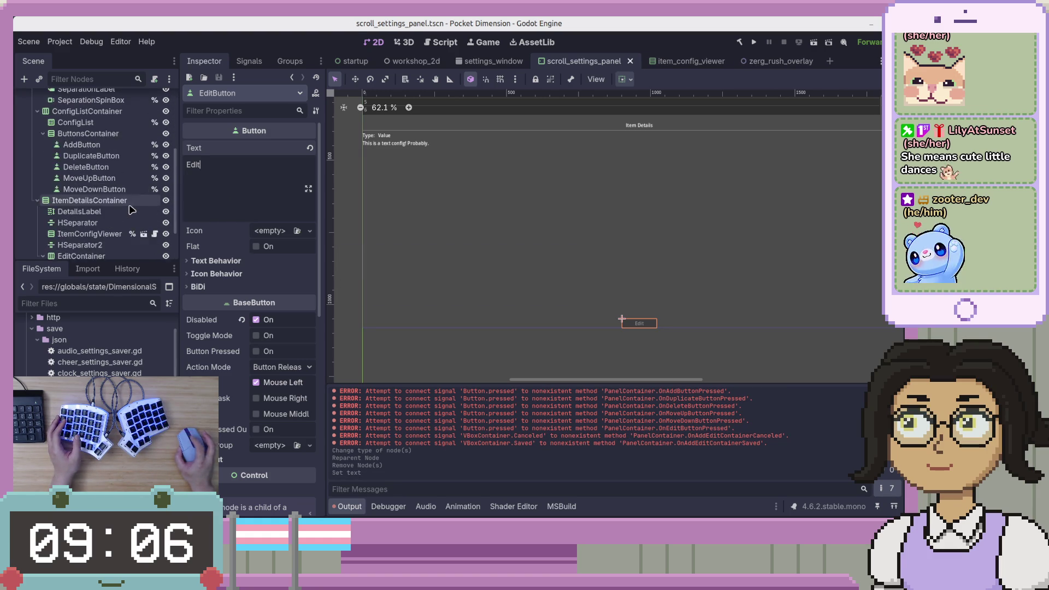
pyautogui.scroll(-2, 131, 210)
# Step: In the item_config_viewer scene, inspect the script attached to the ItemConfigViewer root
pyautogui.click(691, 63)
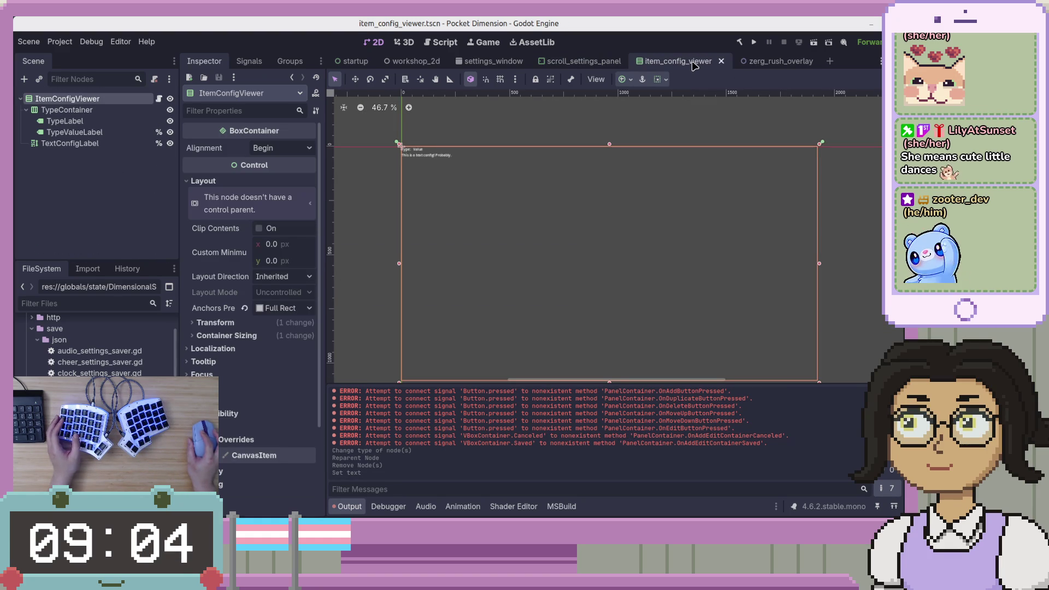
pyautogui.click(382, 126)
pyautogui.click(113, 102)
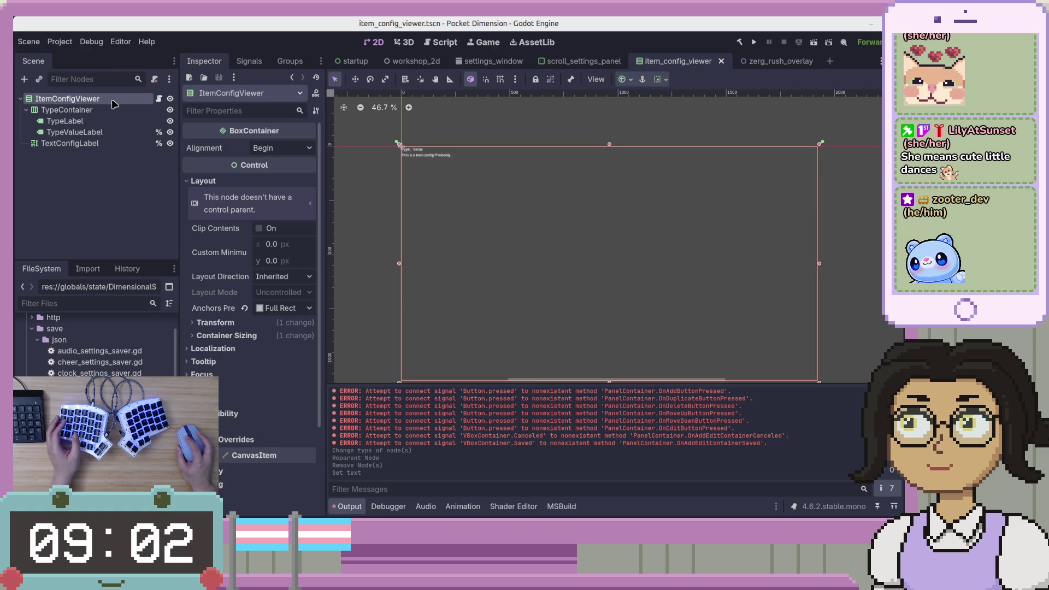
pyautogui.click(159, 99)
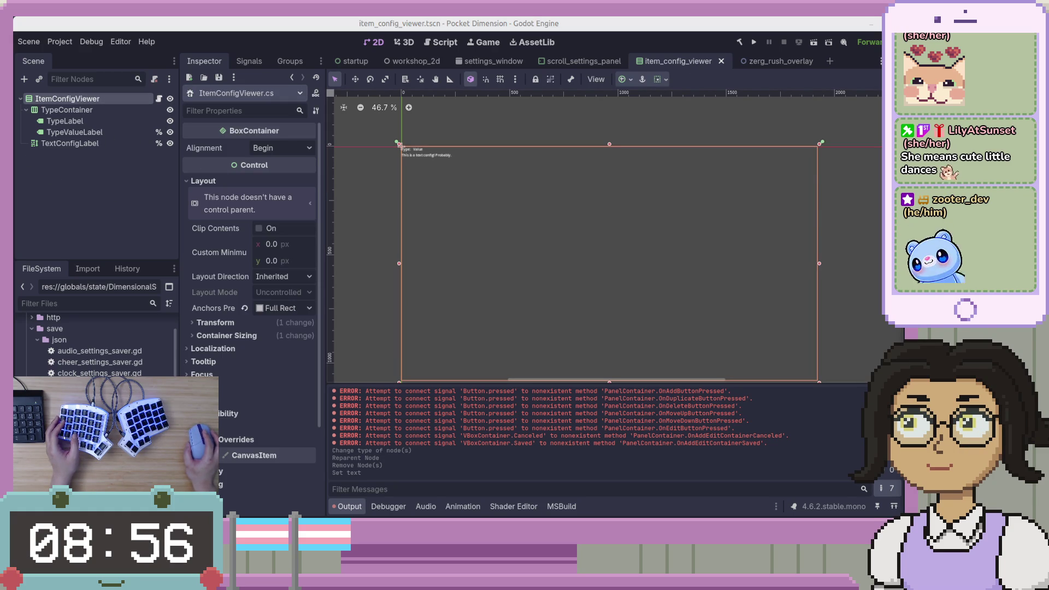
pyautogui.click(71, 210)
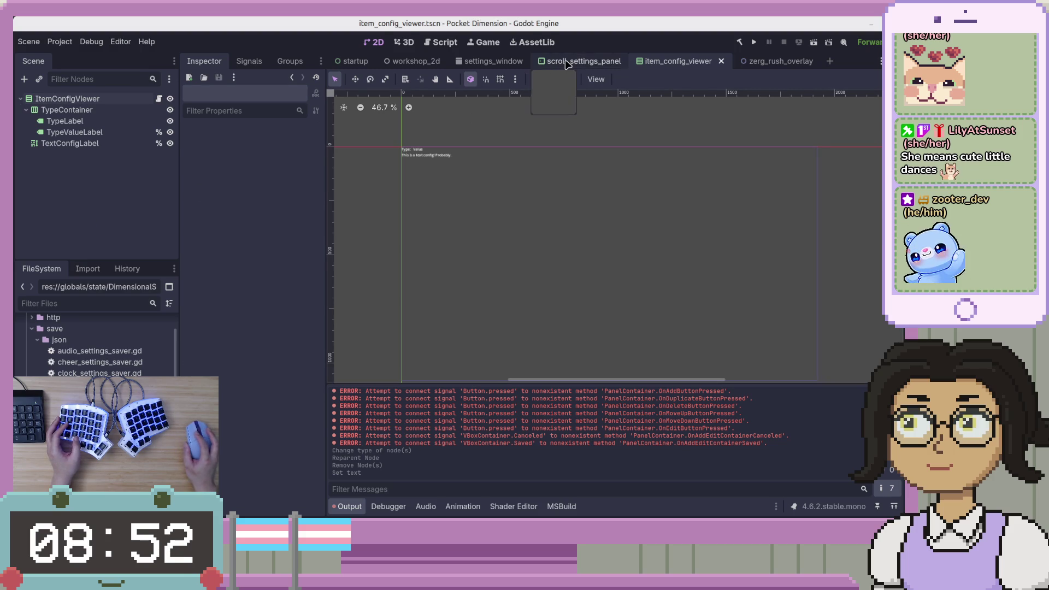
# Step: Return to the scroll_settings_panel scene and open its scroll_settings_panel.gd script
pyautogui.click(583, 61)
pyautogui.click(643, 64)
pyautogui.click(583, 61)
pyautogui.click(437, 42)
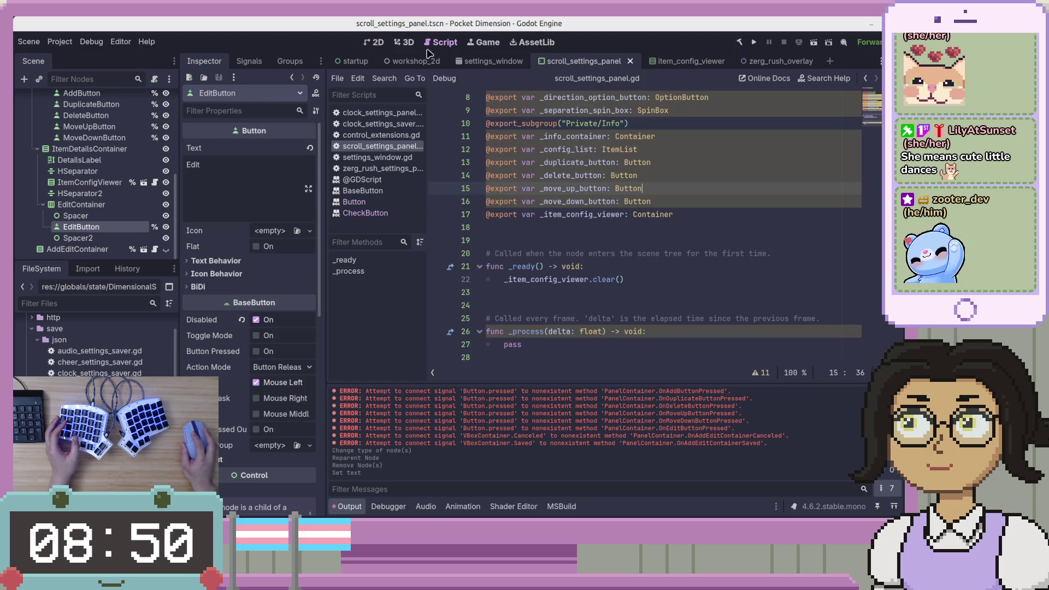
# Step: Go to the _item_config_viewer export line, then switch to the C# ItemConfigViewer.cs in VS Code
pyautogui.click(590, 305)
pyautogui.press('Down')
pyautogui.press('Down')
pyautogui.press('Down')
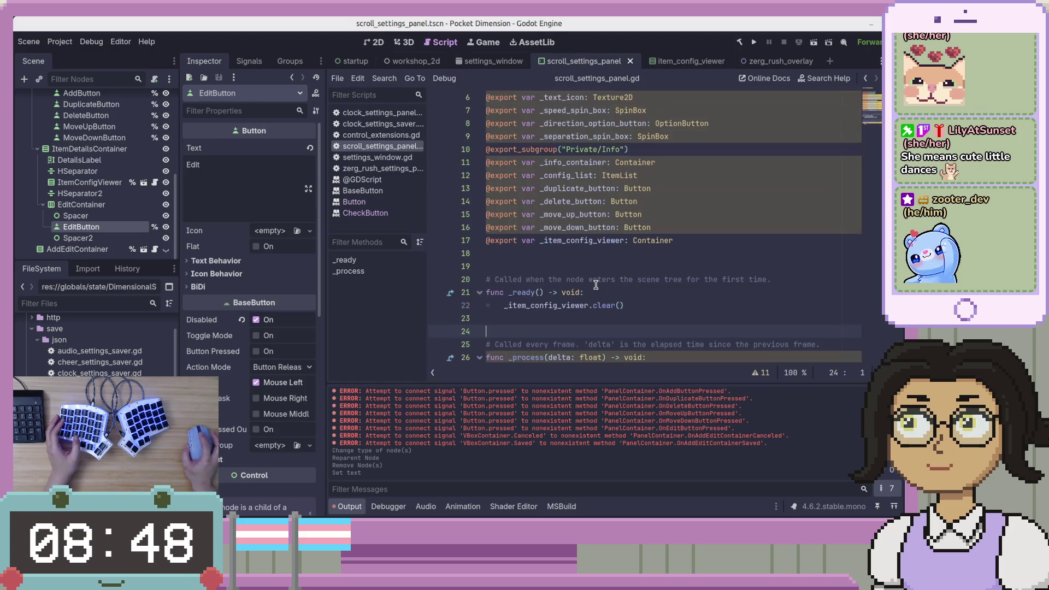
pyautogui.scroll(-2, 601, 309)
pyautogui.click(731, 159)
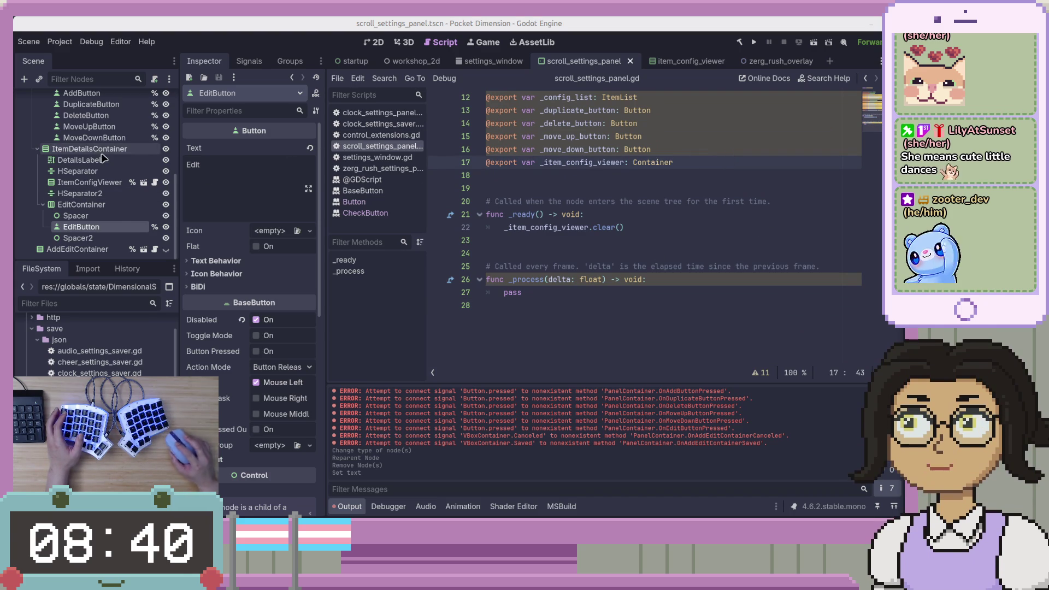
pyautogui.hotkey('alt', 'Tab')
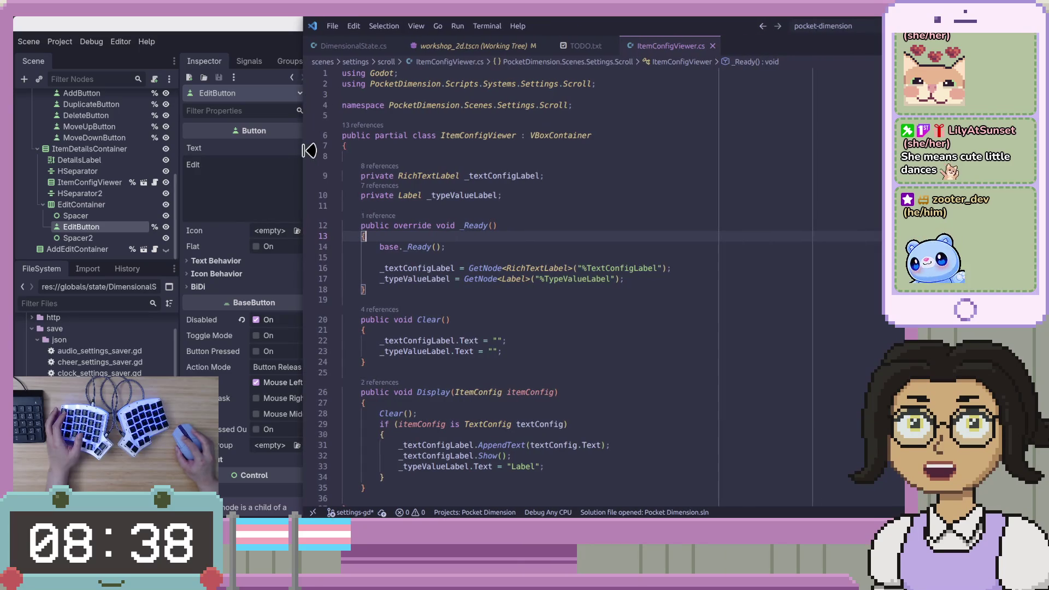
pyautogui.moveTo(307, 147); pyautogui.dragTo(400, 185)
pyautogui.click(692, 220)
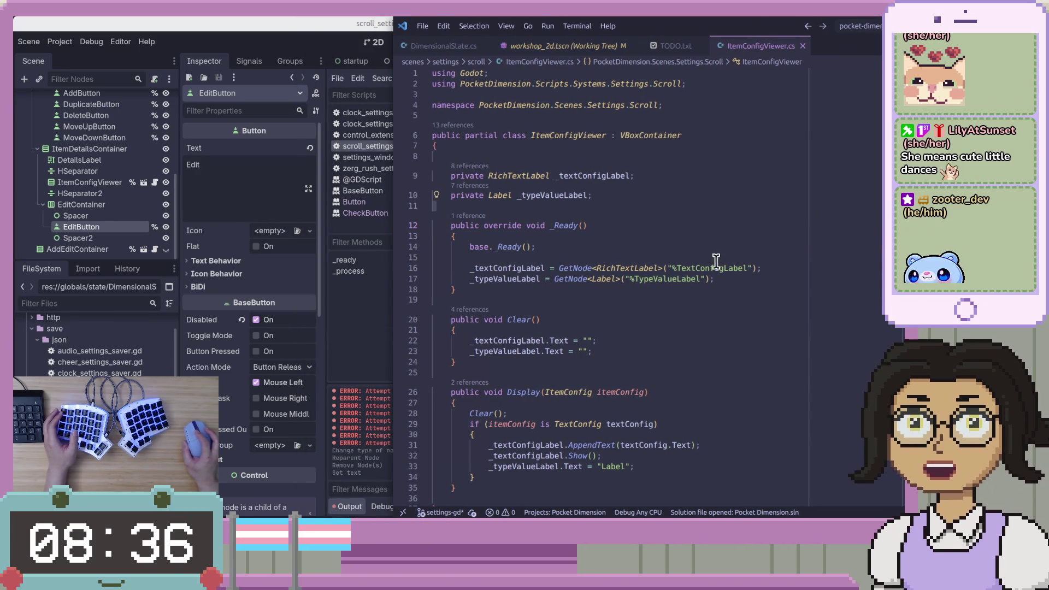
pyautogui.click(602, 137)
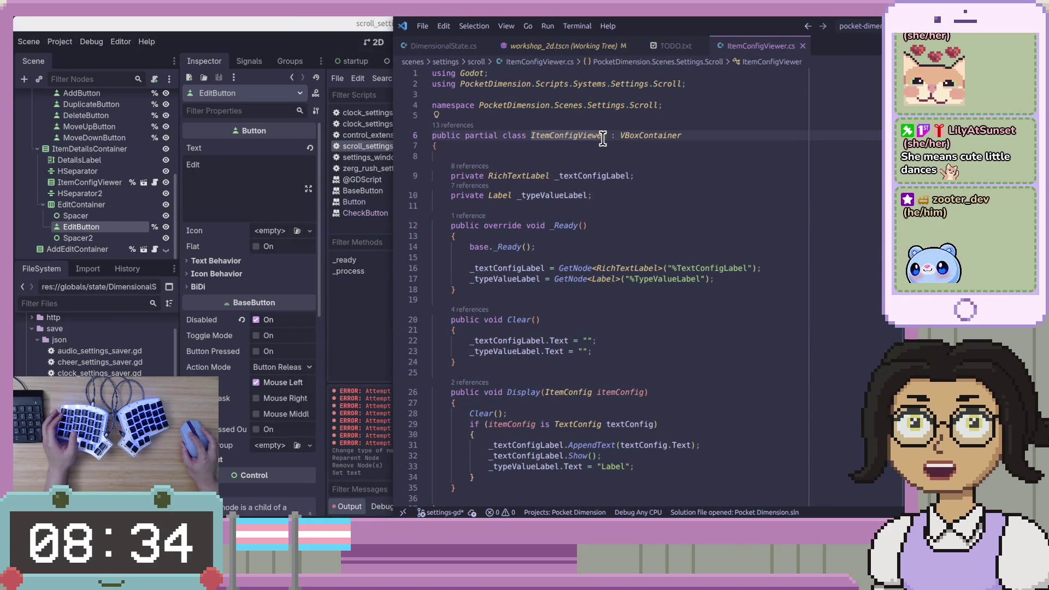
pyautogui.click(672, 205)
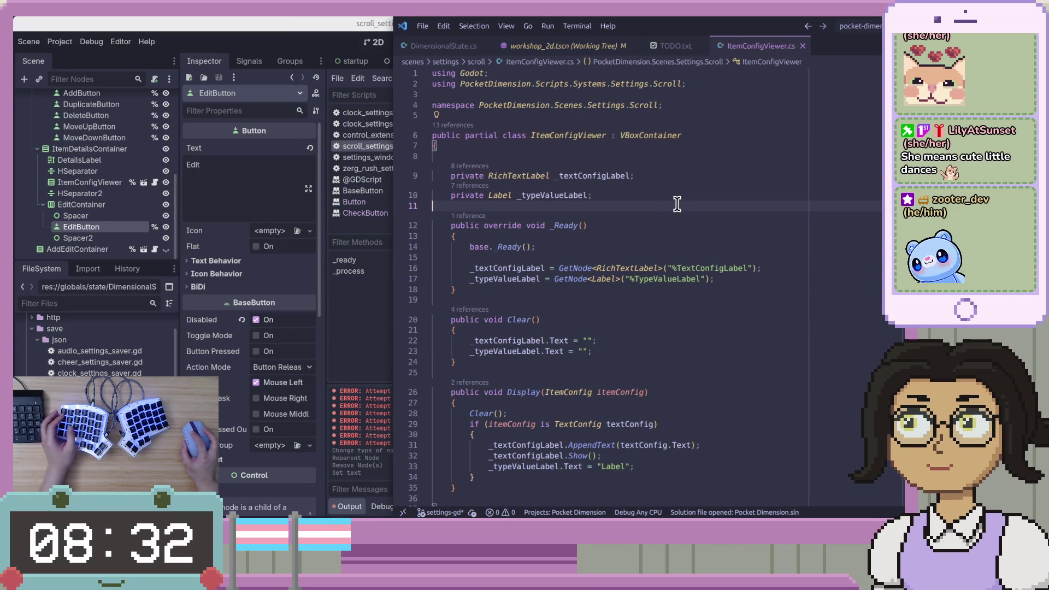
pyautogui.scroll(-3, 686, 203)
pyautogui.moveTo(454, 236)
pyautogui.mouseDown()
pyautogui.moveTo(541, 243)
pyautogui.moveTo(683, 371)
pyautogui.moveTo(745, 405)
pyautogui.mouseUp()
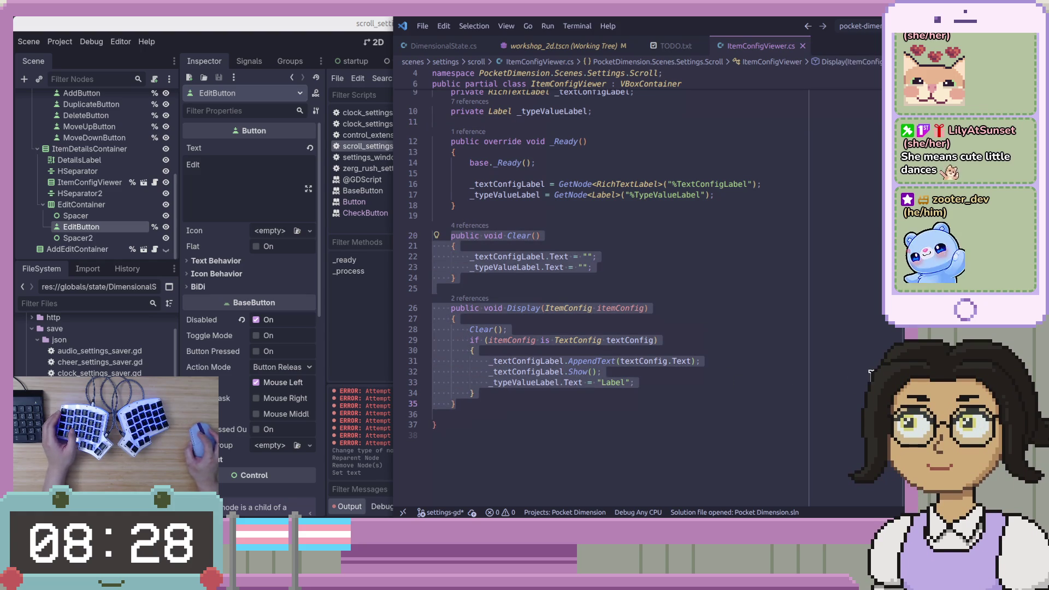
pyautogui.click(601, 371)
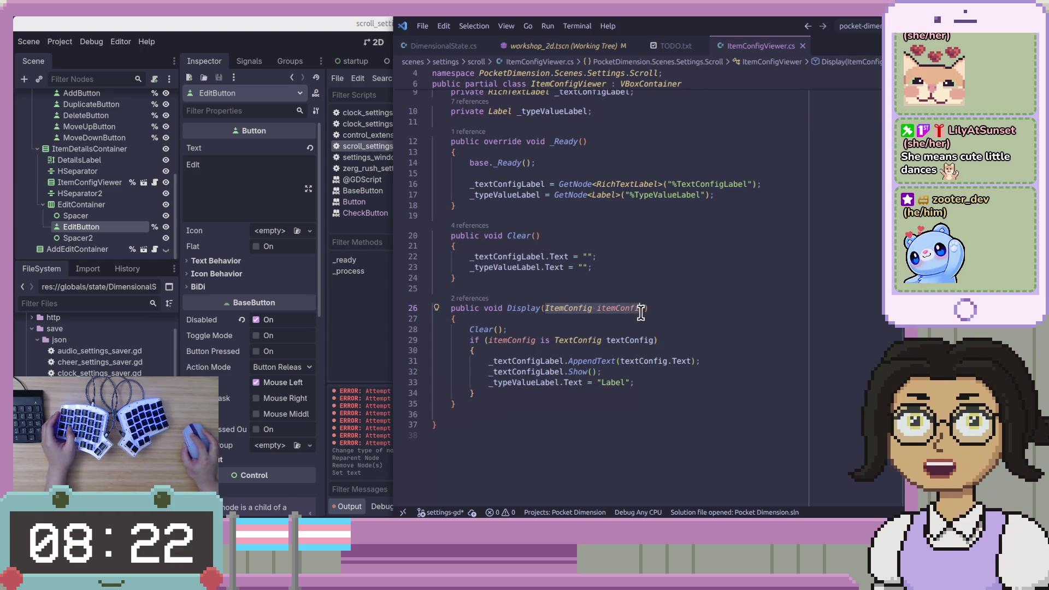
pyautogui.click(732, 332)
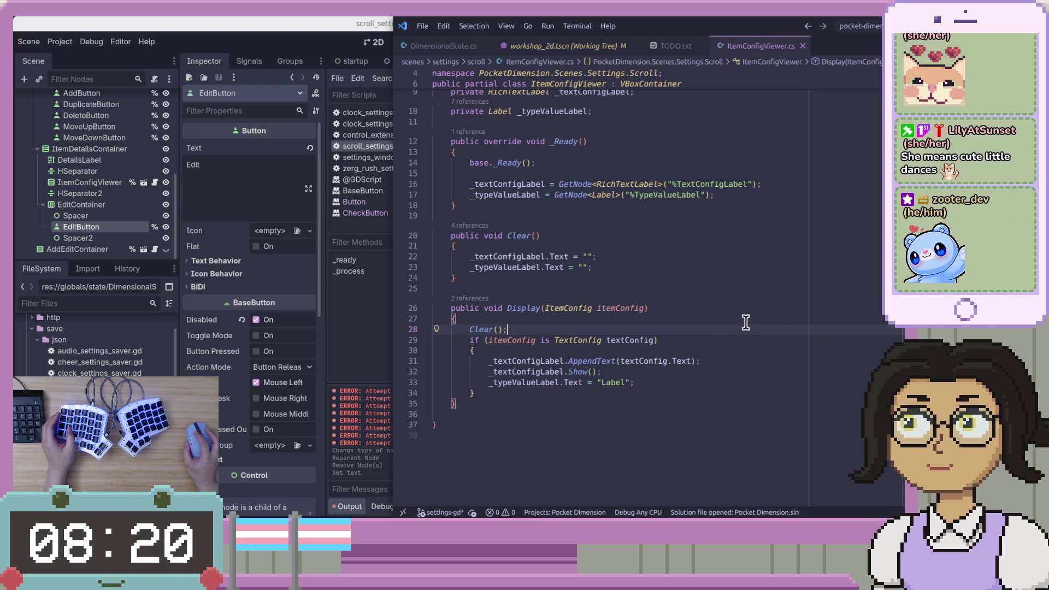
pyautogui.click(745, 322)
pyautogui.click(751, 332)
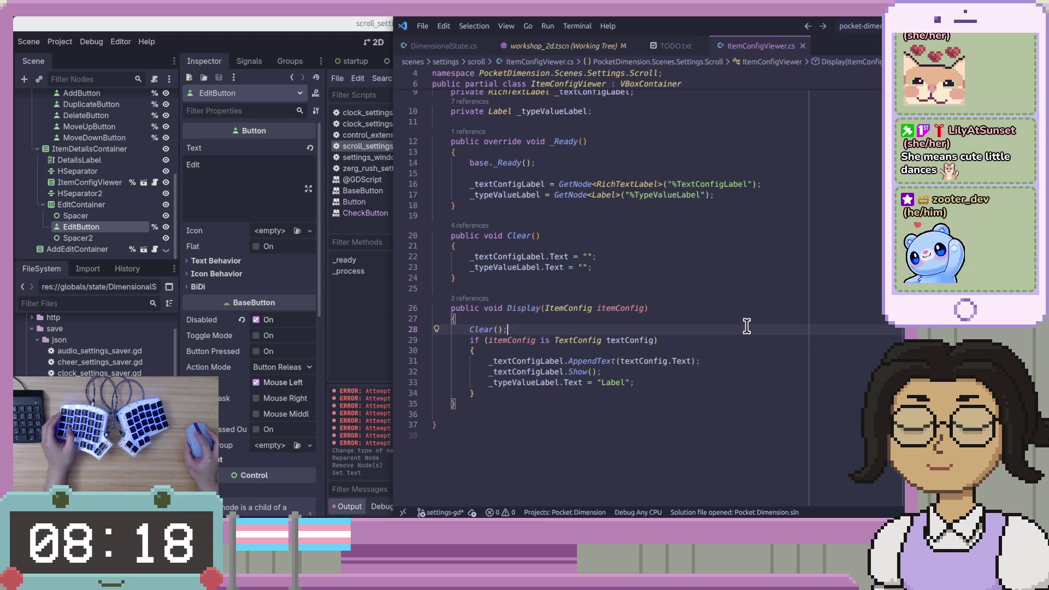
pyautogui.click(758, 320)
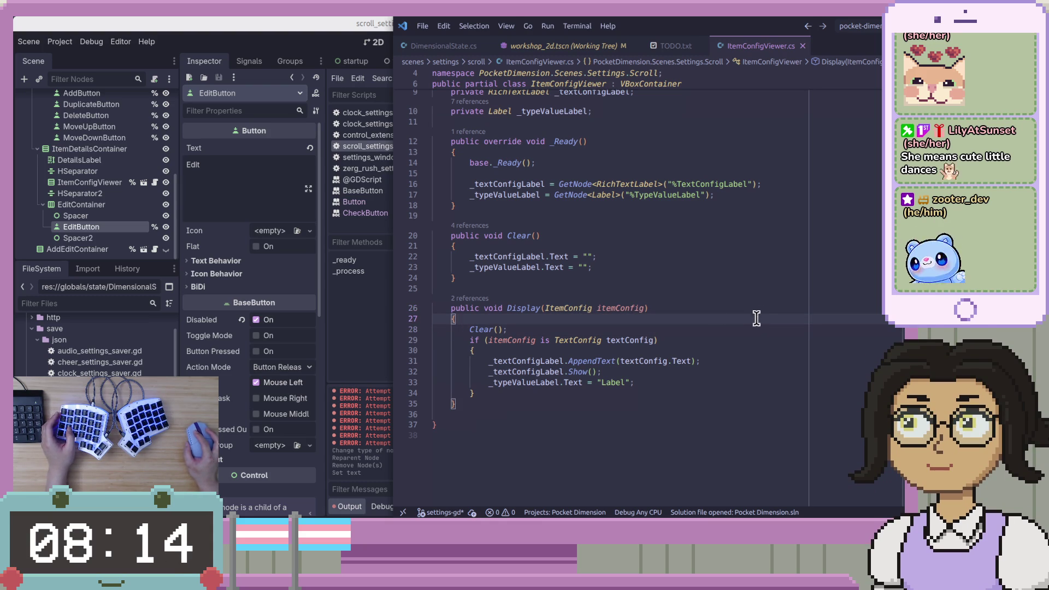
pyautogui.hotkey('alt', 'Tab')
# Step: Declare func _clear_config_viewer() -> void: after _process, then switch back to the C# reference
pyautogui.click(681, 297)
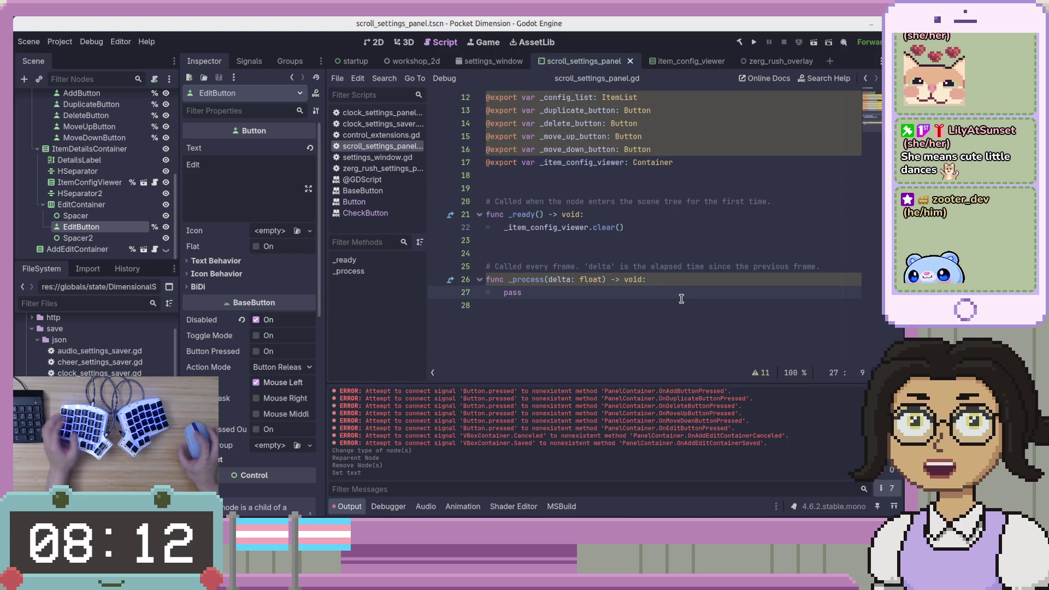
pyautogui.press('Return')
pyautogui.press('Return')
pyautogui.press('Return')
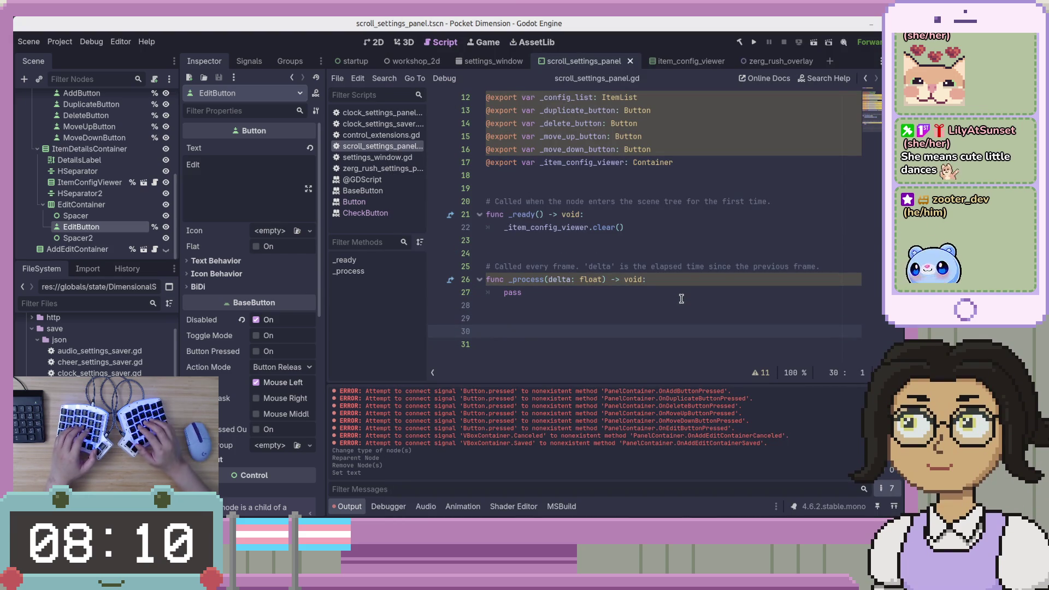
pyautogui.write('_clear_')
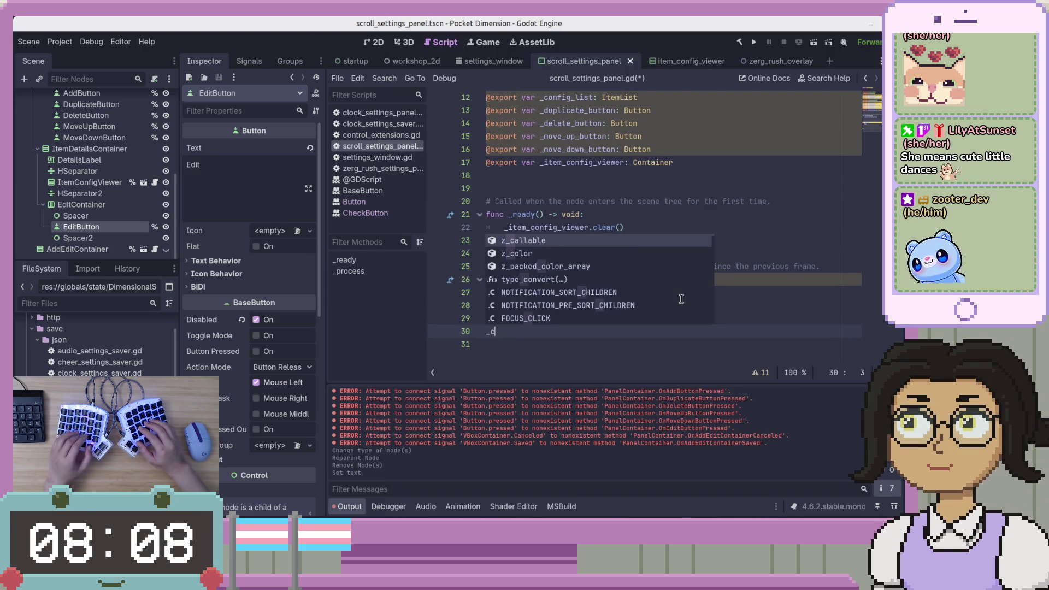
pyautogui.write('config_v')
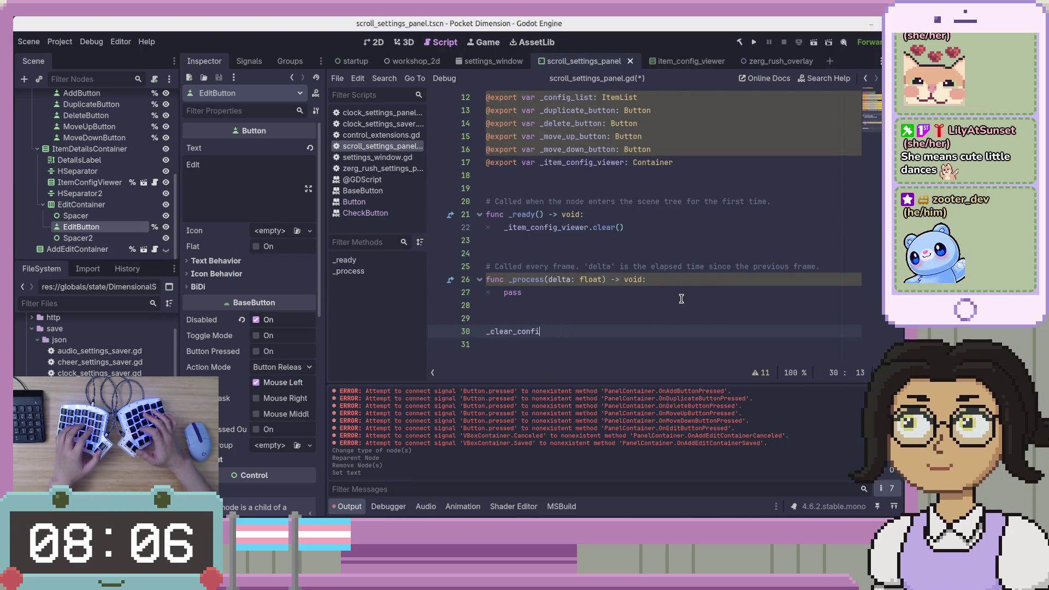
pyautogui.write('iewer() -> void:')
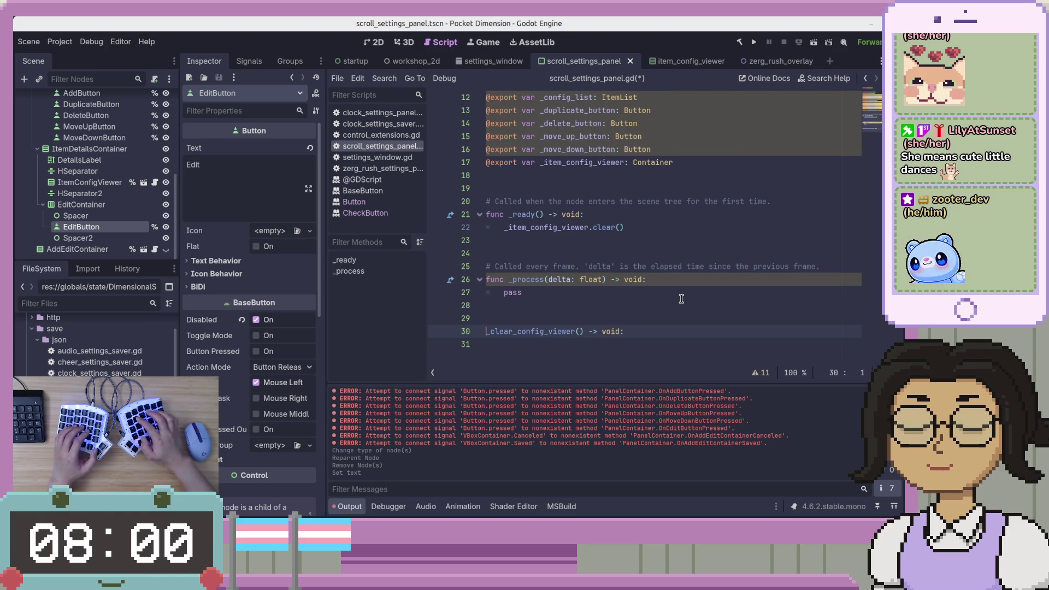
pyautogui.press('Home')
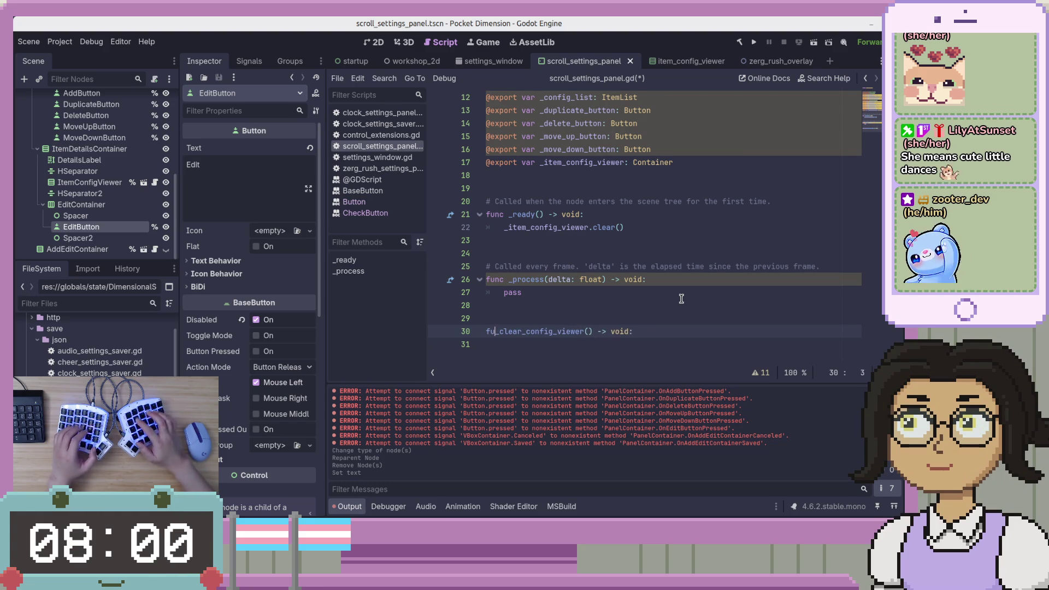
pyautogui.write('func')
pyautogui.press('Return')
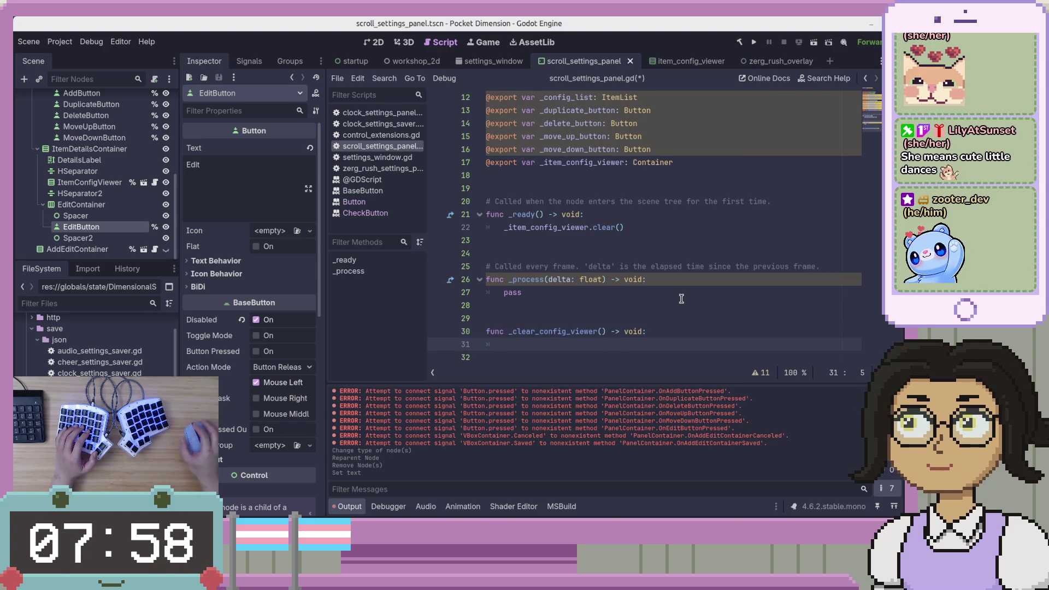
pyautogui.hotkey('alt', 'Tab')
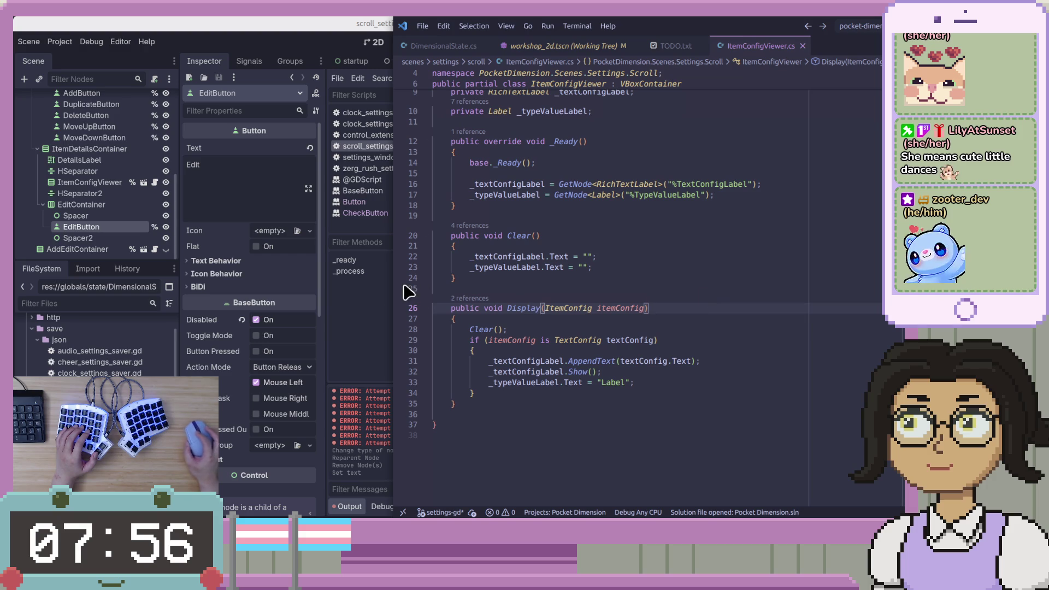
pyautogui.click(359, 320)
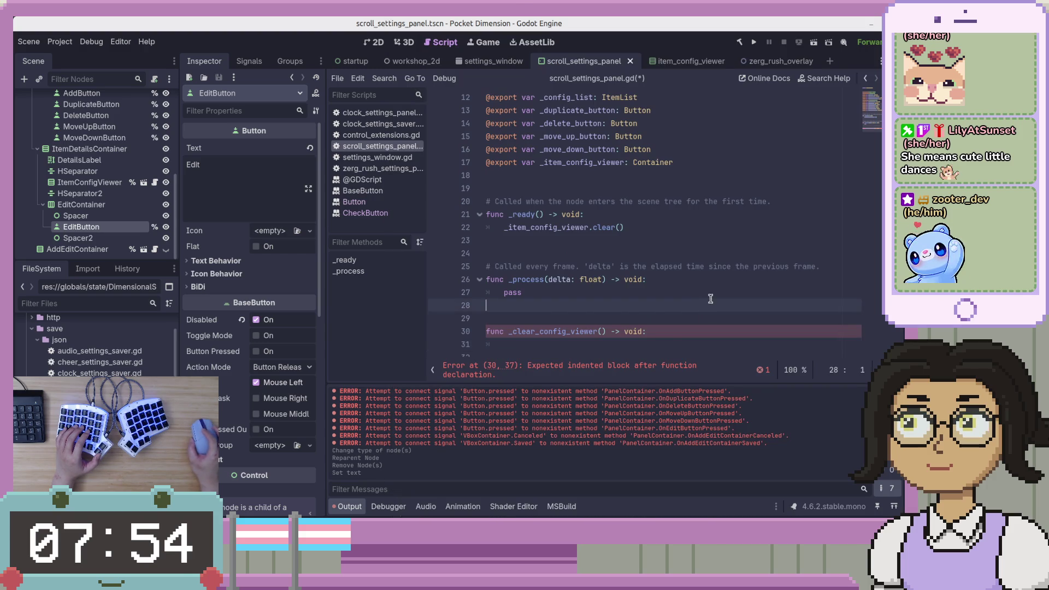
pyautogui.scroll(3, 710, 246)
pyautogui.click(741, 269)
pyautogui.click(744, 281)
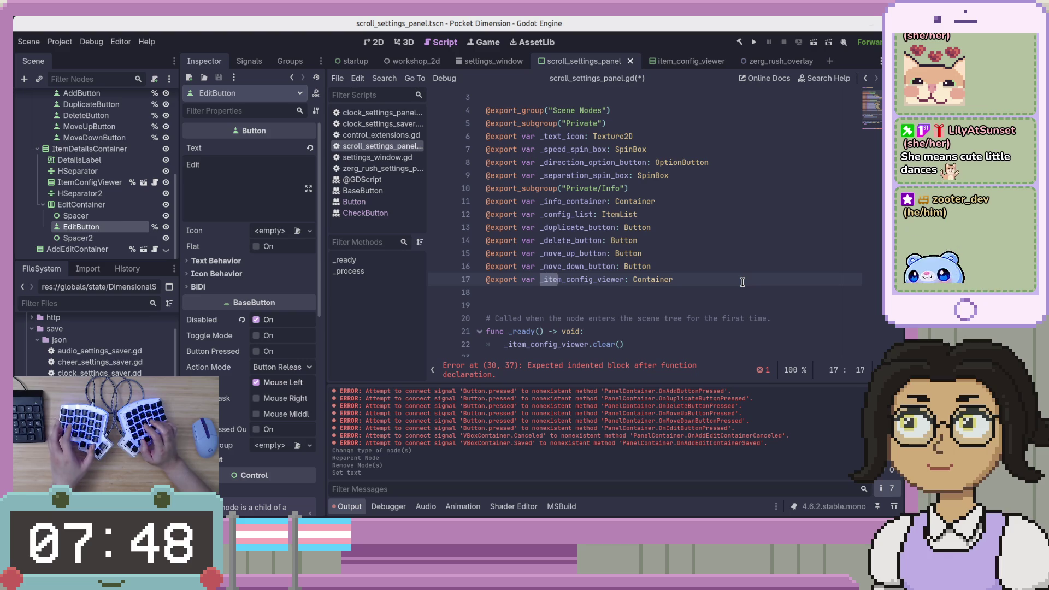
pyautogui.press('BackSpace')
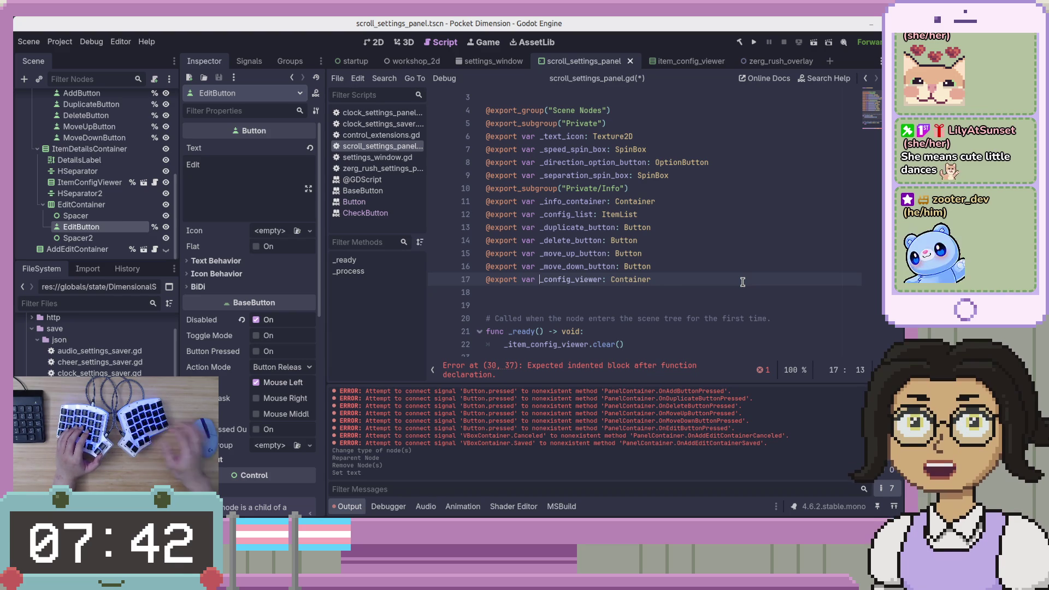
pyautogui.click(101, 185)
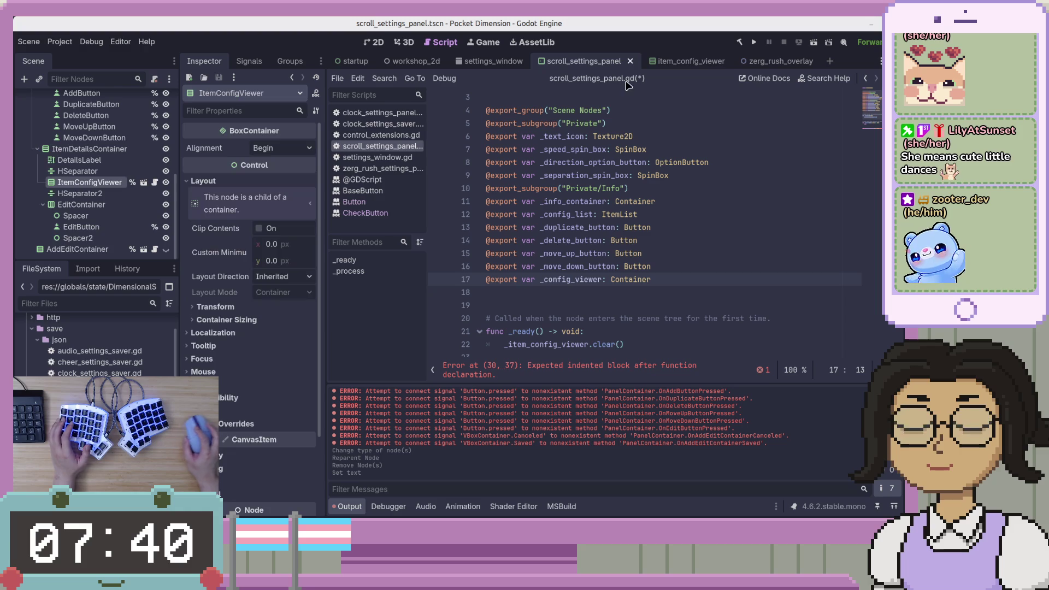
# Step: Copy the four nodes from TypeContainer through TextConfigLabel in the item_config_viewer scene
pyautogui.click(144, 182)
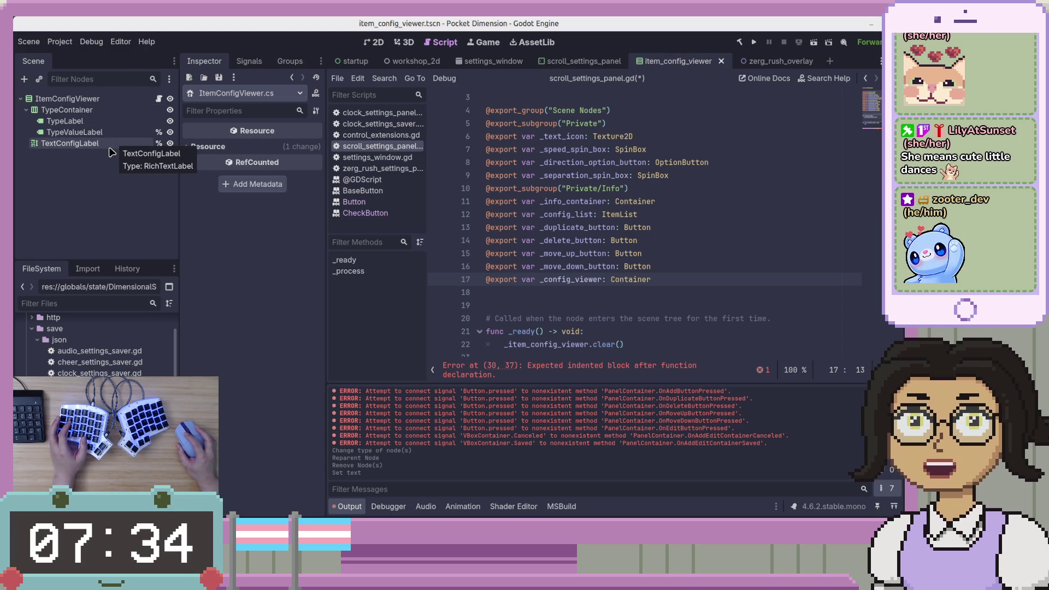
pyautogui.click(590, 64)
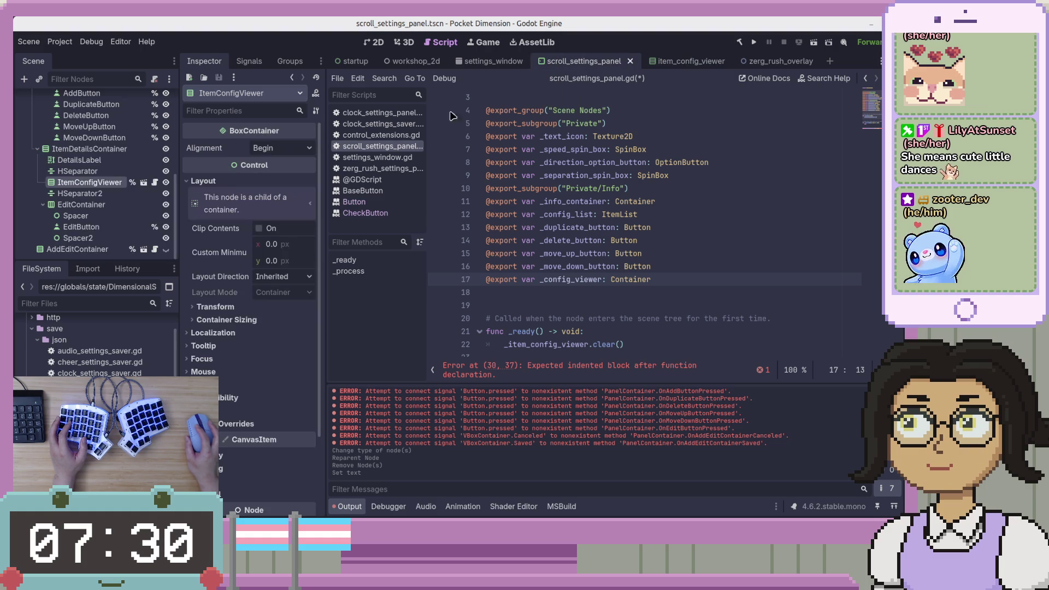
pyautogui.click(687, 60)
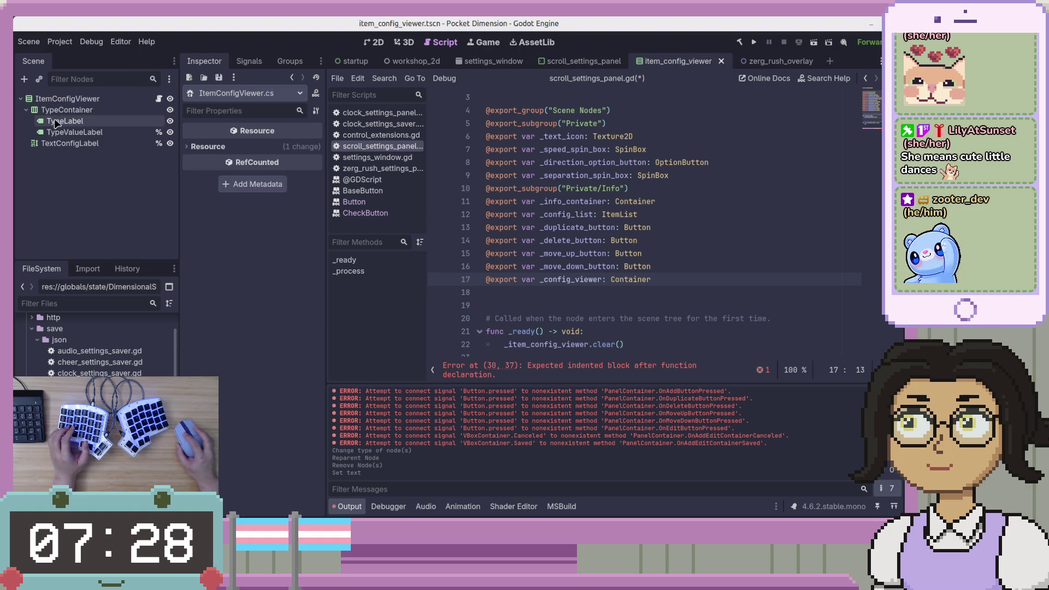
pyautogui.click(66, 109)
pyautogui.keyDown('shift'); pyautogui.click(62, 144); pyautogui.keyUp('shift')
pyautogui.rightClick(70, 109)
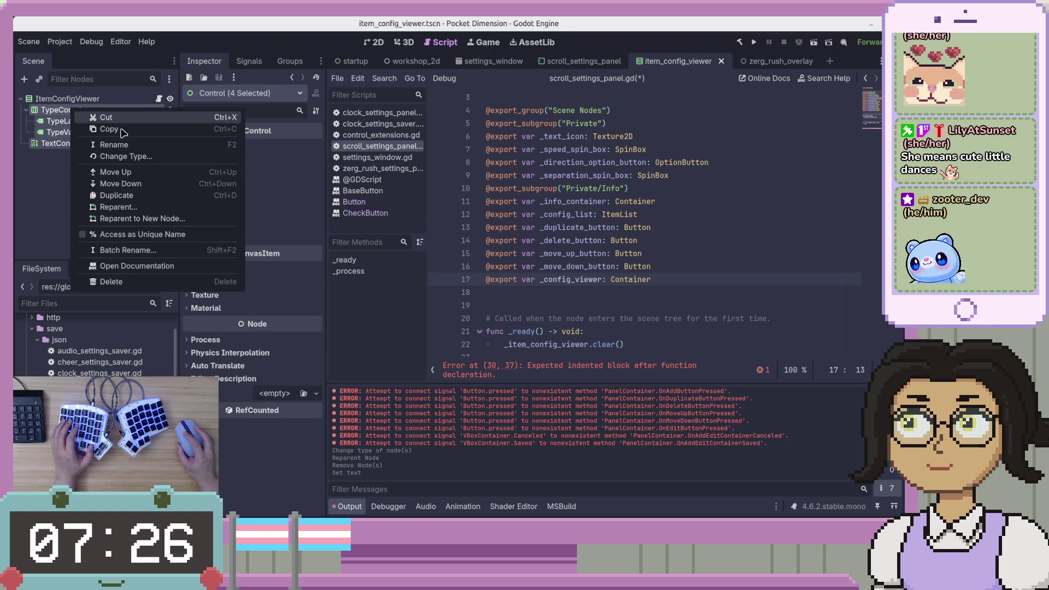
pyautogui.click(138, 132)
# Step: Paste them into ItemDetailsContainer in scroll_settings_panel and move them above ItemConfigViewer
pyautogui.hotkey('ctrl', 'shift', 'Tab')
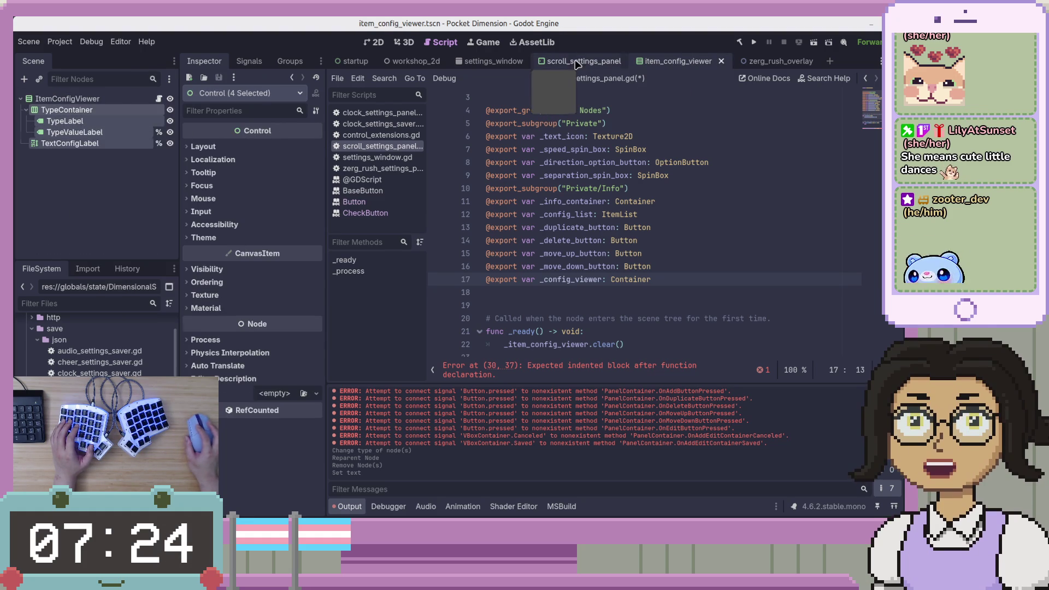
pyautogui.rightClick(103, 154)
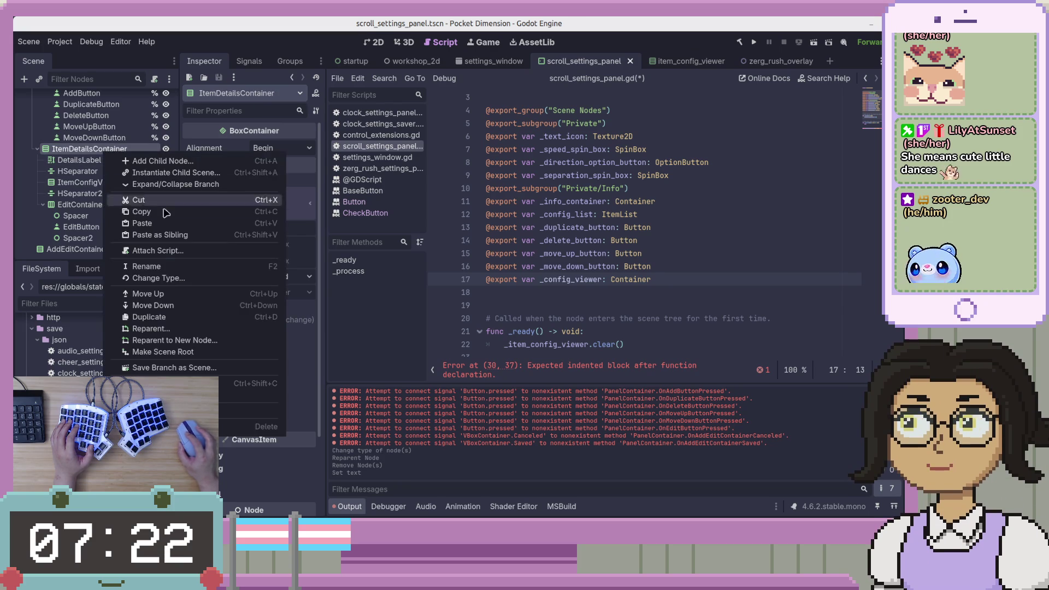
pyautogui.click(161, 225)
pyautogui.scroll(-2, 93, 213)
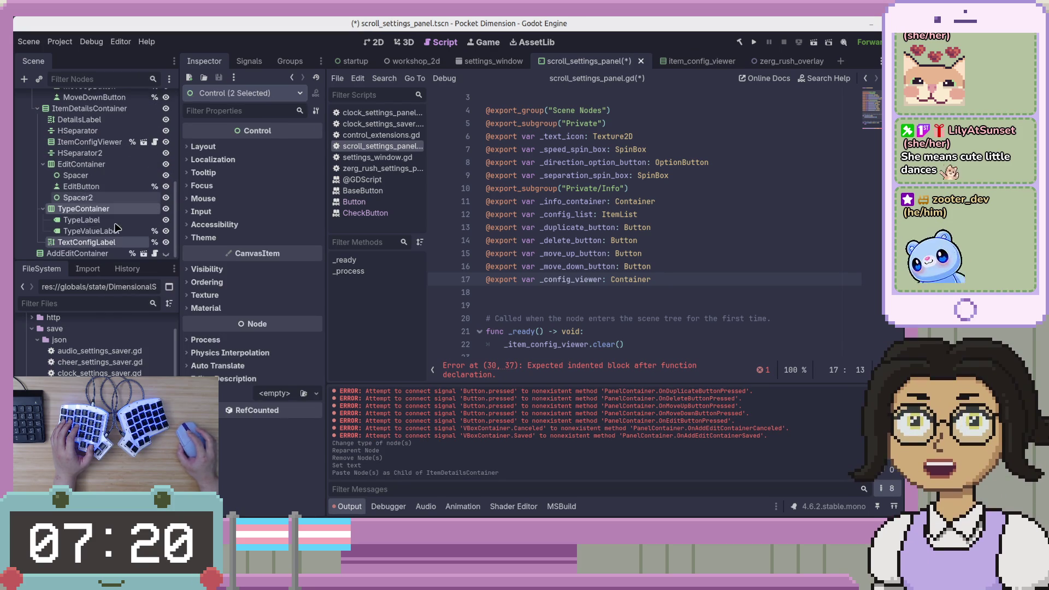
pyautogui.moveTo(87, 208); pyautogui.dragTo(98, 138)
# Step: Delete the ItemConfigViewer instance from the panel and select ItemDetailsContainer
pyautogui.click(105, 176)
pyautogui.click(106, 187)
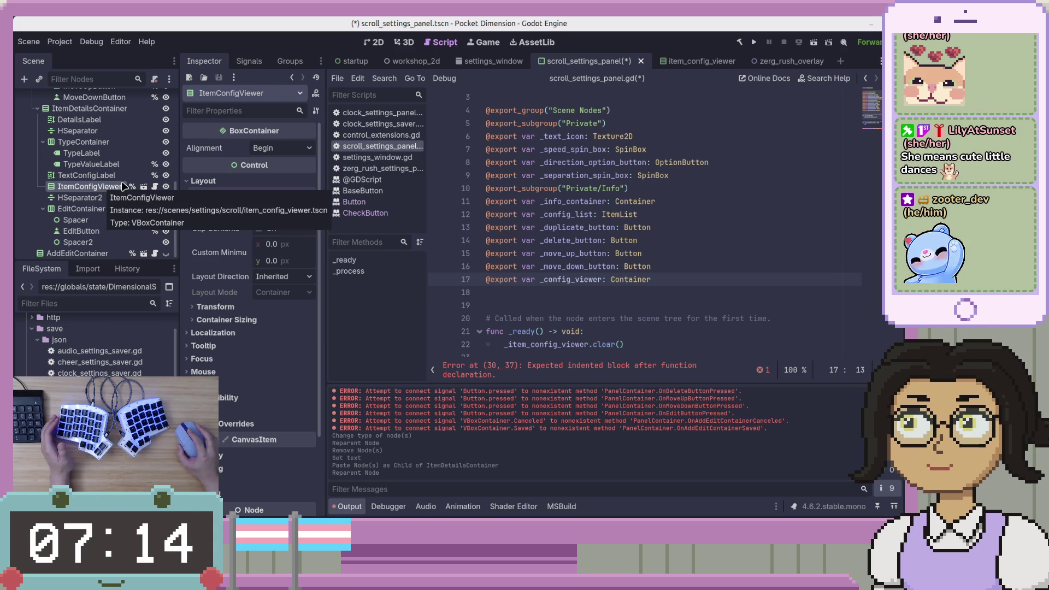
pyautogui.press('Delete')
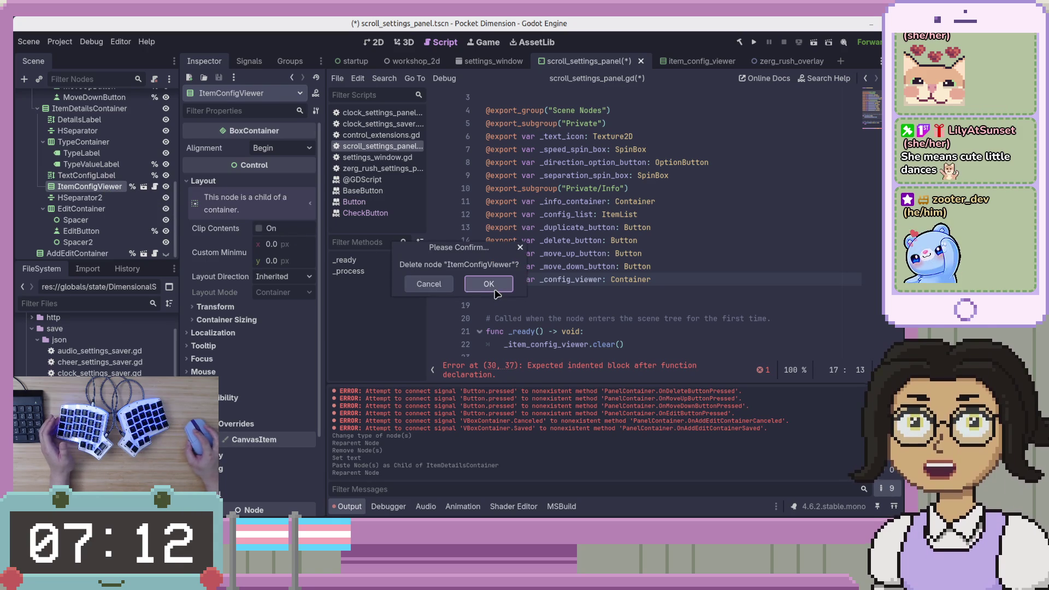
pyautogui.press('Return')
pyautogui.click(87, 181)
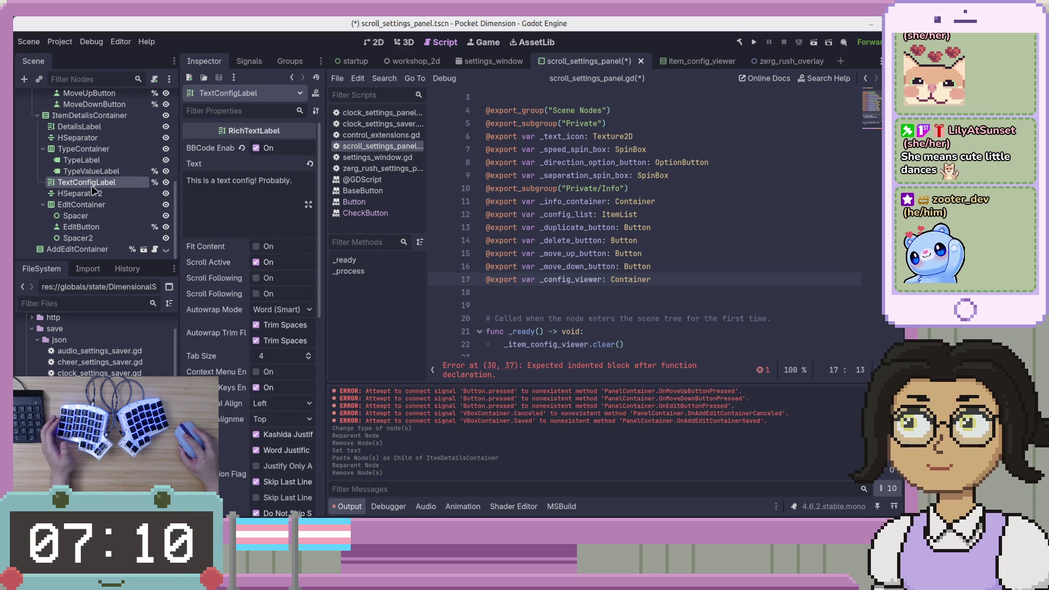
pyautogui.scroll(2, 85, 190)
pyautogui.click(90, 156)
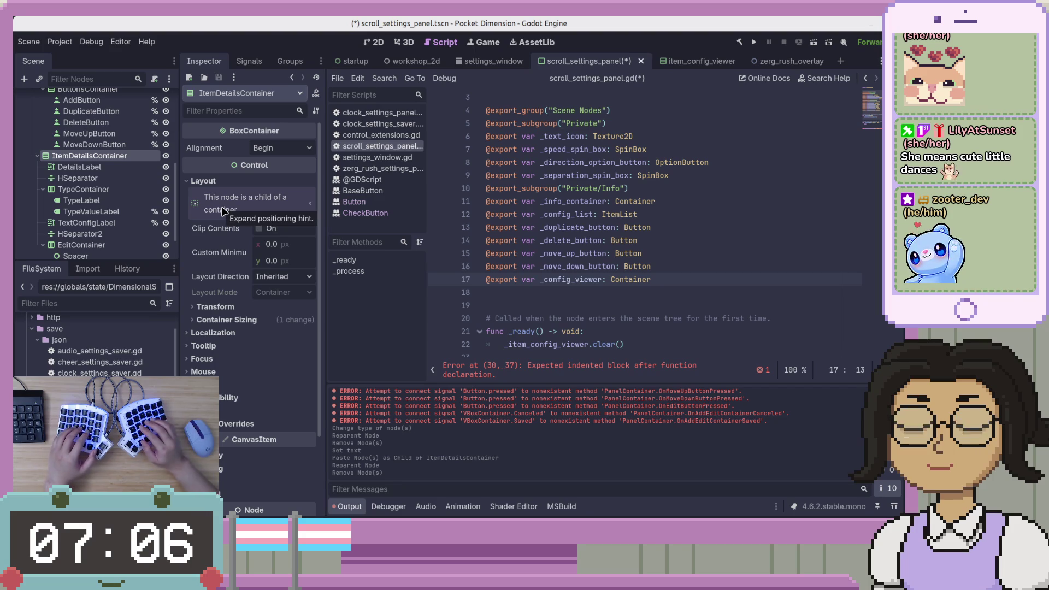
# Step: Rename ItemDetailsContainer to ItemViewerContainer and check the panel's layout in 2D
pyautogui.press('Down')
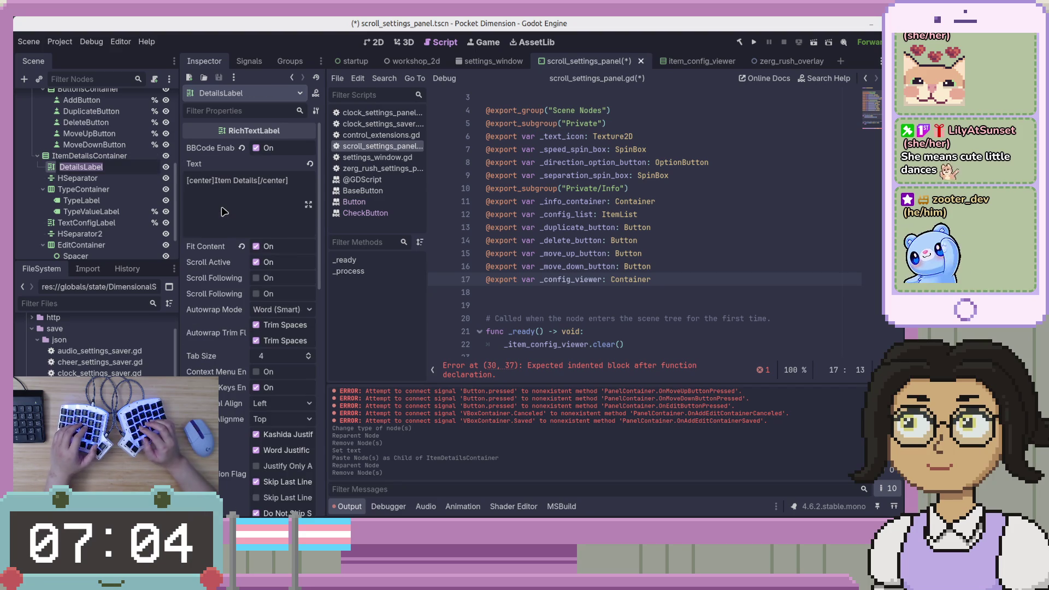
pyautogui.press('Up')
pyautogui.press('F2')
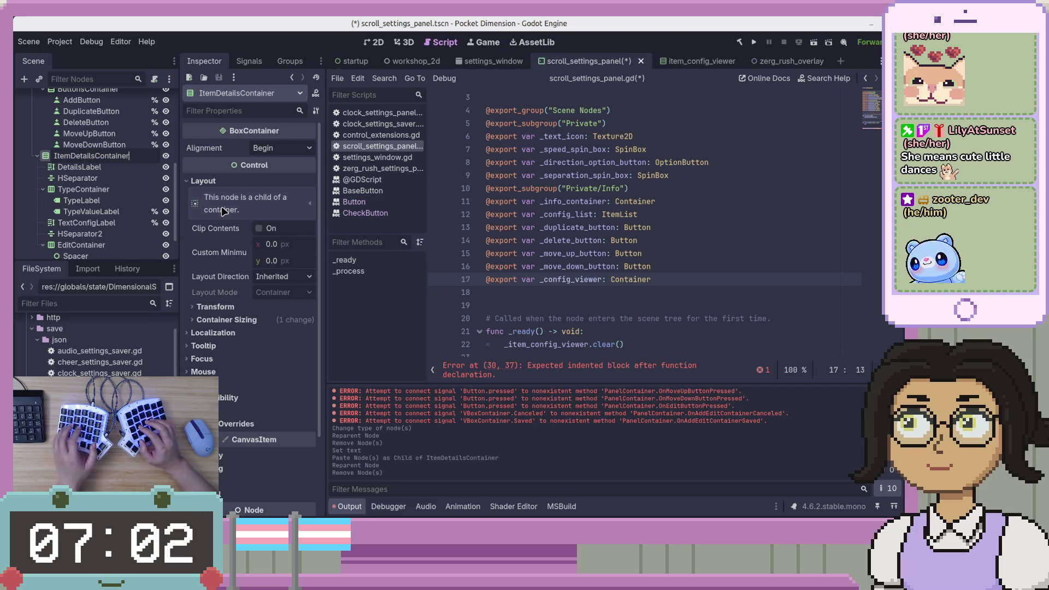
pyautogui.hotkey('shift', 'Left')
pyautogui.hotkey('shift', 'Left')
pyautogui.hotkey('shift', 'Left')
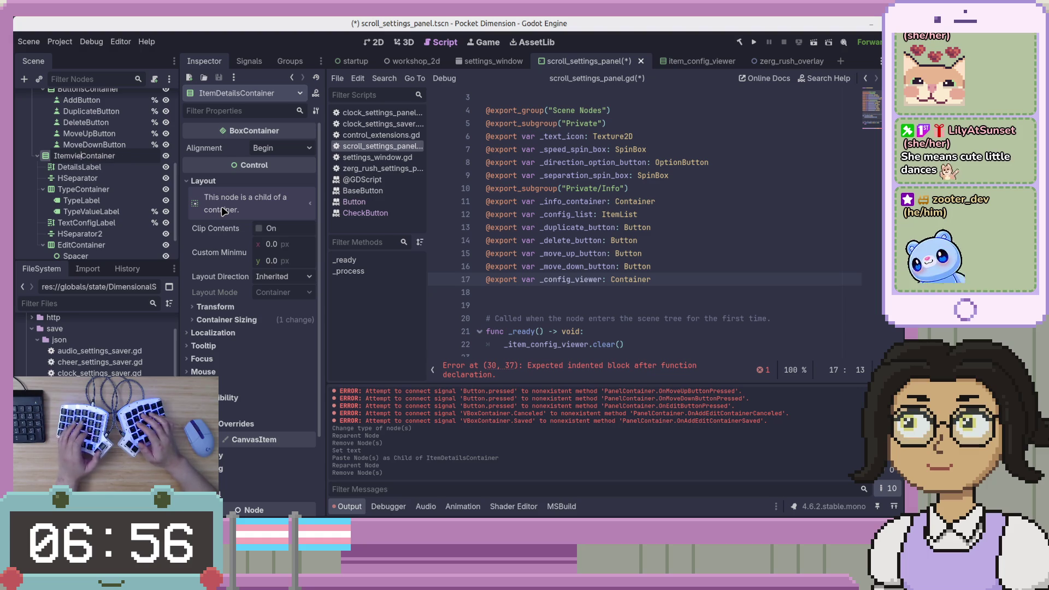
pyautogui.press('BackSpace')
pyautogui.press('BackSpace')
pyautogui.press('BackSpace')
pyautogui.write('Vi')
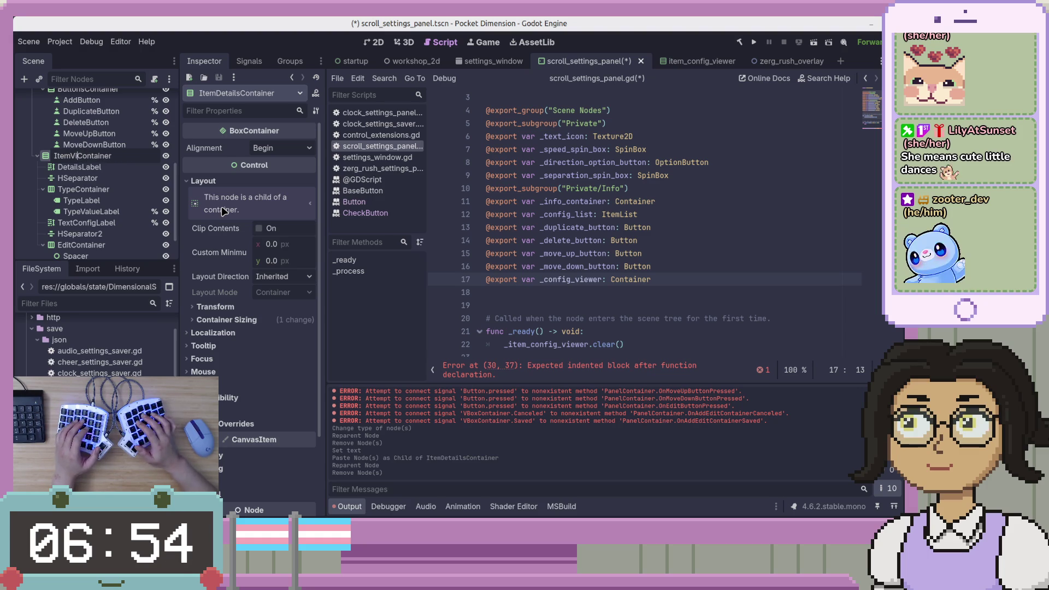
pyautogui.press('BackSpace')
pyautogui.write('ewer')
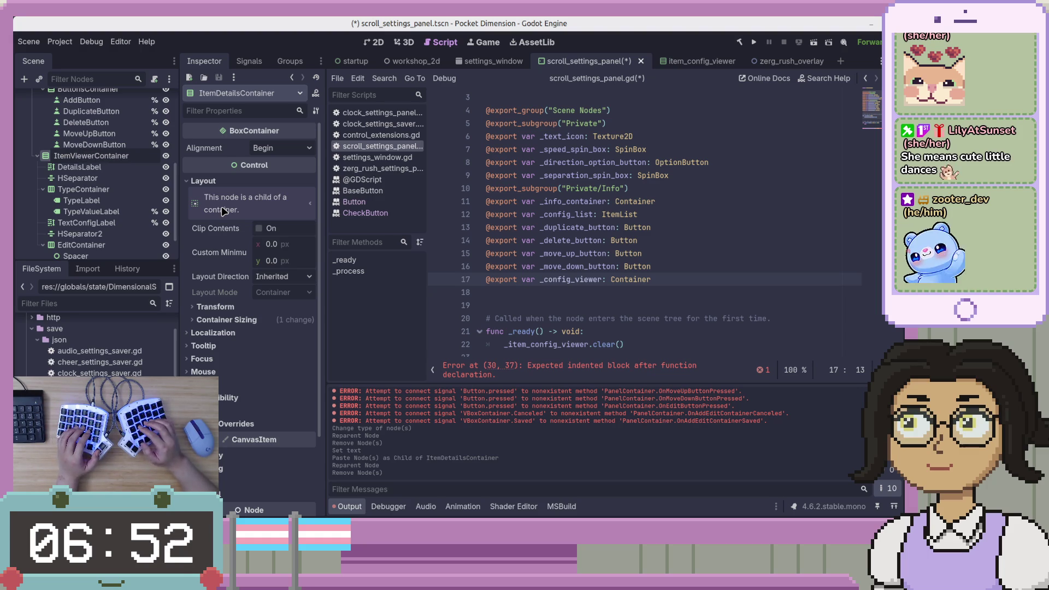
pyautogui.press('Return')
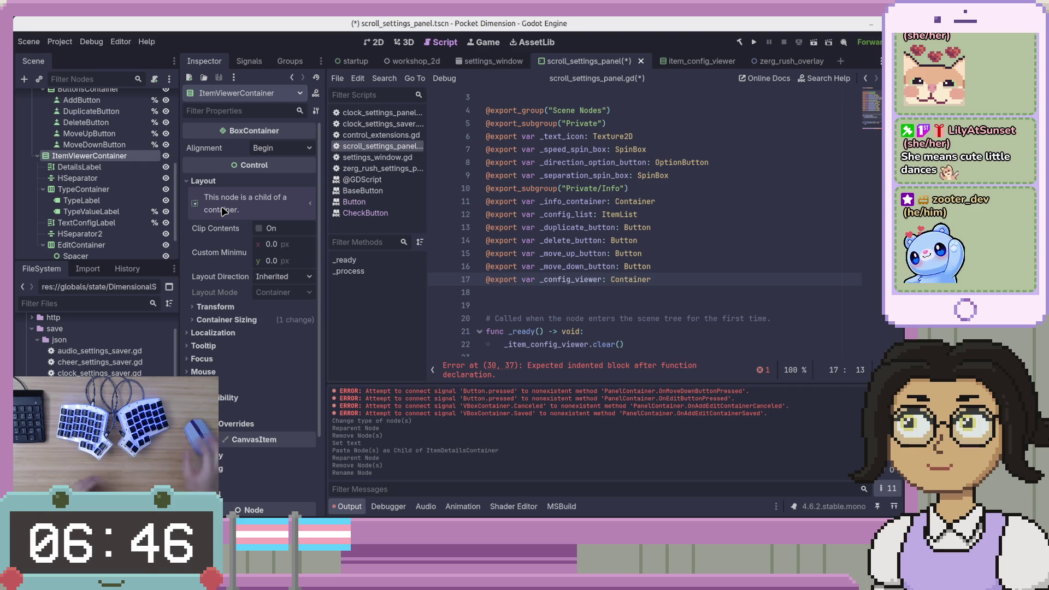
pyautogui.click(375, 43)
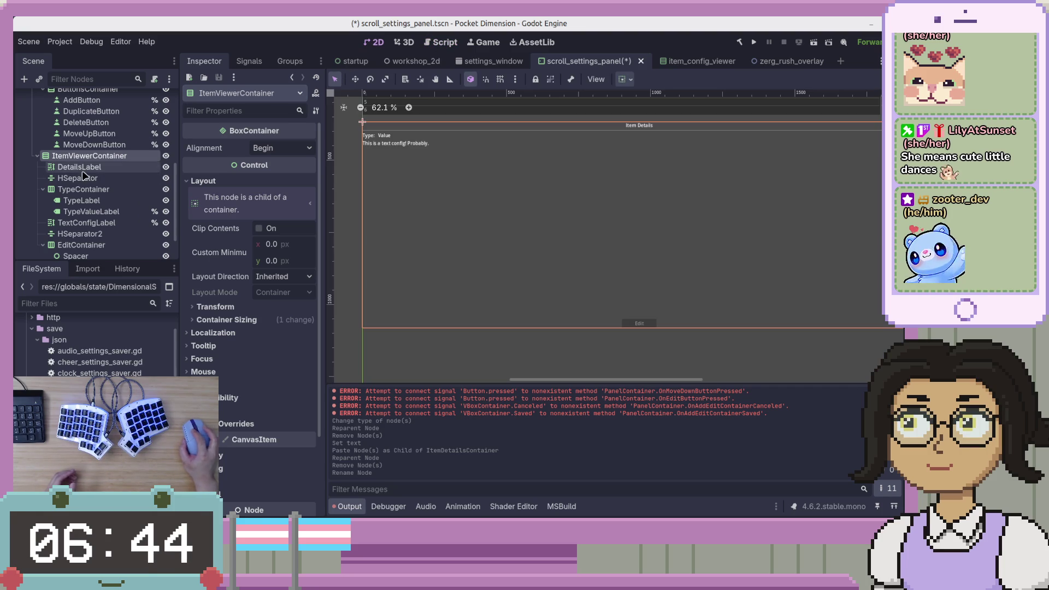
# Step: Inspect DetailsLabel, HSeparator, TypeContainer, TypeLabel, TypeValueLabel and TextConfigLabel in the Scene dock
pyautogui.click(622, 131)
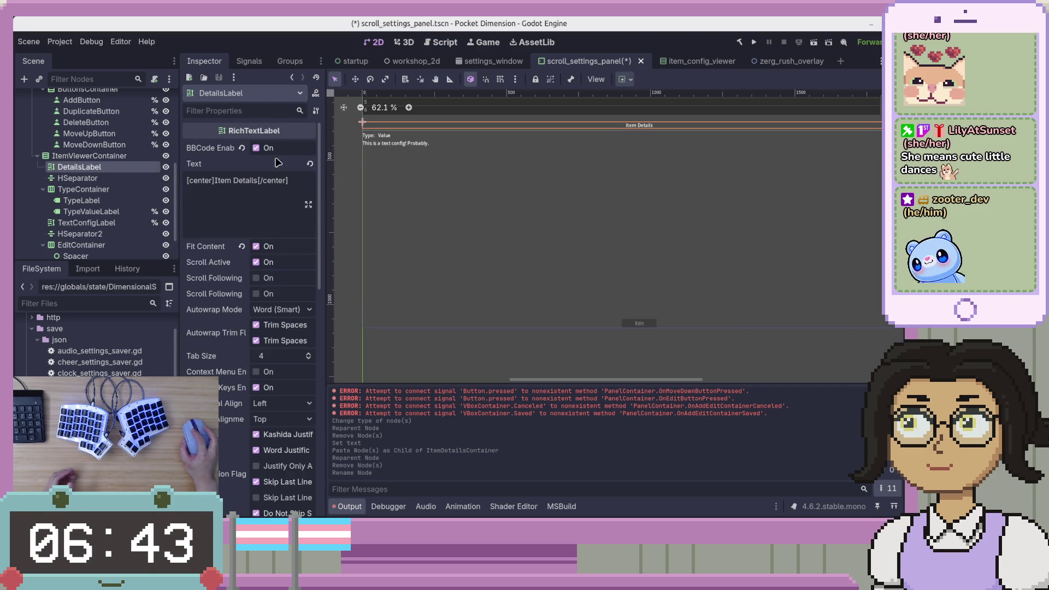
pyautogui.click(88, 178)
pyautogui.click(103, 190)
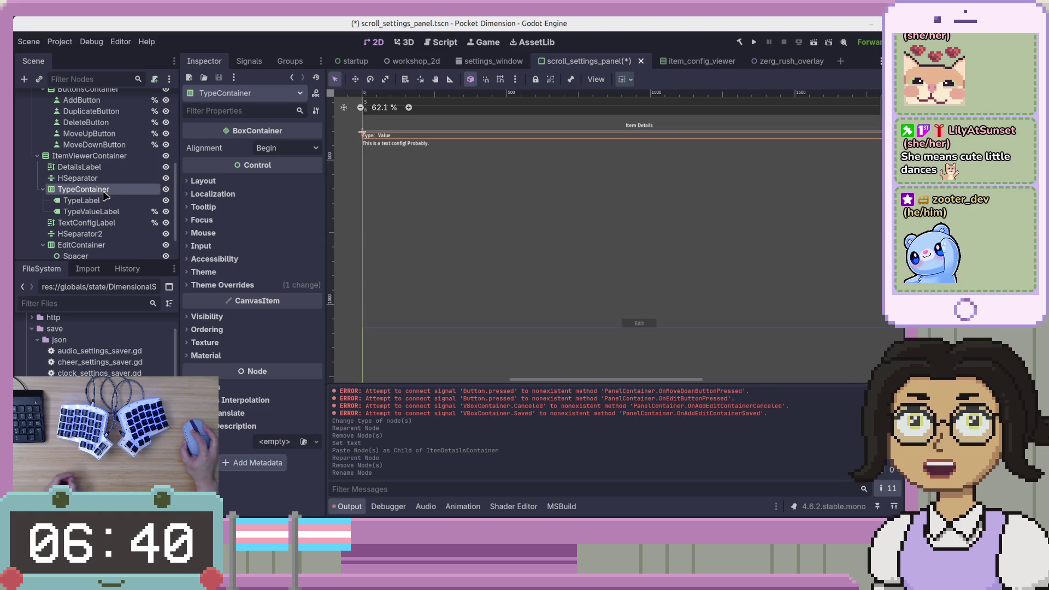
pyautogui.click(99, 200)
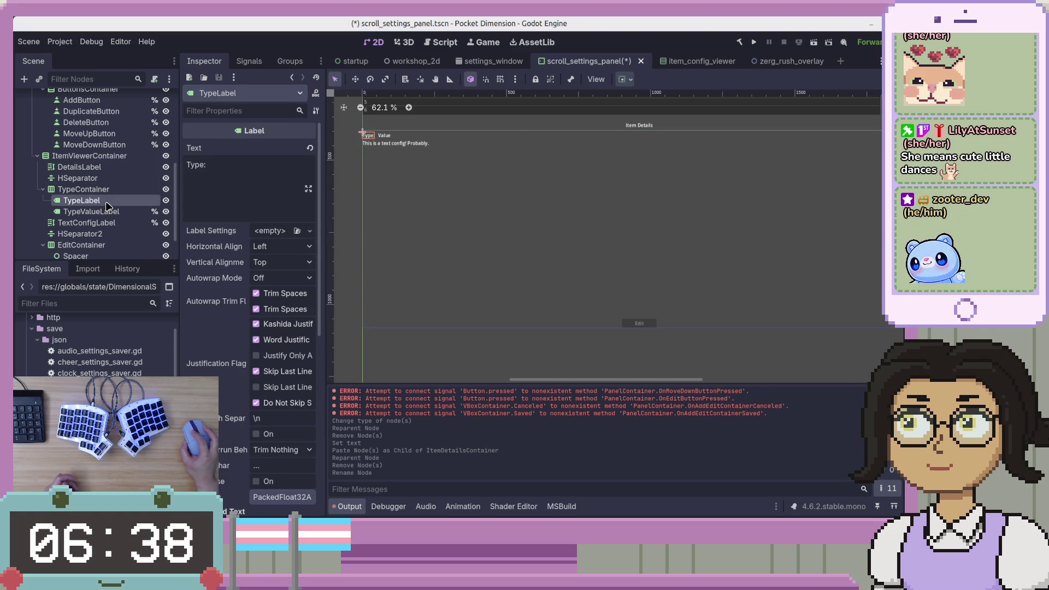
pyautogui.click(93, 212)
pyautogui.click(104, 189)
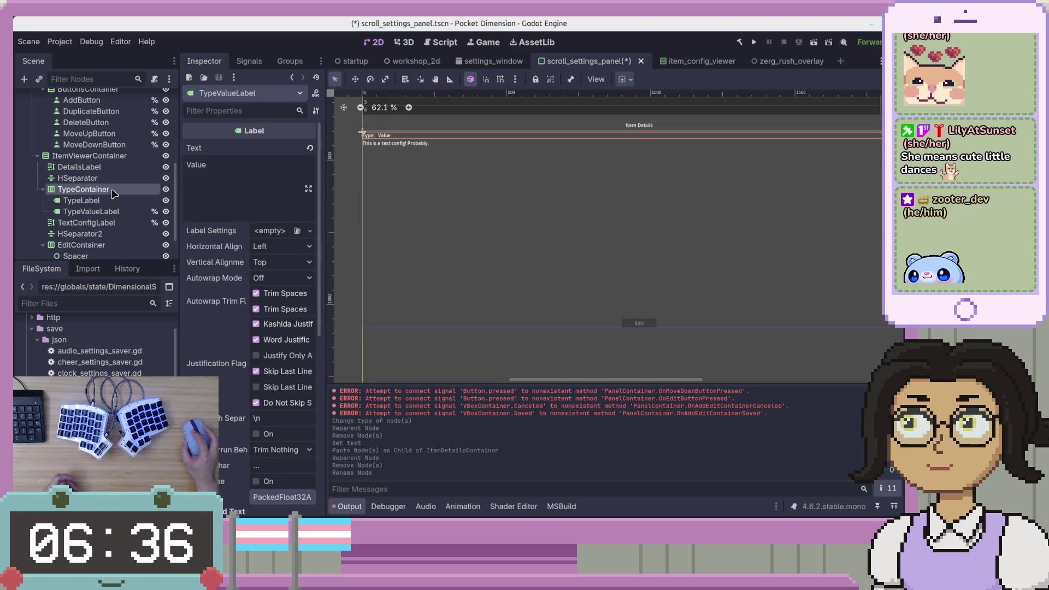
pyautogui.click(109, 224)
pyautogui.click(103, 200)
pyautogui.click(119, 213)
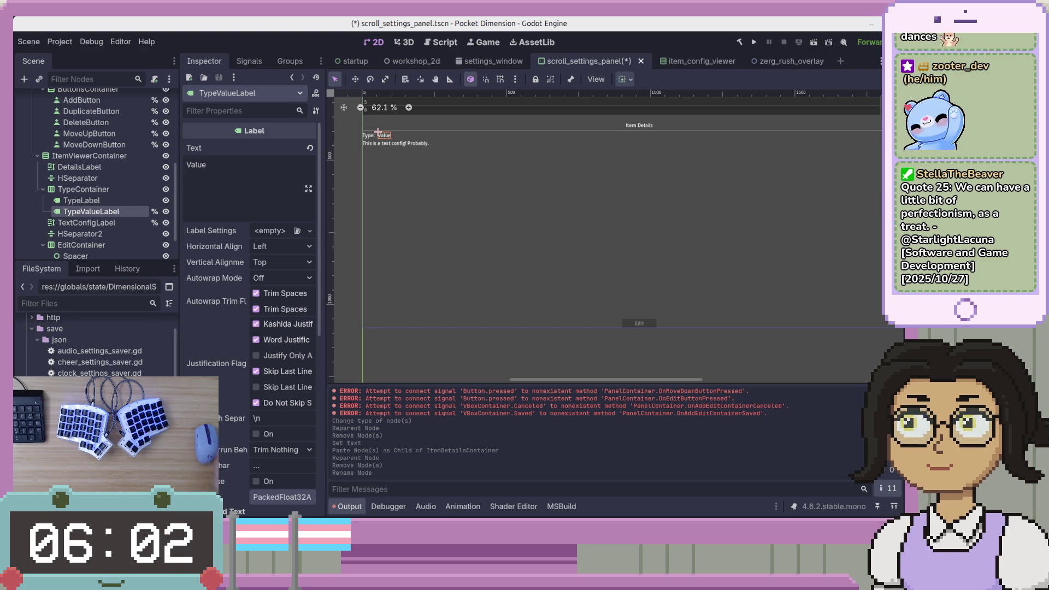
# Step: Select TypeValueLabel and request revoking its scene-unique name
pyautogui.click(565, 184)
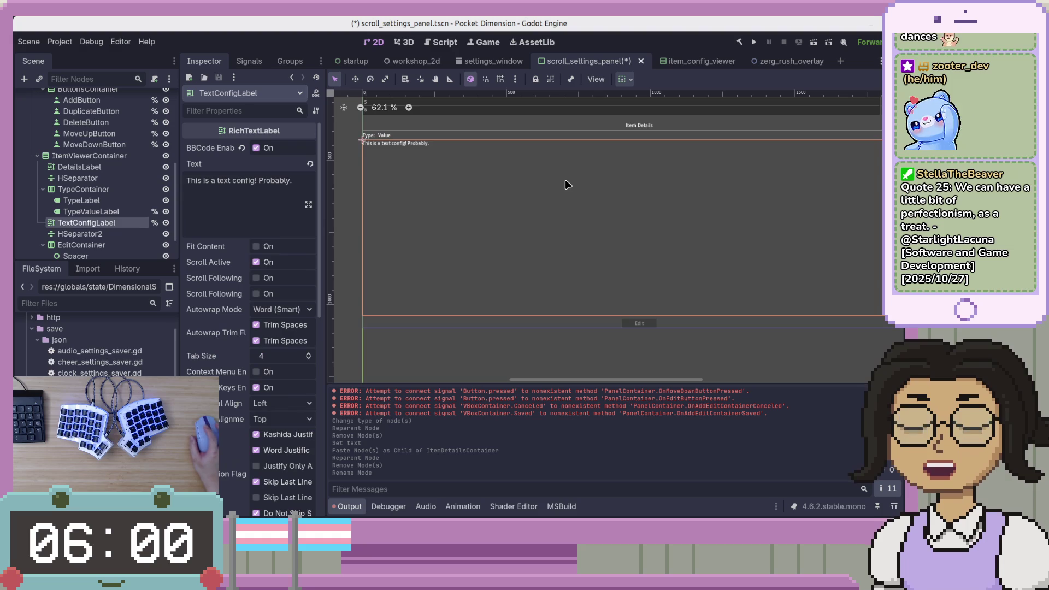
pyautogui.click(122, 214)
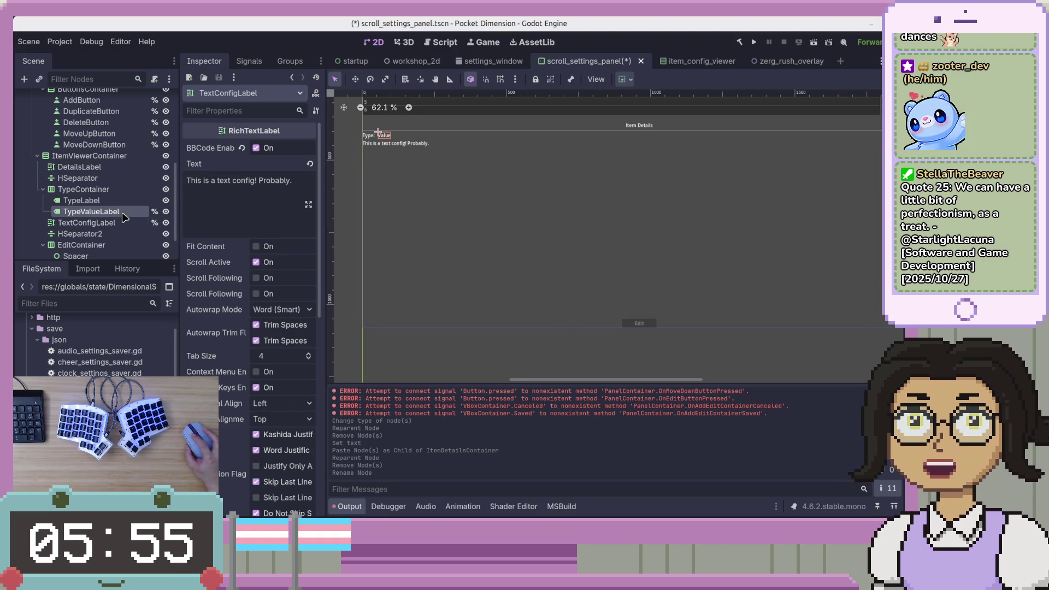
pyautogui.click(155, 213)
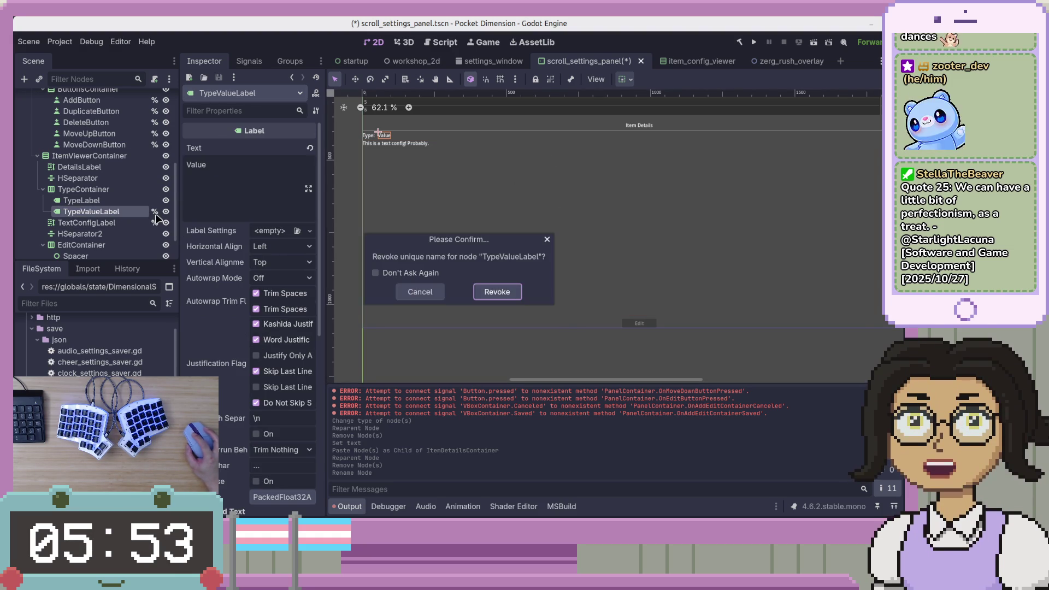
# Step: Confirm revoking the unique names on TypeValueLabel and TextConfigLabel, then select ItemViewerContainer
pyautogui.click(509, 294)
pyautogui.click(155, 222)
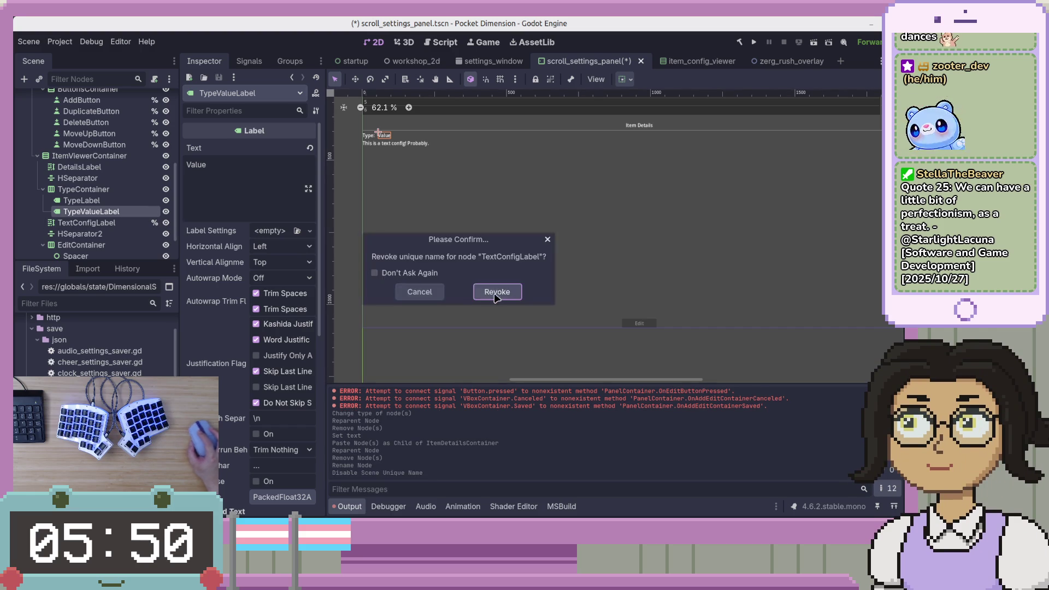
pyautogui.press('Return')
pyautogui.click(115, 224)
pyautogui.click(144, 198)
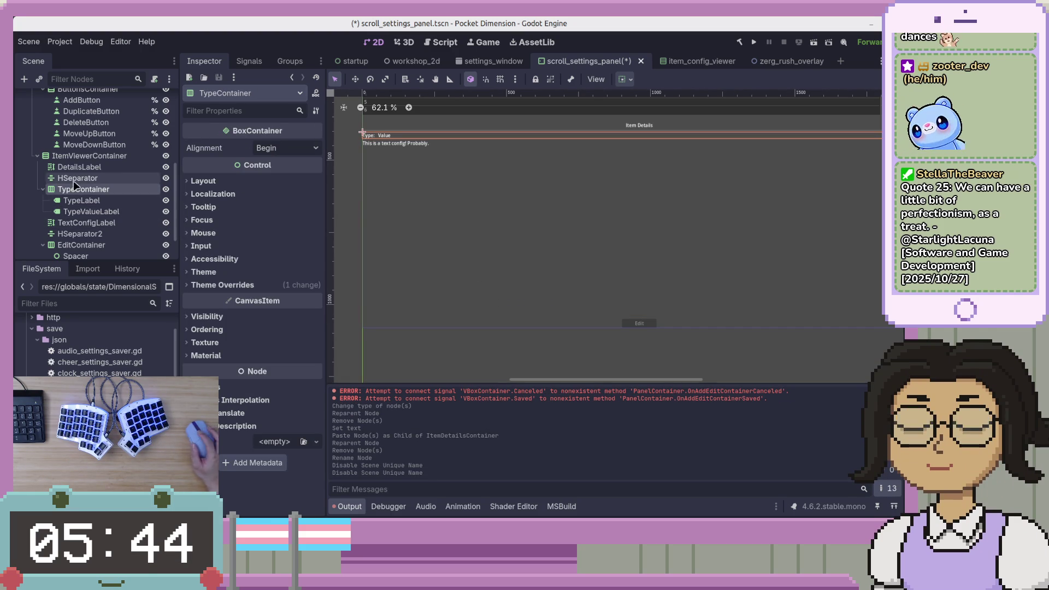
pyautogui.click(89, 155)
# Step: Rename the ItemViewerContainer node to ItemDetailsContainer in the Scene dock
pyautogui.press('F2')
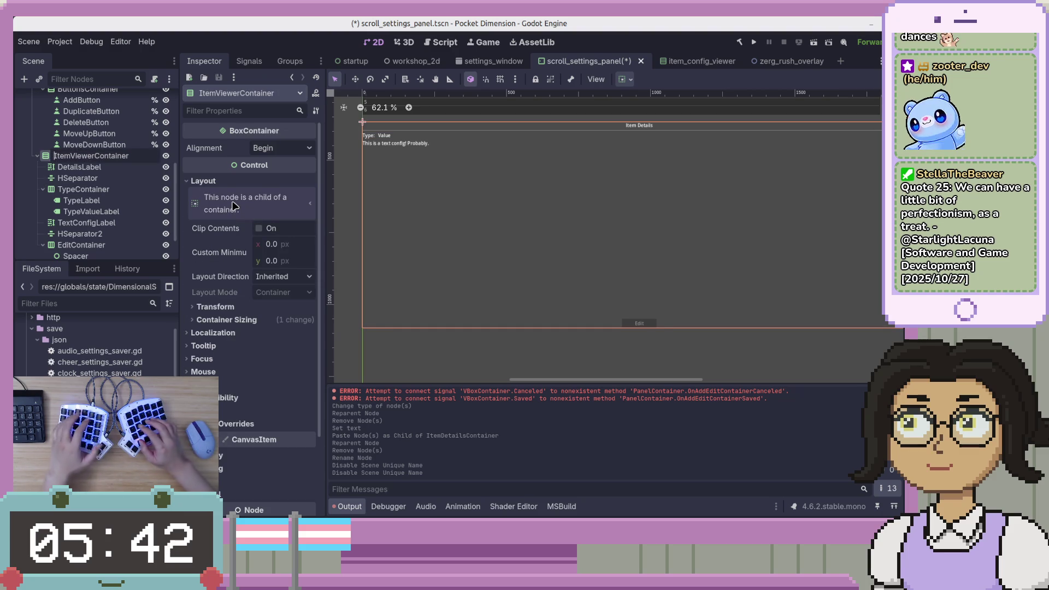
pyautogui.press('BackSpace')
pyautogui.press('Delete')
pyautogui.press('Delete')
pyautogui.press('Delete')
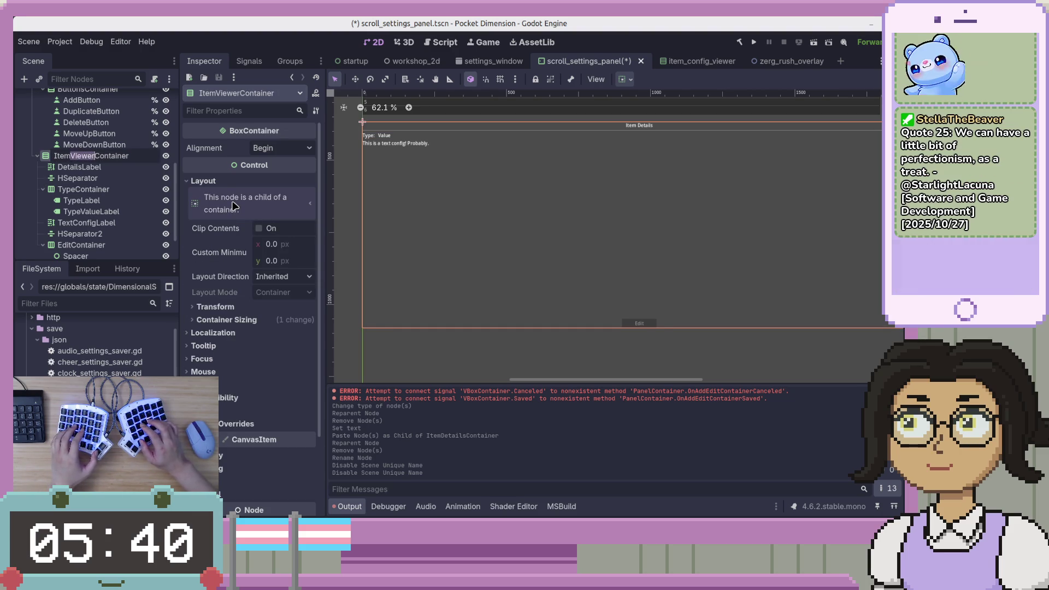
pyautogui.write('Detqail')
pyautogui.press('BackSpace')
pyautogui.press('BackSpace')
pyautogui.press('BackSpace')
pyautogui.write('ails')
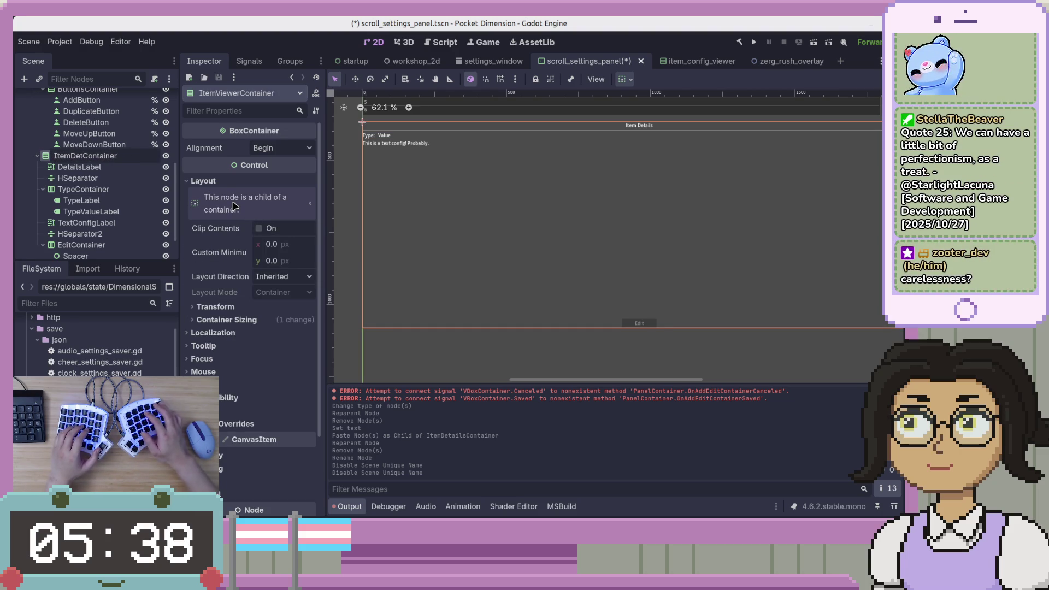
pyautogui.press('Return')
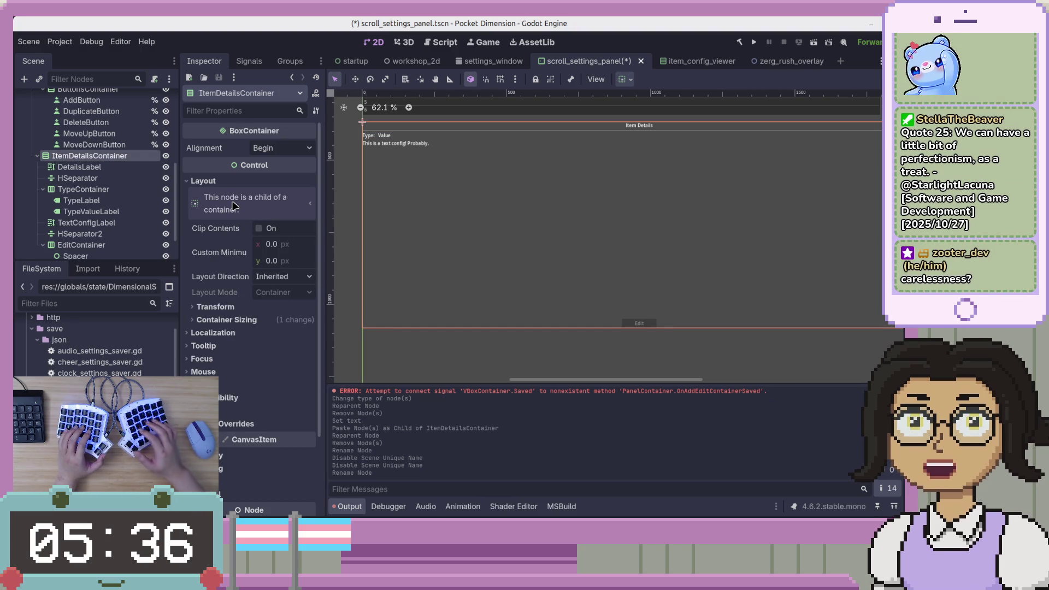
pyautogui.press('Down')
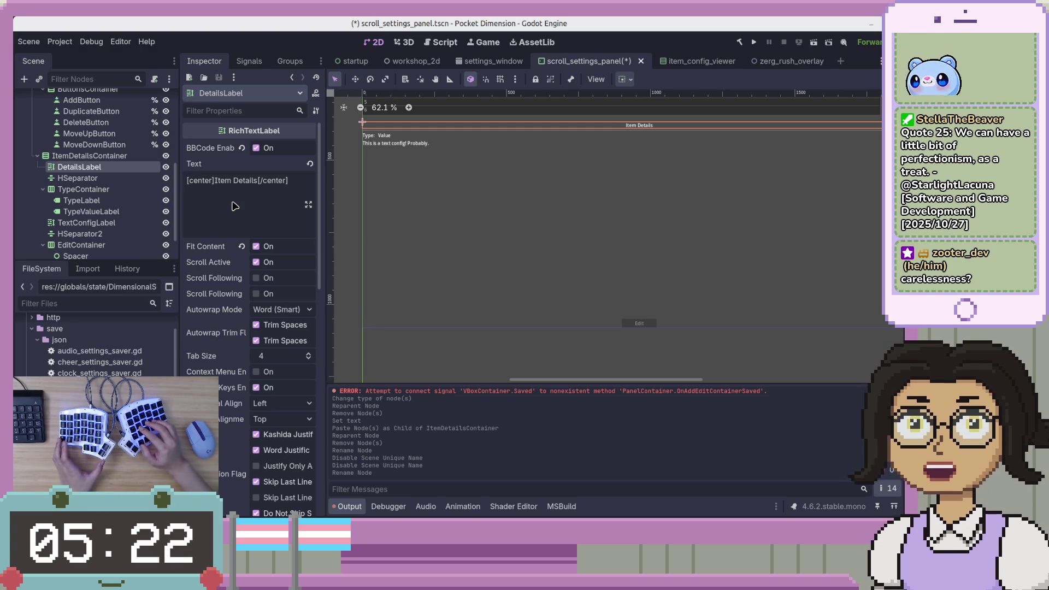
# Step: Rename DetailsLabel to ItemDetailsLabel
pyautogui.press('Down')
pyautogui.press('Up')
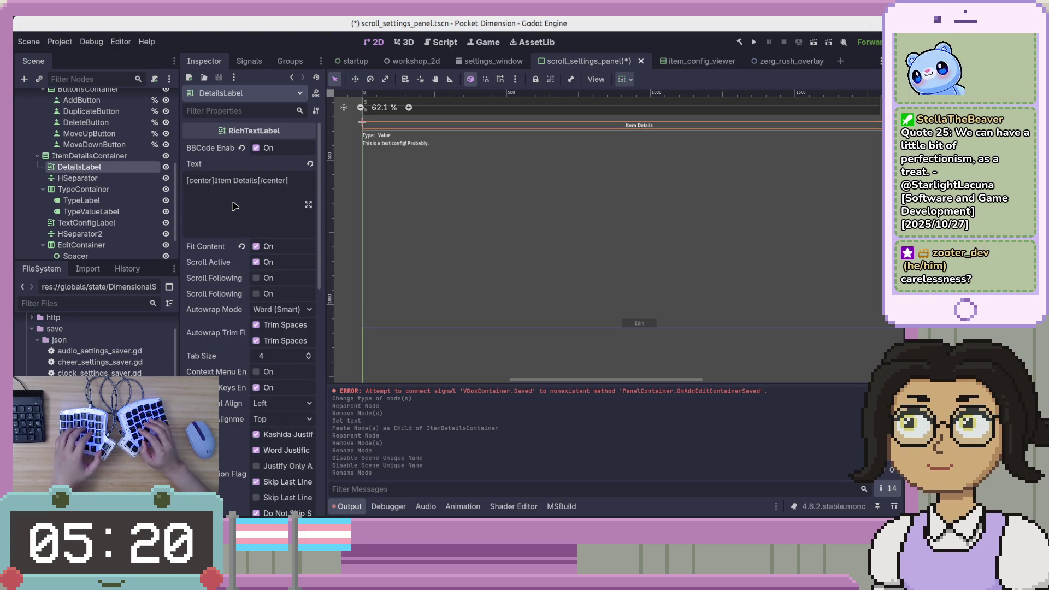
pyautogui.press('F2')
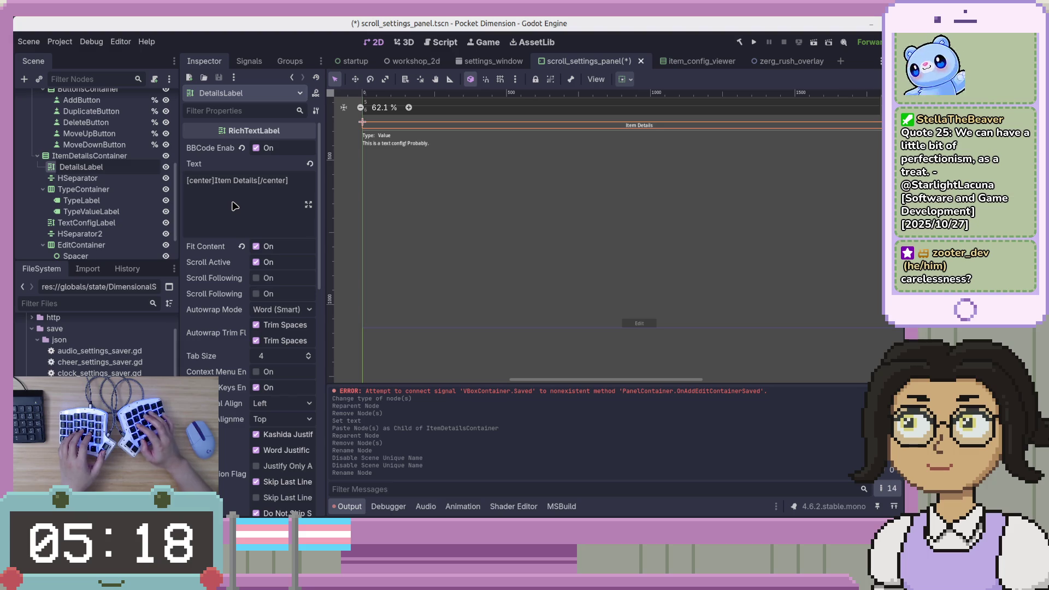
pyautogui.press('Escape')
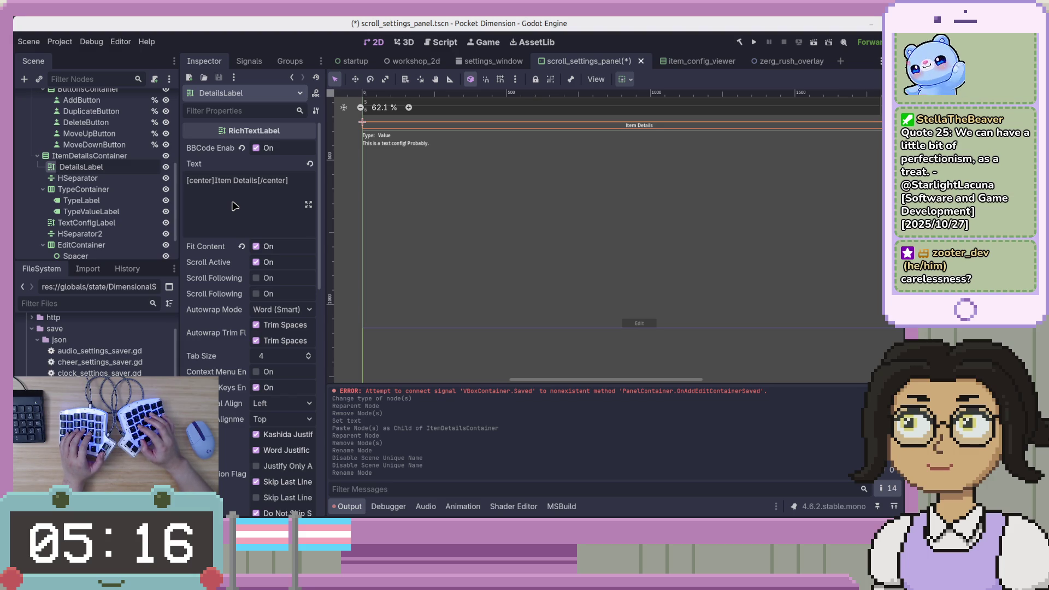
pyautogui.write('Items')
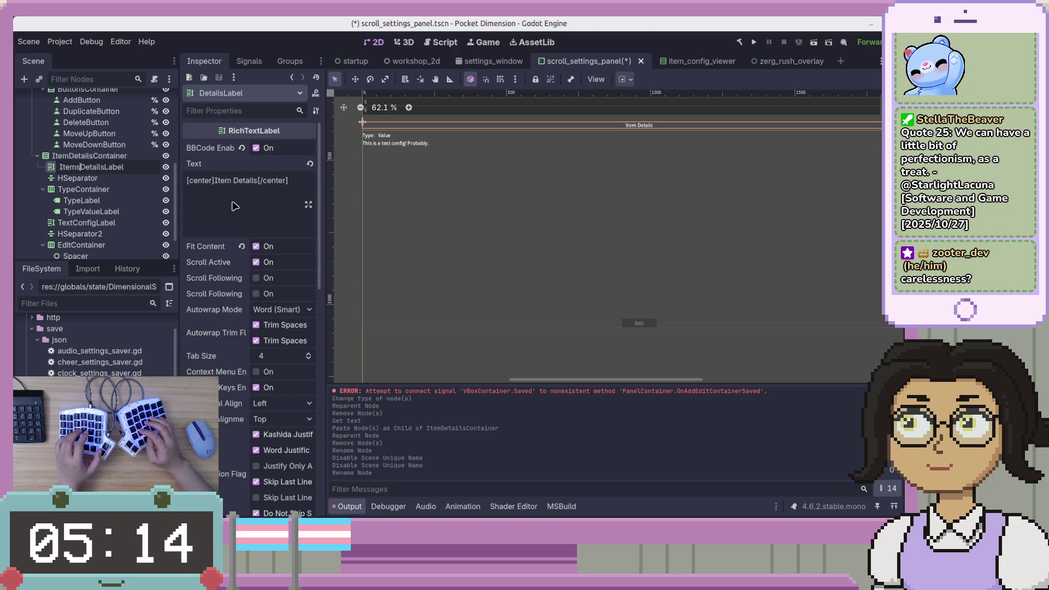
pyautogui.press('Return')
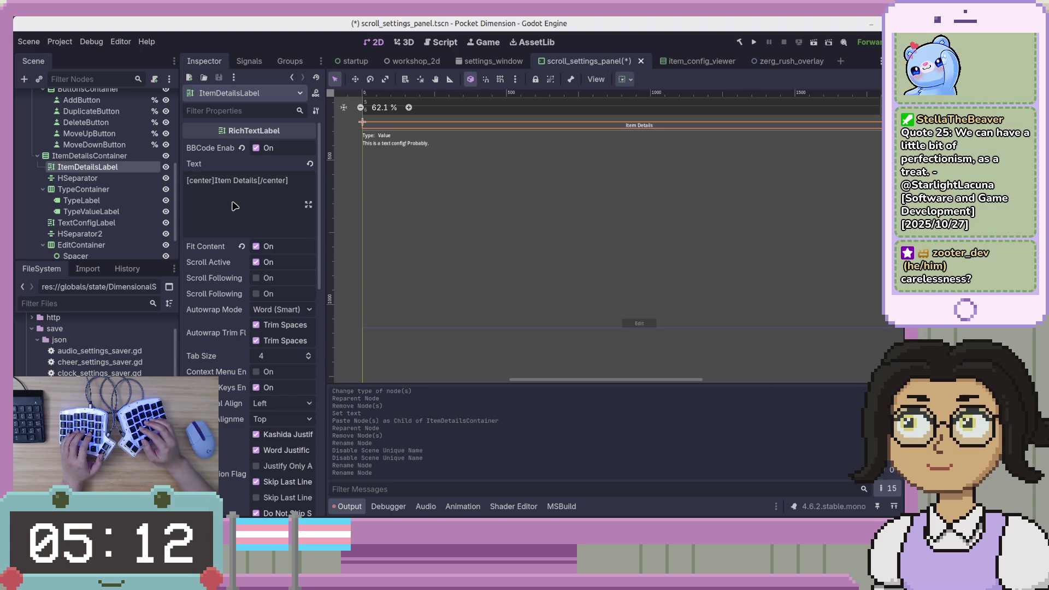
# Step: Rename TypeLabel and TypeValueLabel to ItemTypeLabel and ItemTypeValueLabel, then save the scene
pyautogui.click(115, 178)
pyautogui.press('Down')
pyautogui.press('Down')
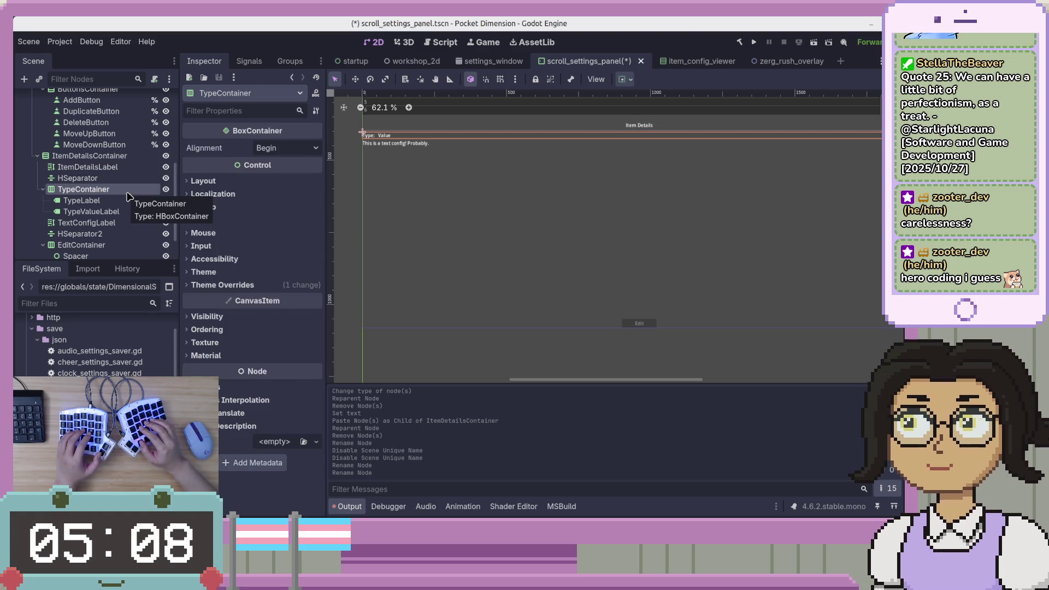
pyautogui.press('F2')
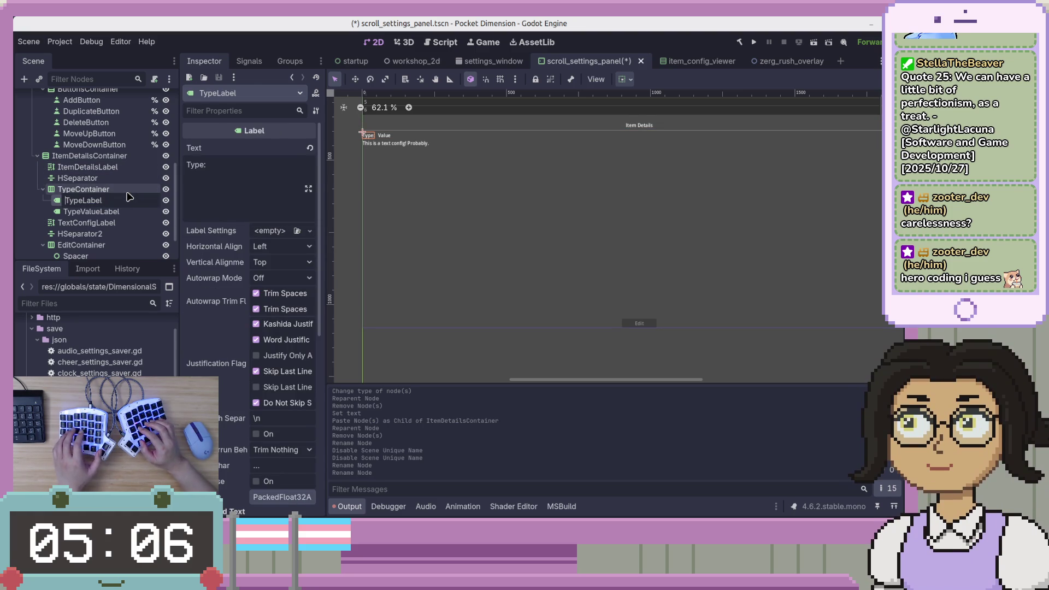
pyautogui.write('Item')
pyautogui.press('Return')
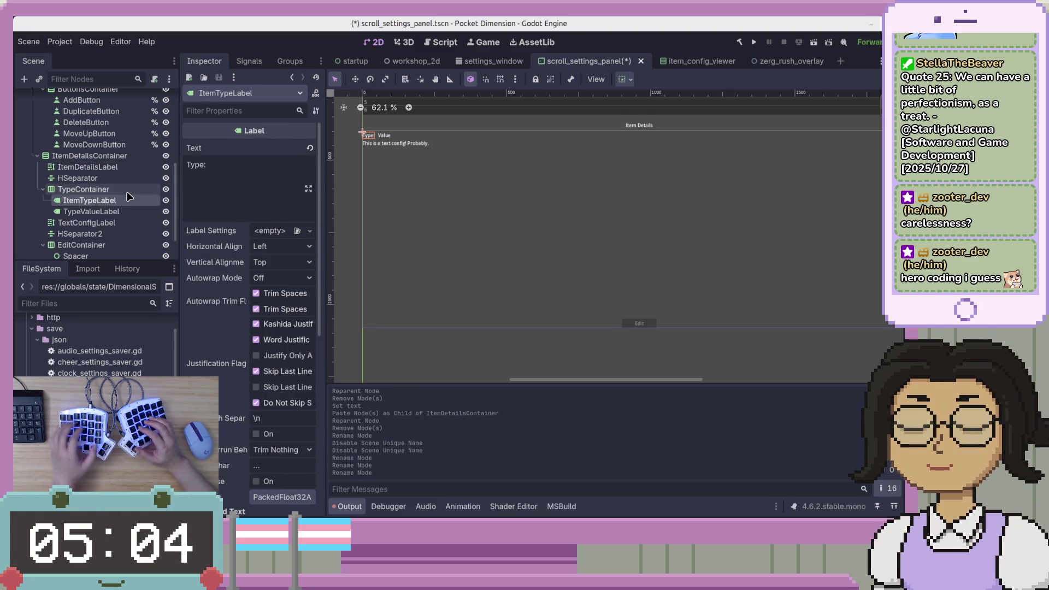
pyautogui.press('Down')
pyautogui.press('F2')
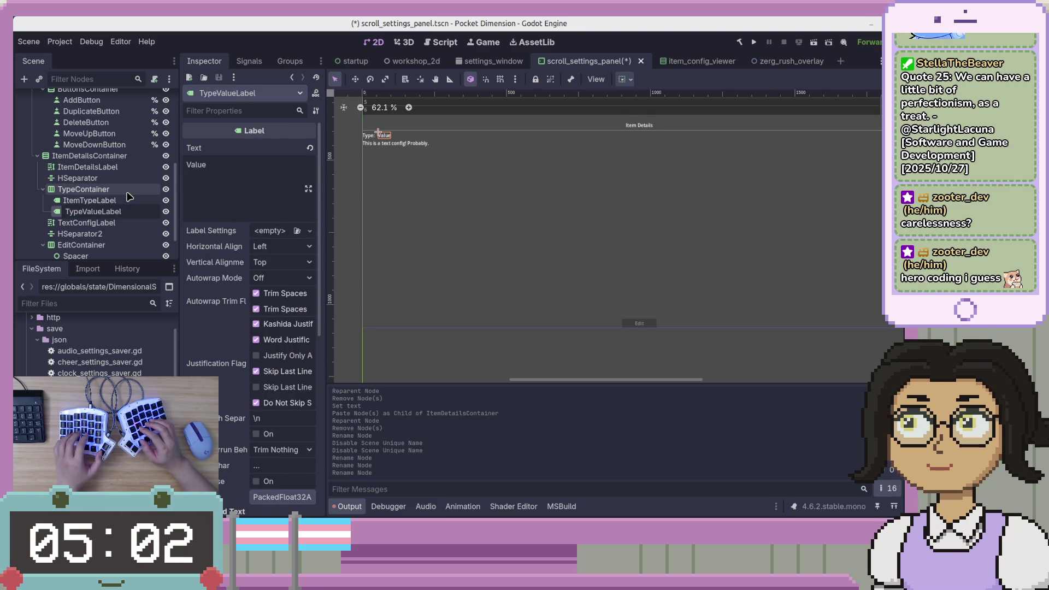
pyautogui.write('Item')
pyautogui.press('Return')
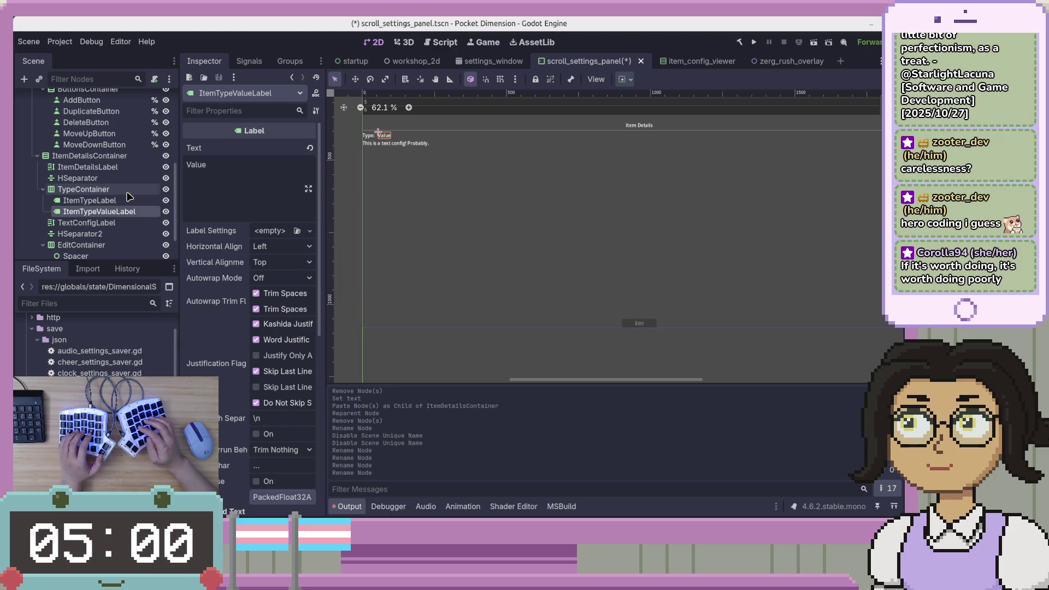
pyautogui.hotkey('ctrl', 's')
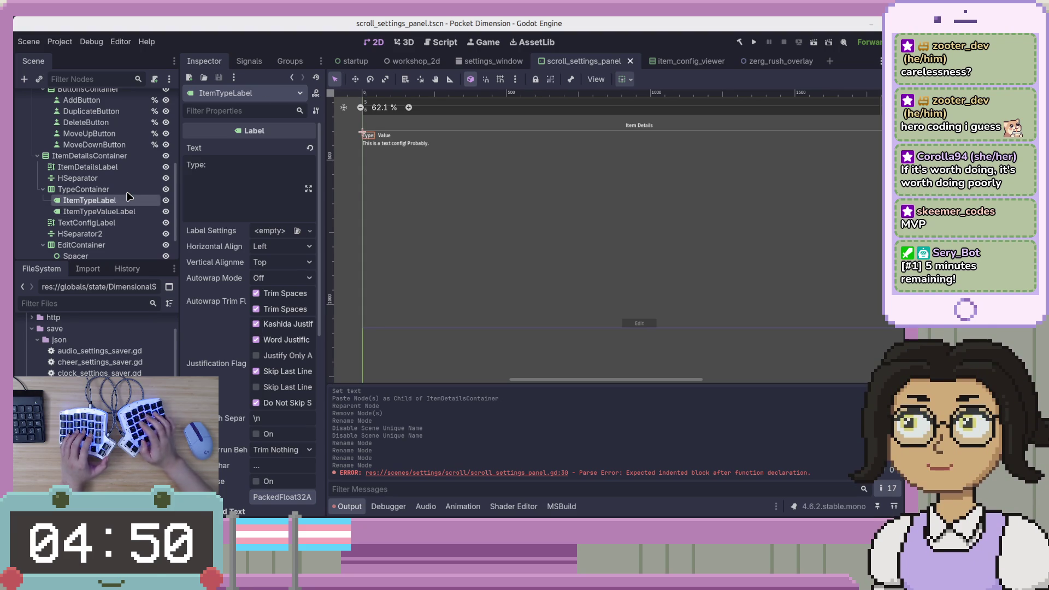
pyautogui.press('Up')
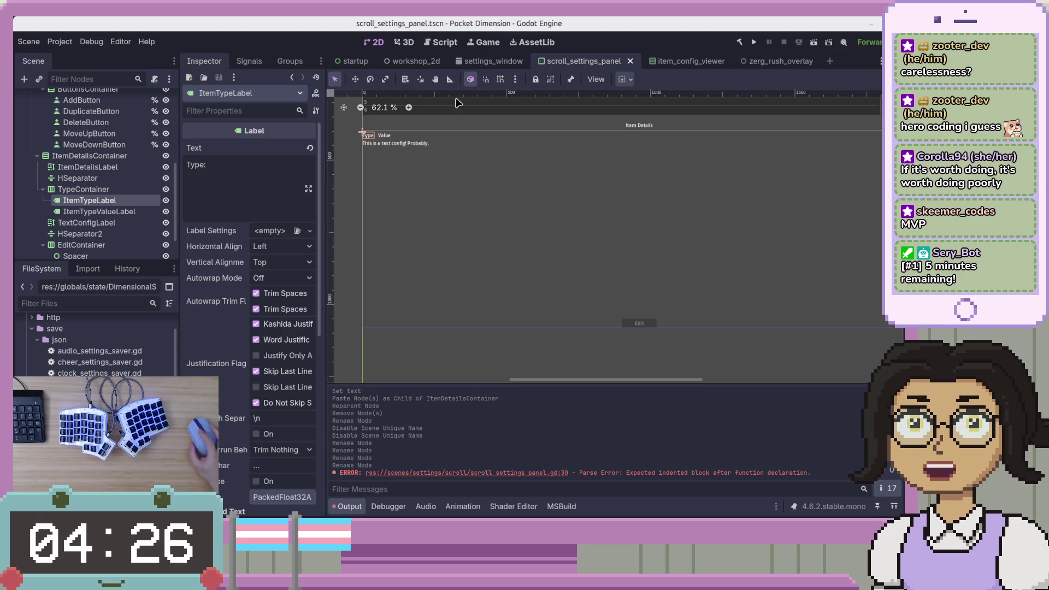
pyautogui.click(437, 140)
pyautogui.click(447, 144)
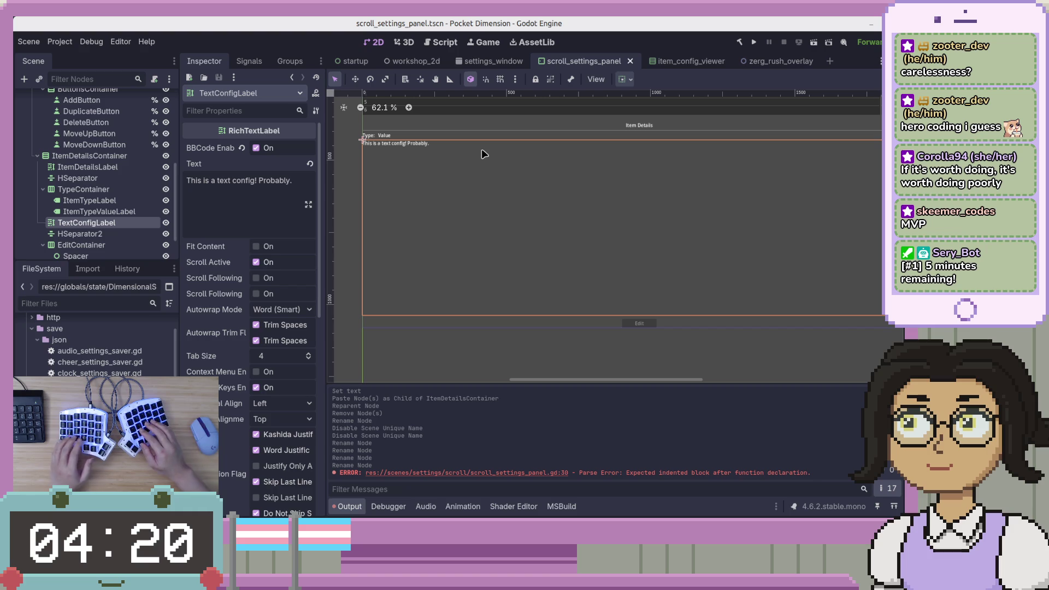
pyautogui.press('Down')
pyautogui.press('Down')
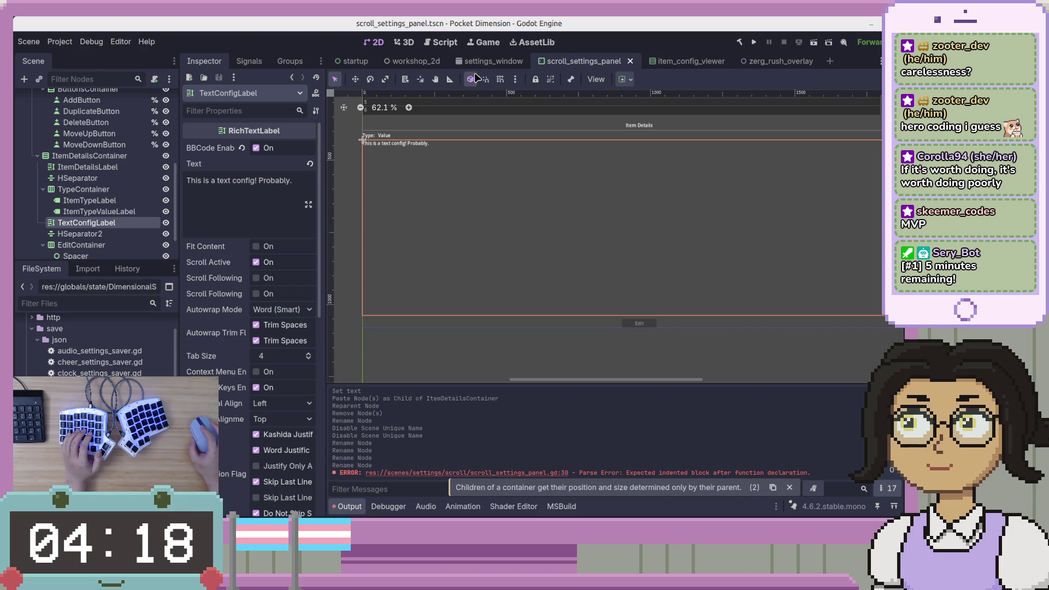
pyautogui.press('Down')
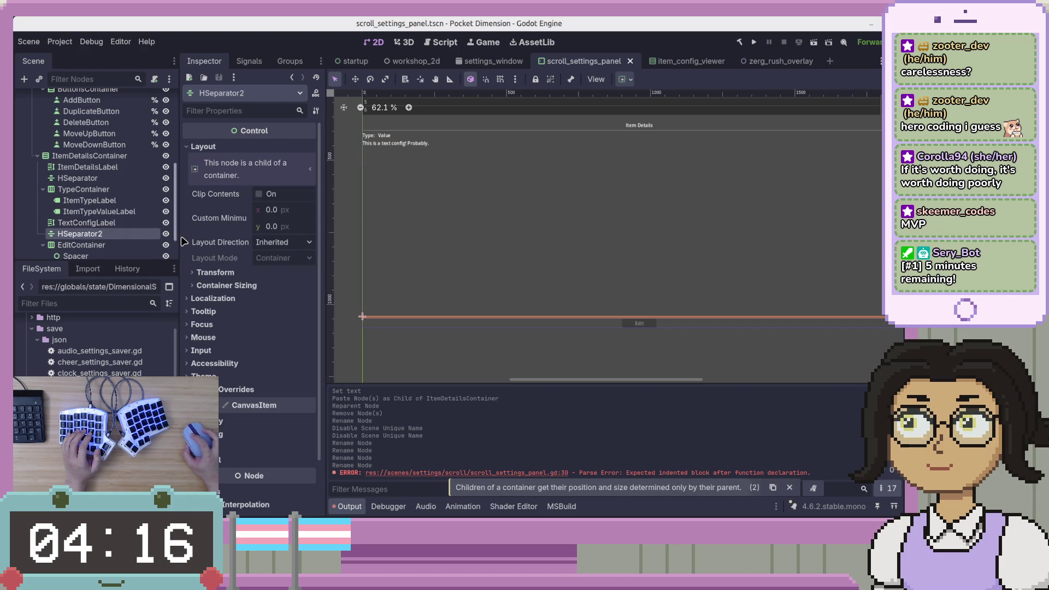
pyautogui.press('Down')
pyautogui.press('Up')
pyautogui.press('Up')
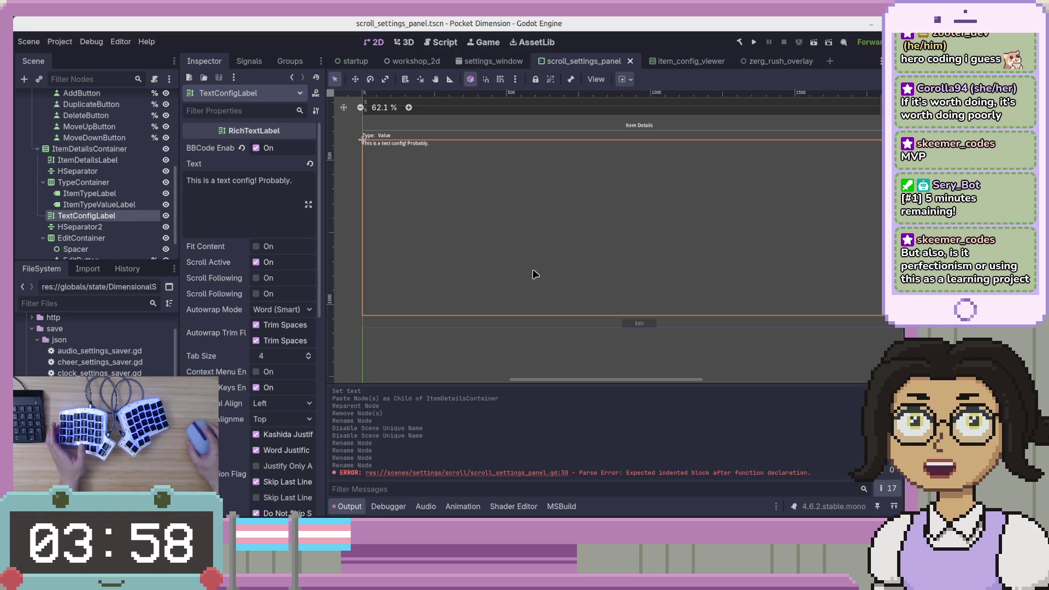
pyautogui.click(284, 189)
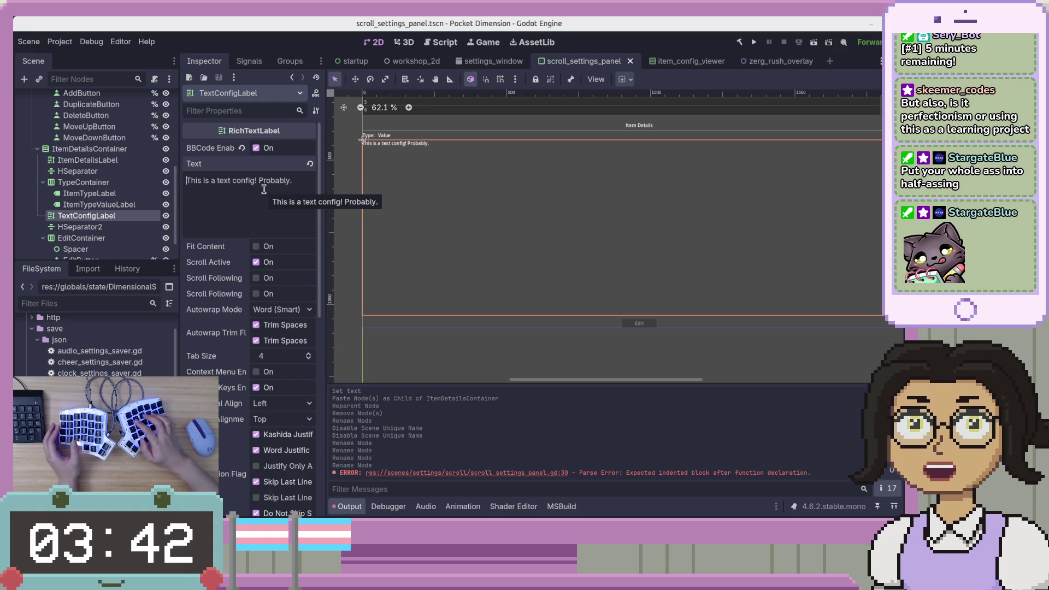
pyautogui.press('Home')
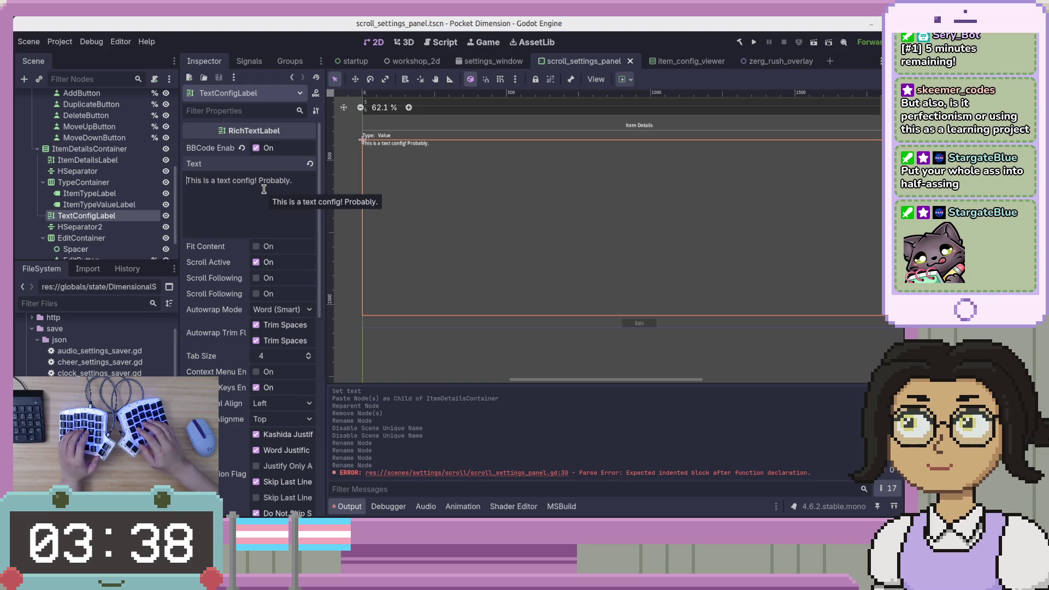
pyautogui.click(212, 181)
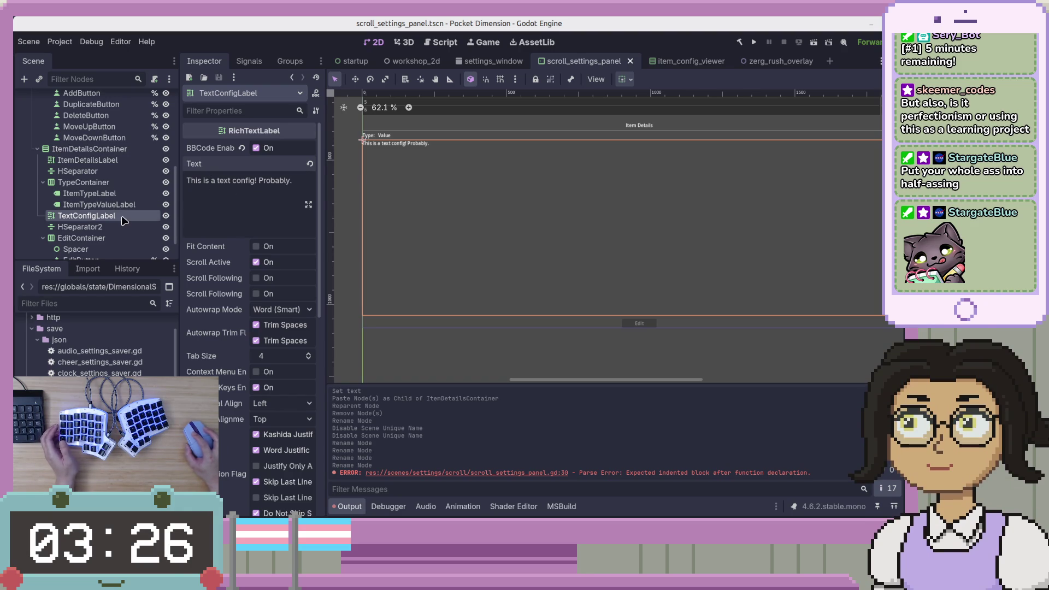
pyautogui.press('Left')
pyautogui.press('Right')
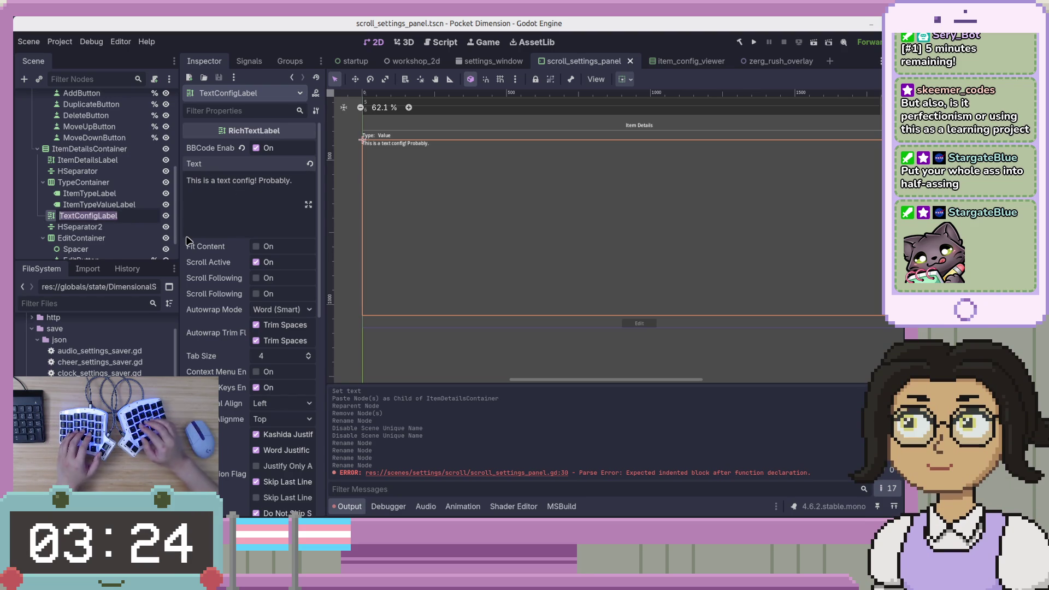
# Step: Rename TextConfigLabel to TextConfigValueLabel and save the scene
pyautogui.write('Value')
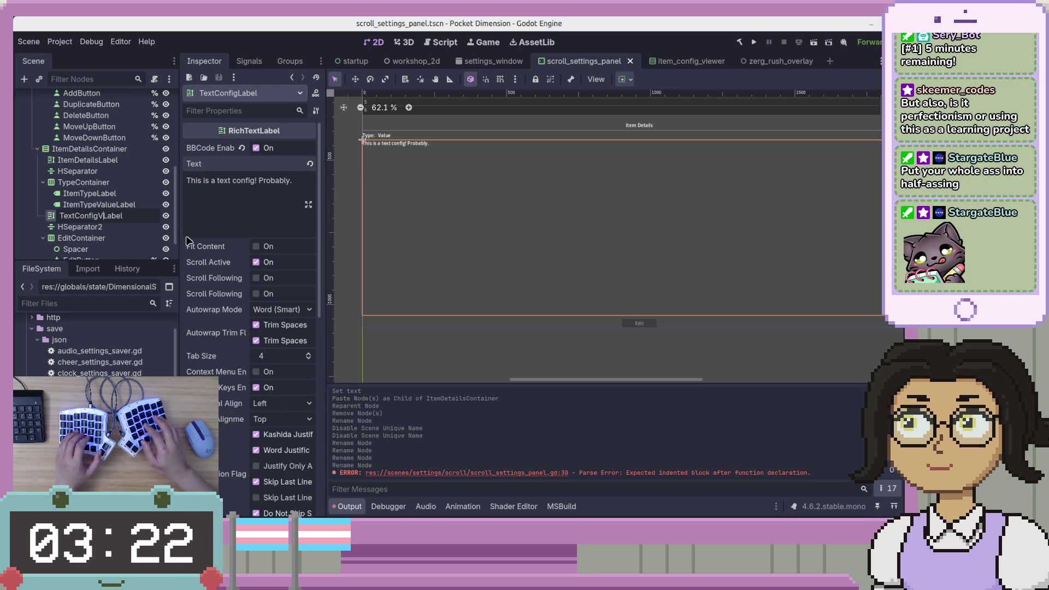
pyautogui.press('Return')
pyautogui.hotkey('ctrl', 's')
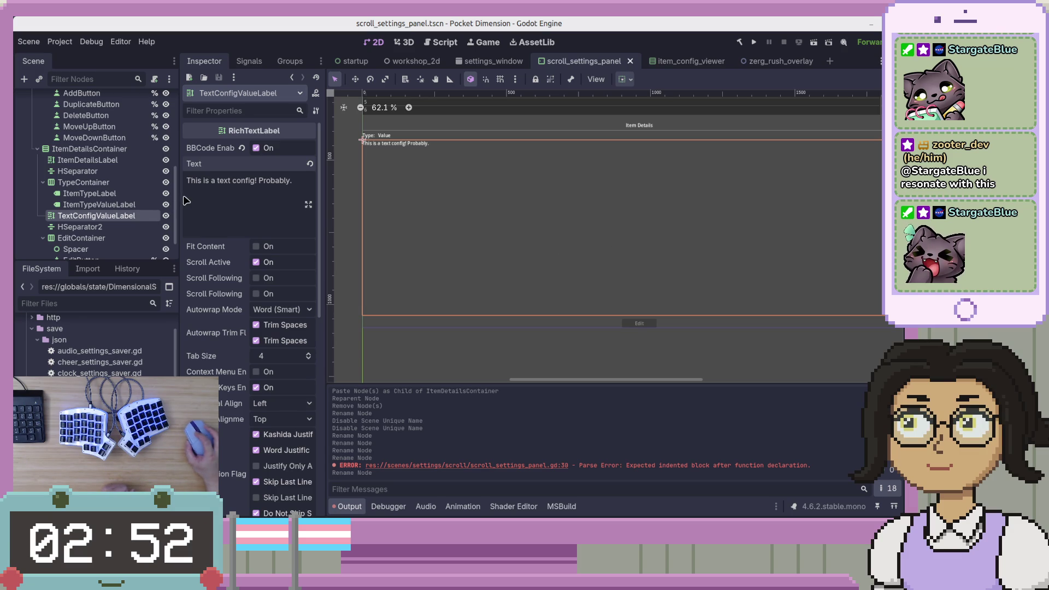
# Step: Select ItemDetailsContainer and bring up the scroll_settings_panel.gd script
pyautogui.scroll(1, 527, 224)
pyautogui.scroll(-1, 527, 224)
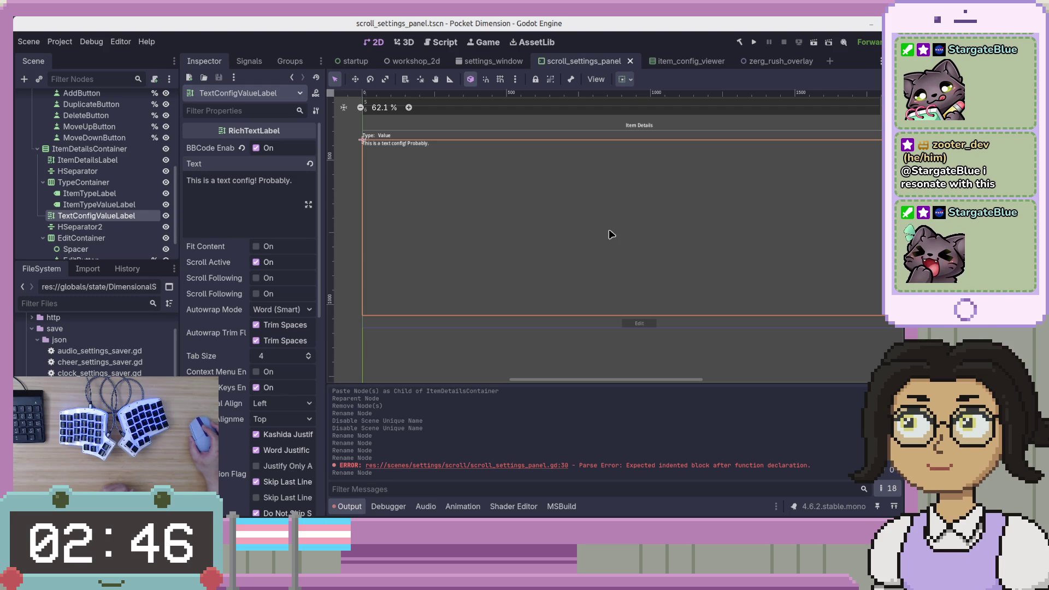
pyautogui.click(89, 148)
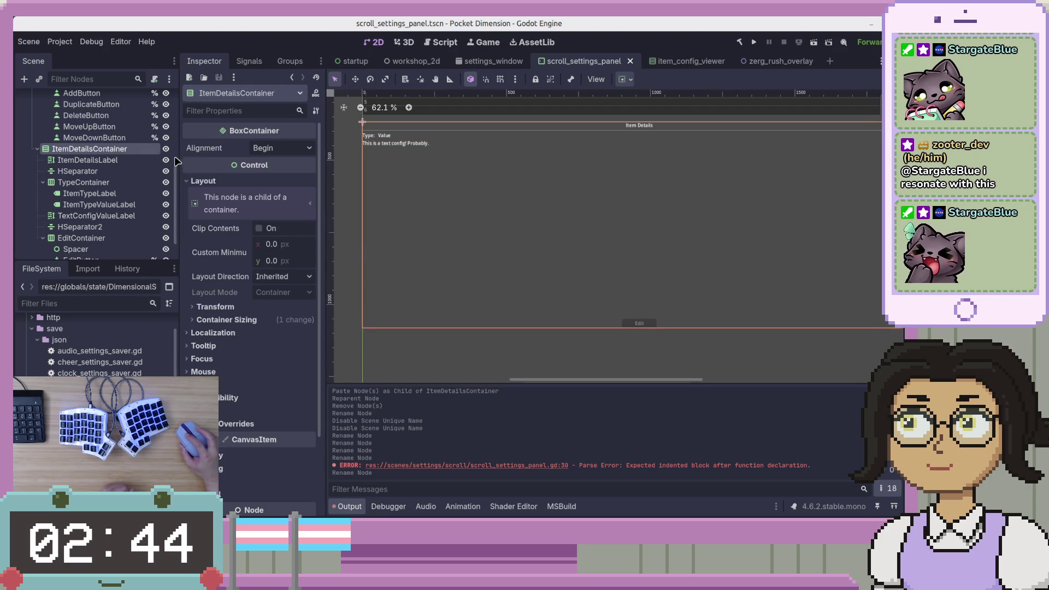
pyautogui.scroll(1, 614, 219)
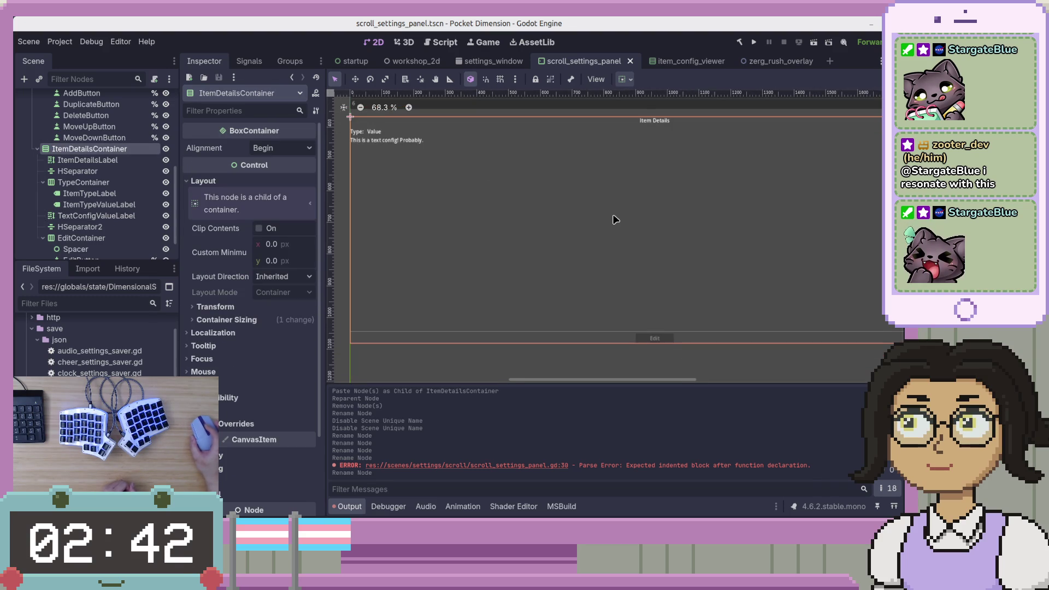
pyautogui.scroll(-3, 614, 218)
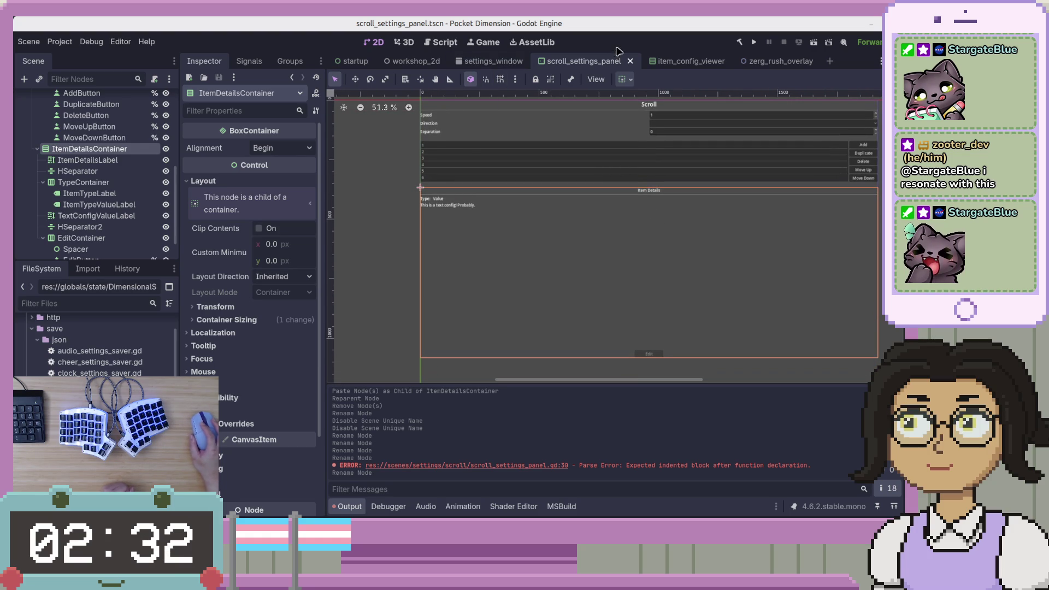
pyautogui.click(453, 44)
pyautogui.click(649, 267)
pyautogui.press('Down')
pyautogui.hotkey('ctrl', 'Left')
pyautogui.hotkey('ctrl', 'Left')
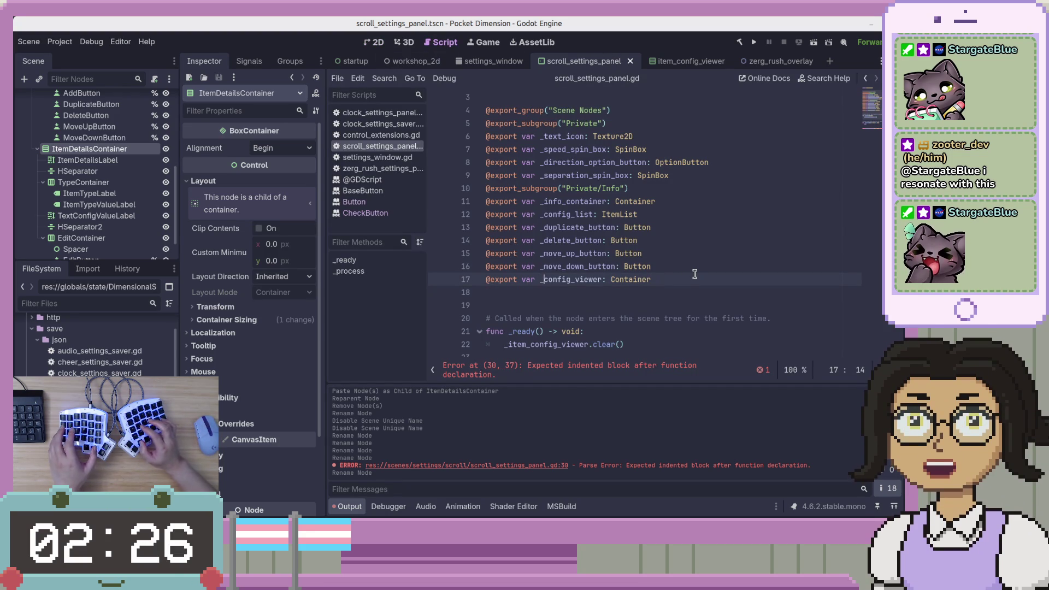
pyautogui.hotkey('ctrl', 'shift', 'Right')
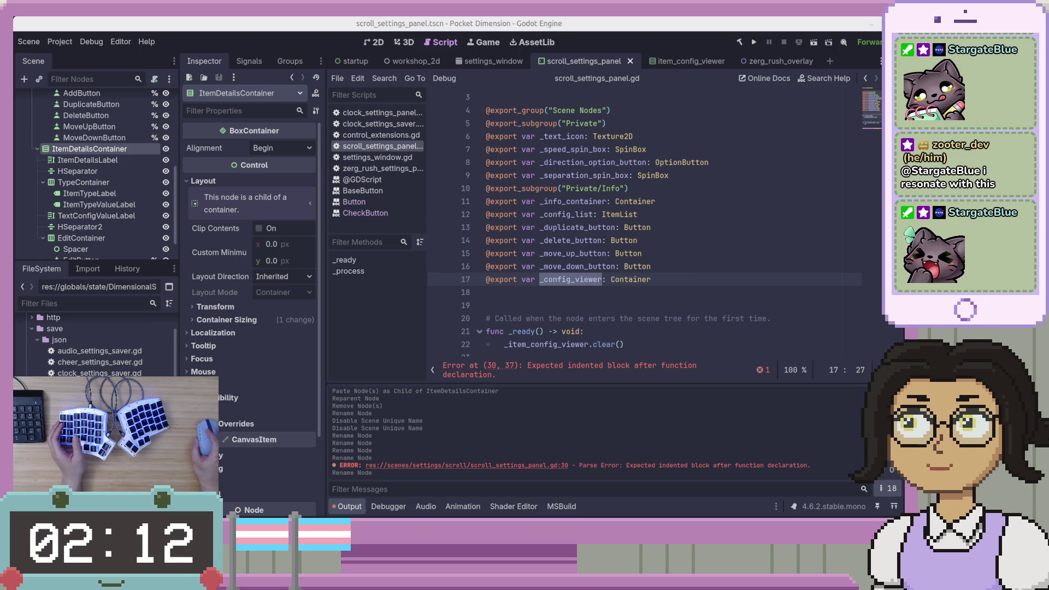
pyautogui.click(572, 278)
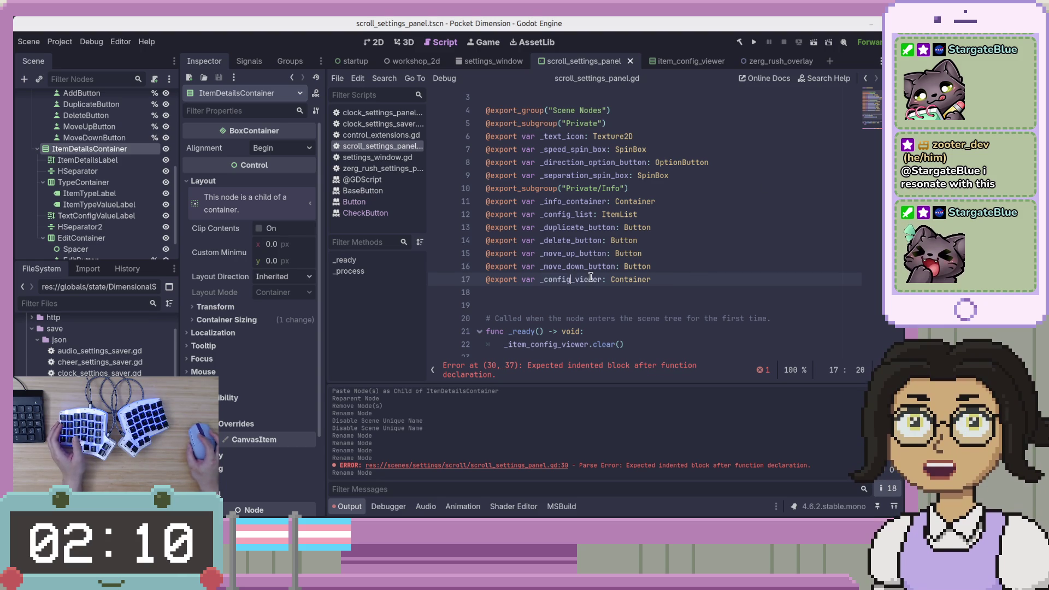
pyautogui.moveTo(602, 279); pyautogui.dragTo(521, 280)
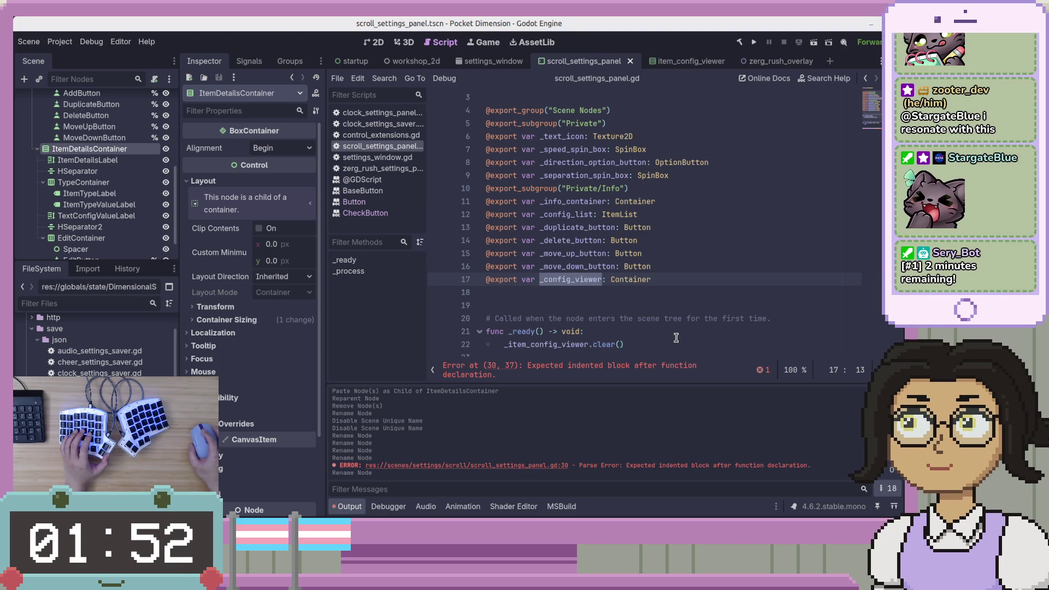
pyautogui.doubleClick(583, 278)
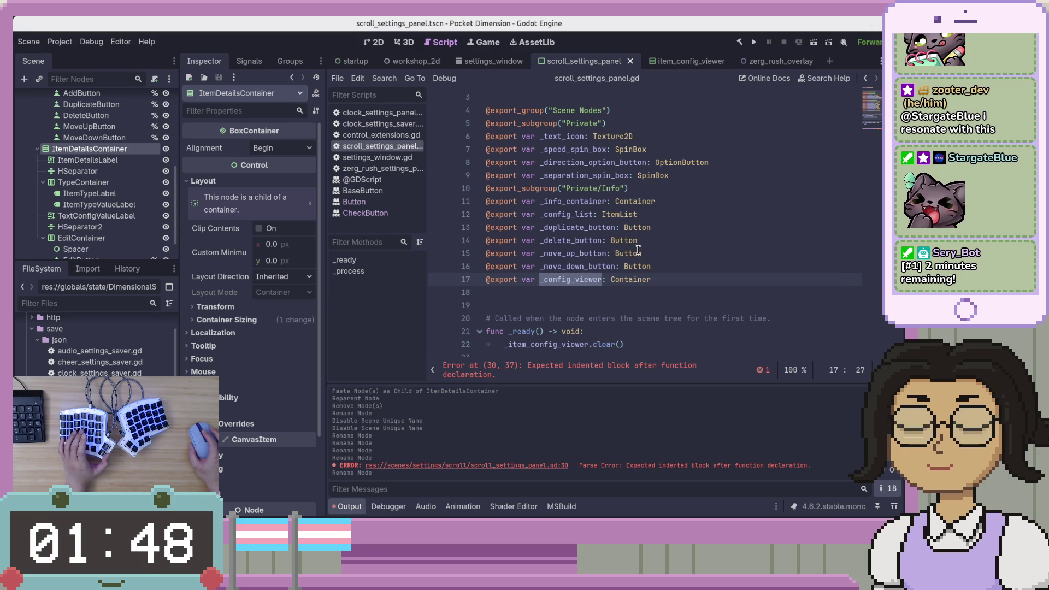
pyautogui.moveTo(631, 261)
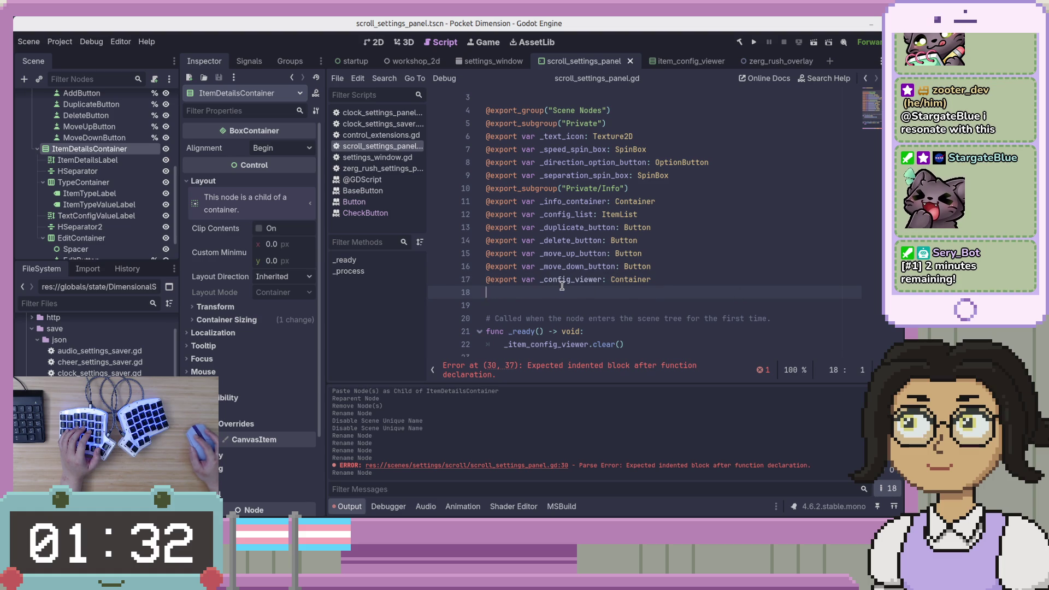
# Step: Change the line 17 _config_viewer: Container export into a Label-typed variable and save
pyautogui.press('Left')
pyautogui.press('Right')
pyautogui.press('Right')
pyautogui.press('Right')
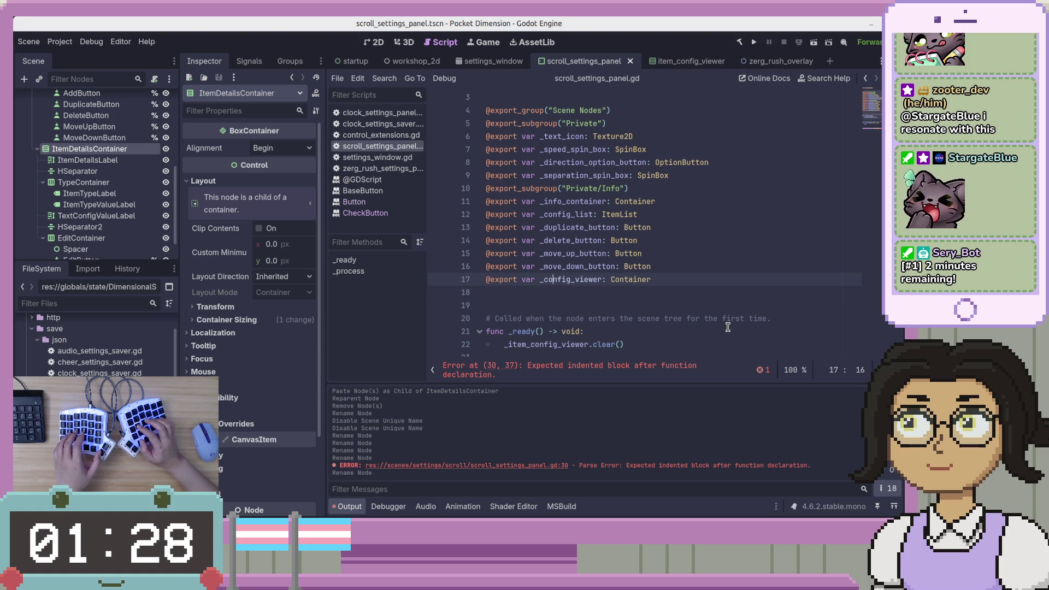
pyautogui.hotkey('shift', 'Right')
pyautogui.hotkey('shift', 'Right')
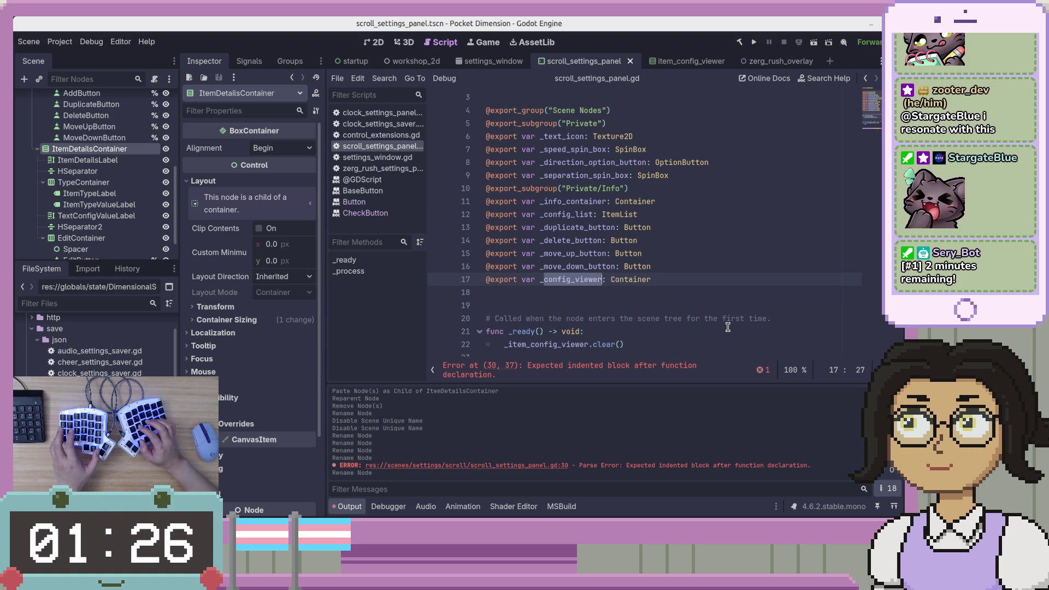
pyautogui.write('t_c')
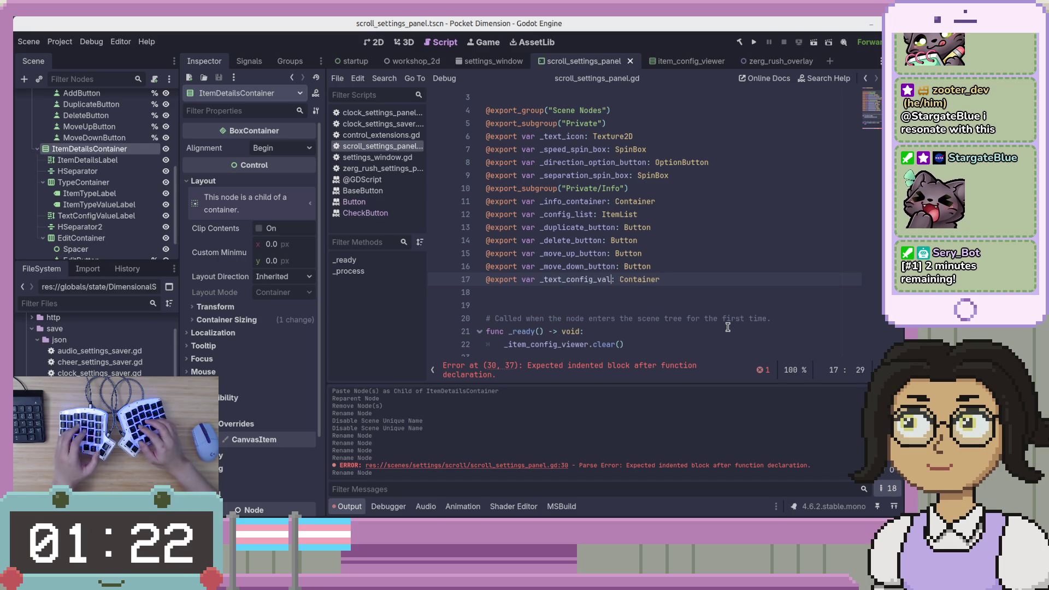
pyautogui.write('_')
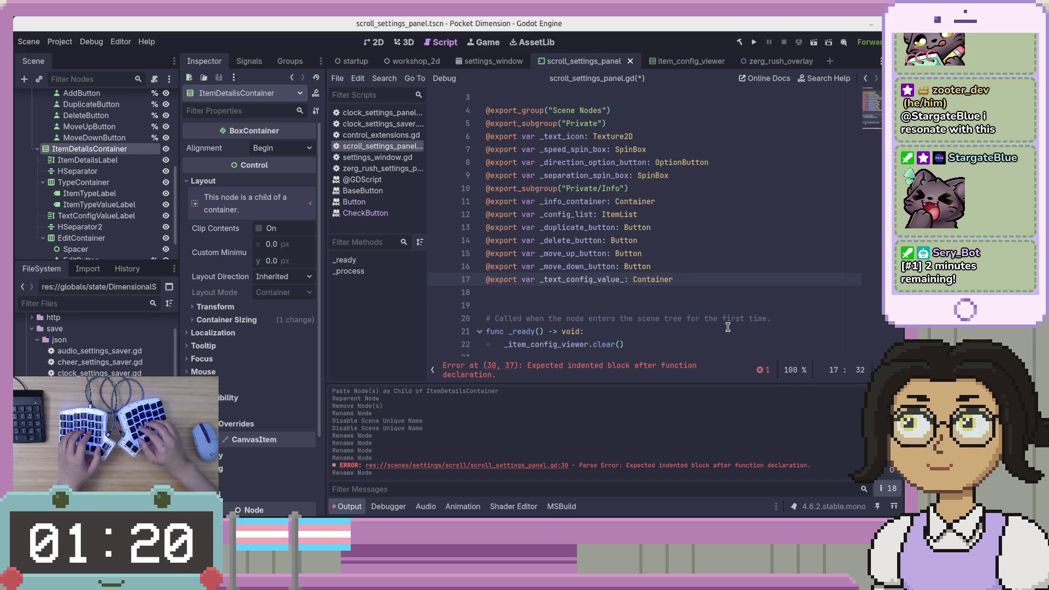
pyautogui.write('label')
pyautogui.press('BackSpace')
pyautogui.press('BackSpace')
pyautogui.press('BackSpace')
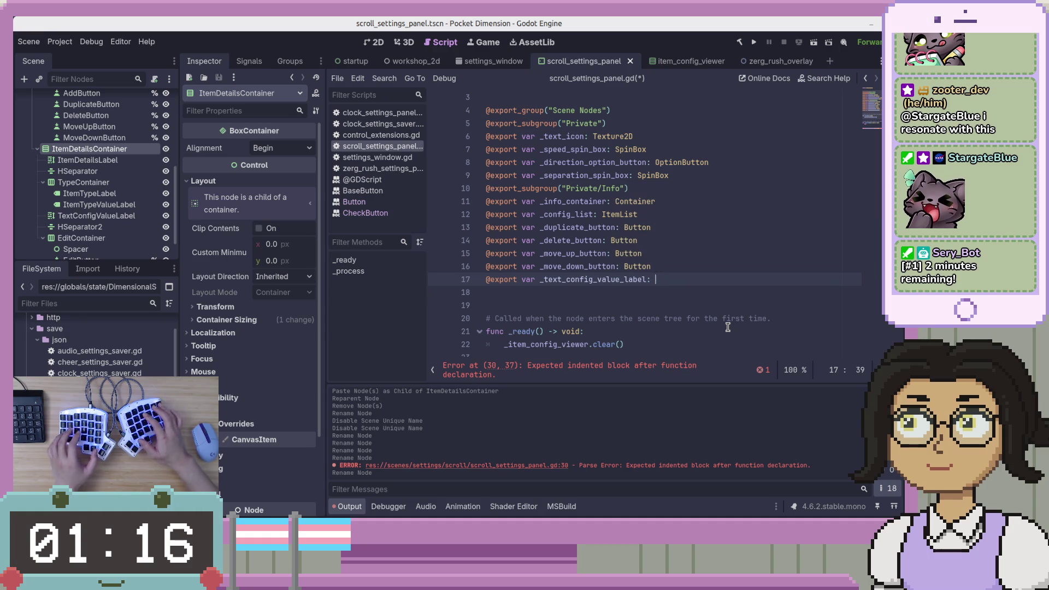
pyautogui.write('el')
pyautogui.hotkey('ctrl', 's')
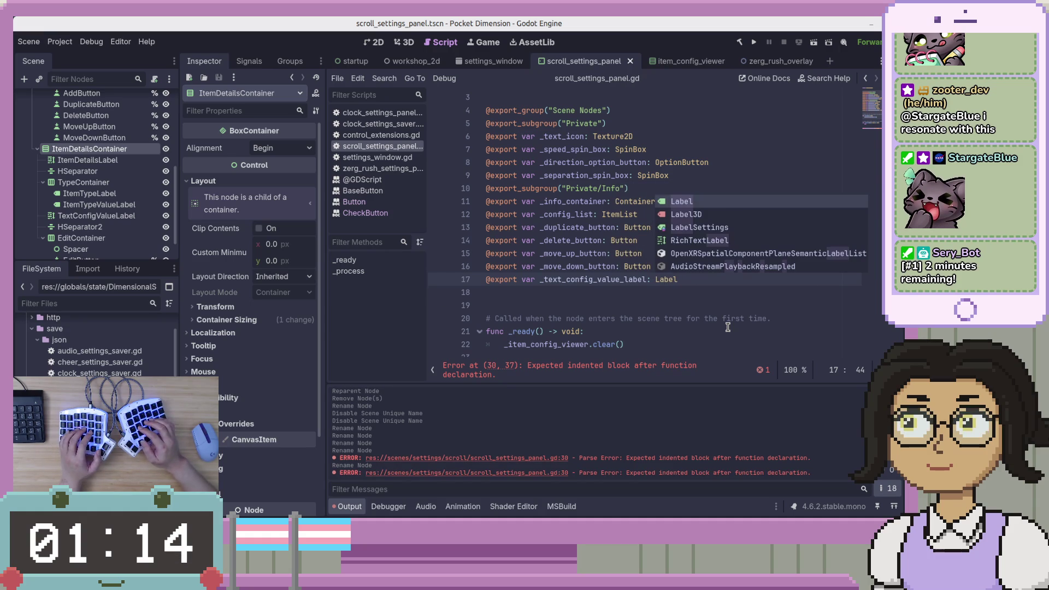
pyautogui.press('Escape')
pyautogui.hotkey('ctrl', 'shift', 'Return')
pyautogui.write('export_su')
pyautogui.press('Return')
pyautogui.write('Private/')
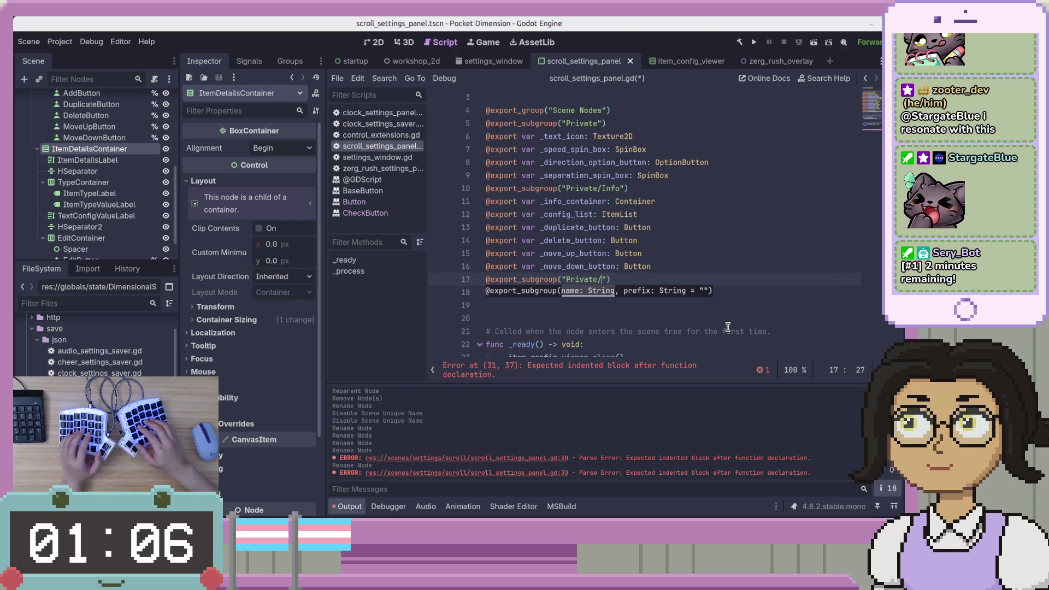
pyautogui.write('Info/')
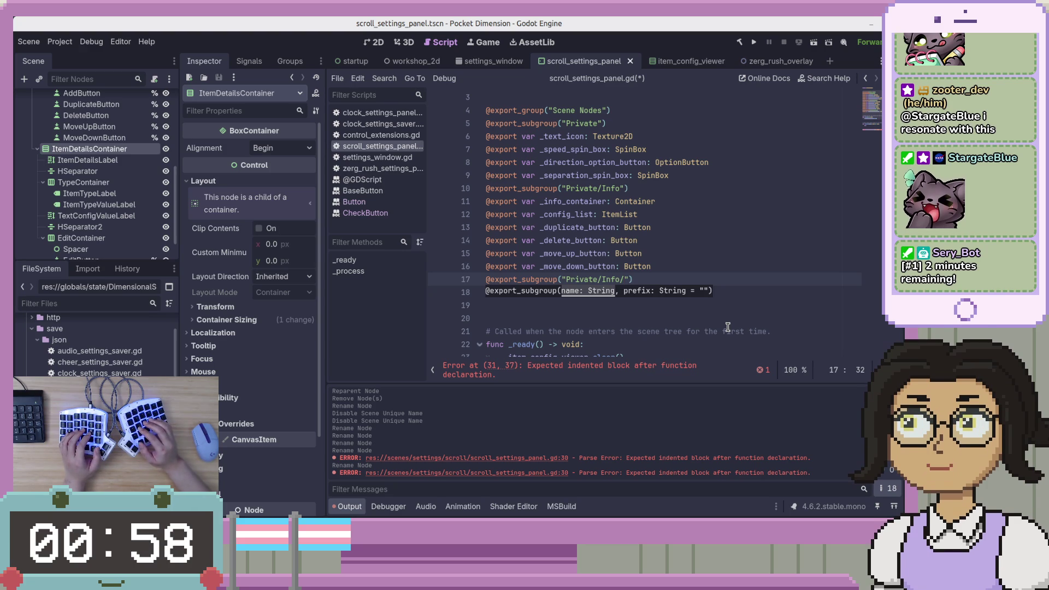
pyautogui.write('Item Det')
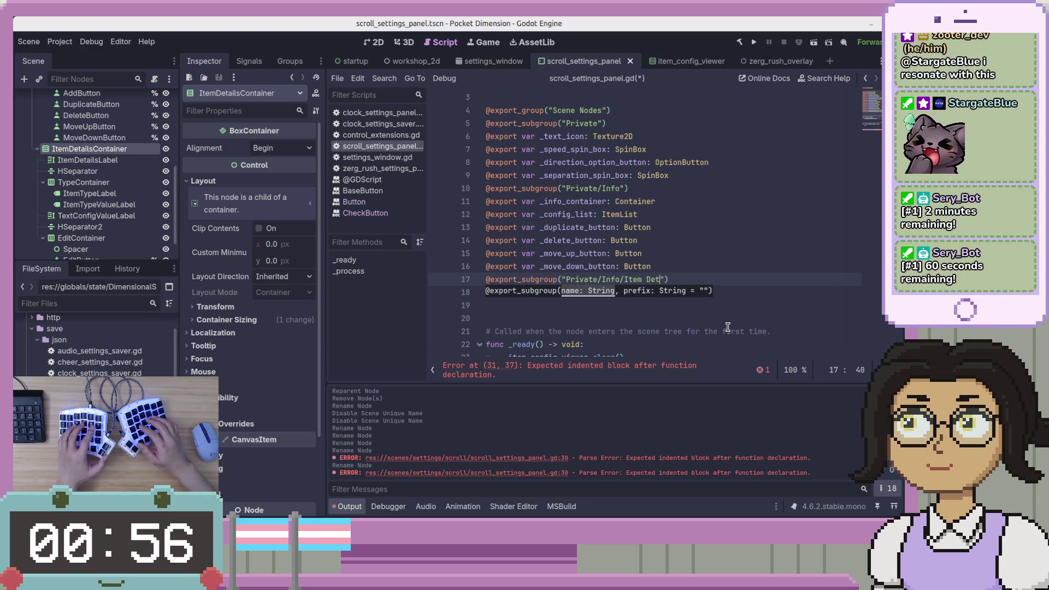
pyautogui.write('ails')
pyautogui.press('Return')
pyautogui.press('BackSpace')
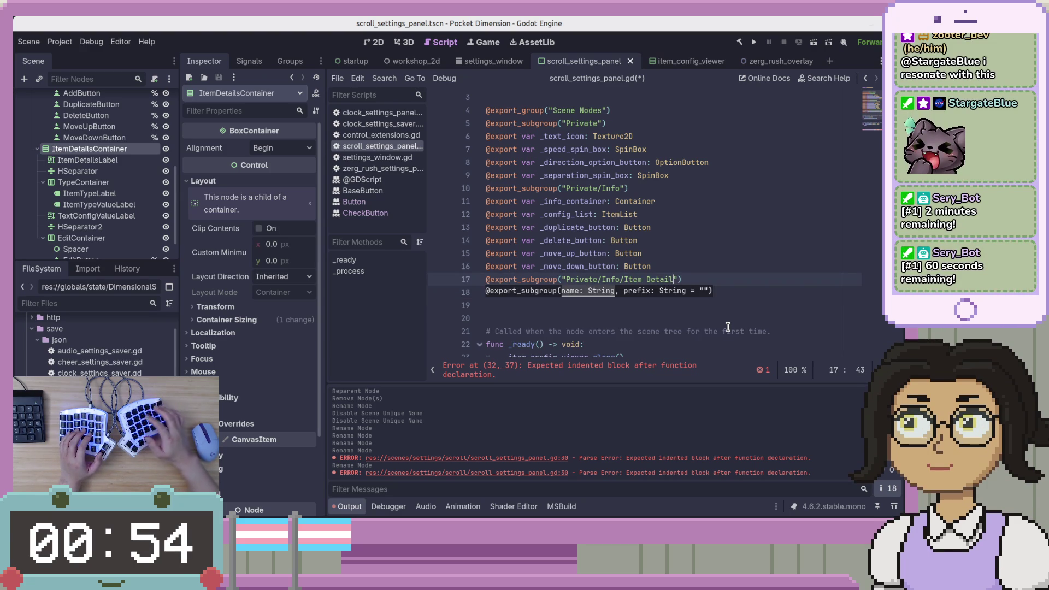
pyautogui.hotkey('ctrl', 's')
pyautogui.press('End')
pyautogui.press('Return')
pyautogui.write('@export var _text_config_value_label: Label')
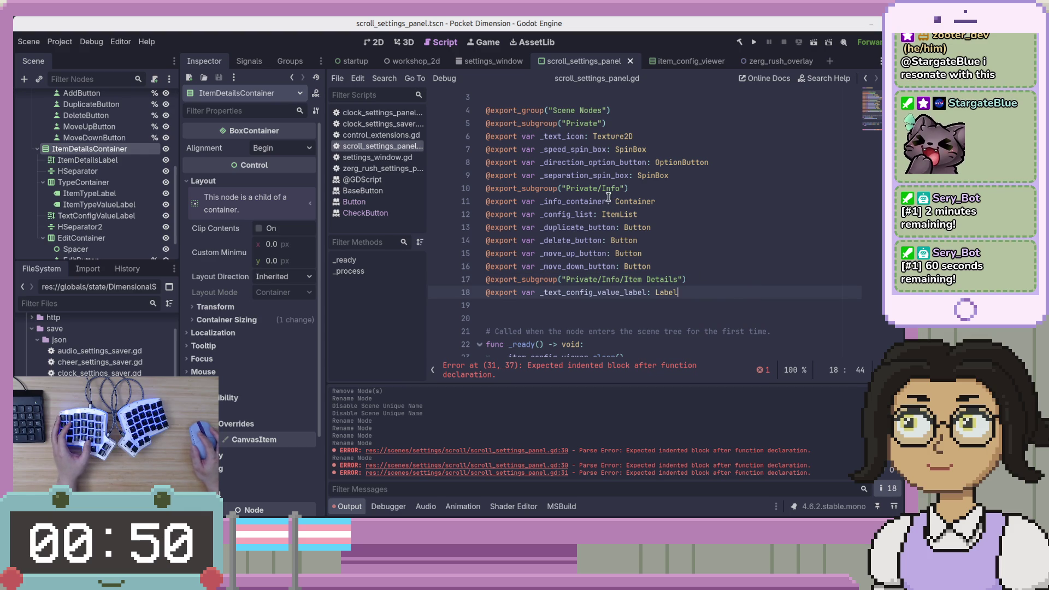
pyautogui.click(605, 189)
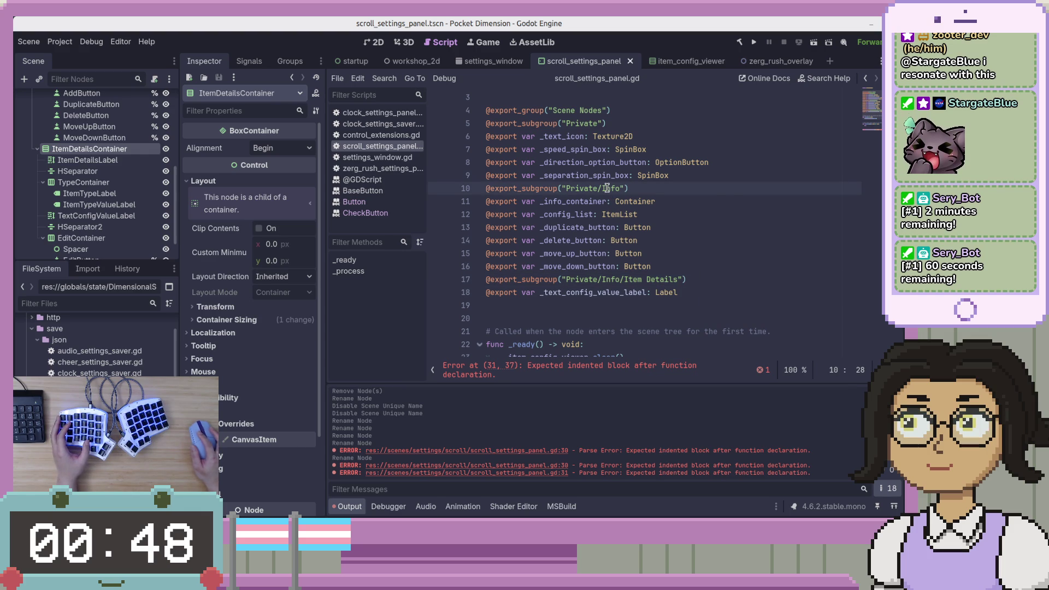
pyautogui.click(731, 203)
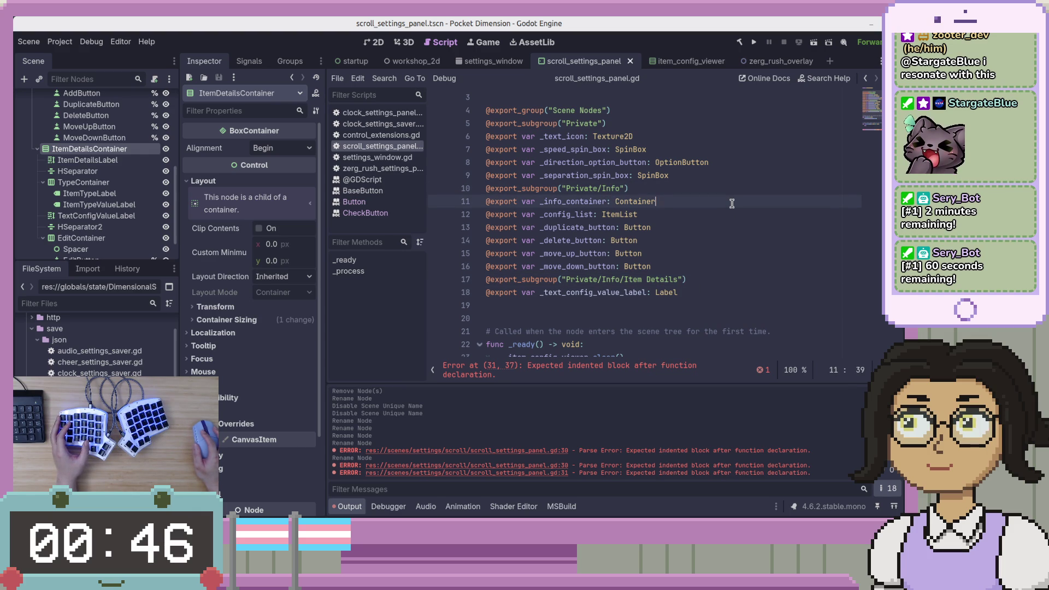
pyautogui.click(734, 280)
pyautogui.click(741, 289)
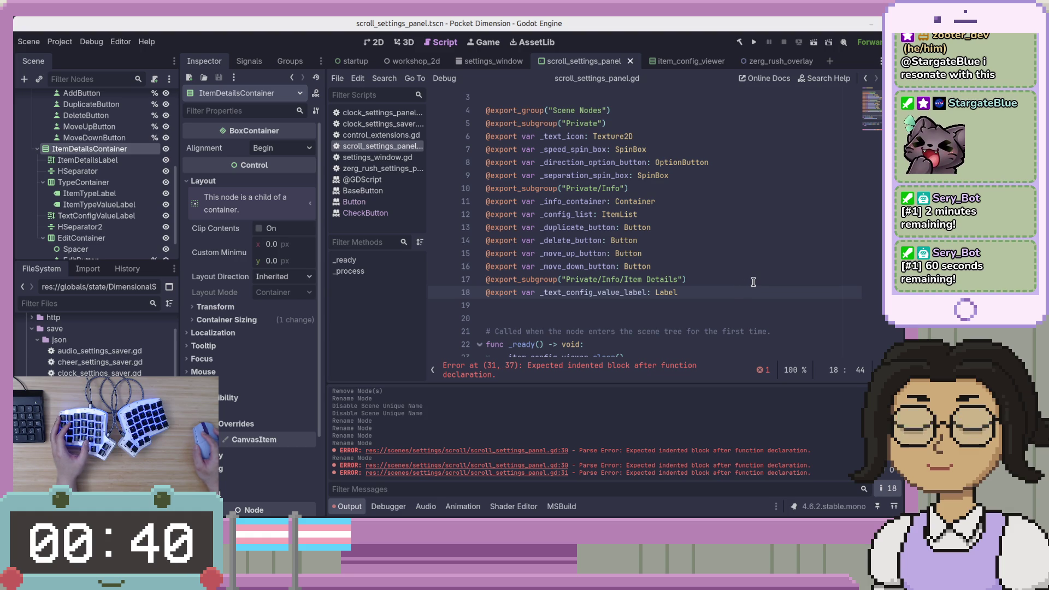
pyautogui.press('Up')
pyautogui.press('End')
pyautogui.press('Return')
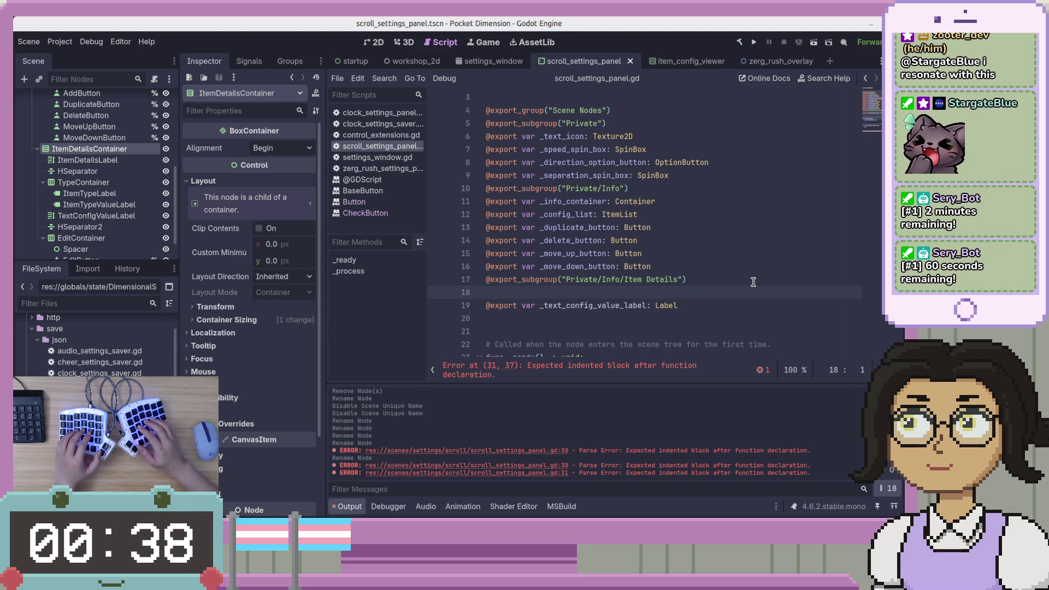
pyautogui.write('@export var _type')
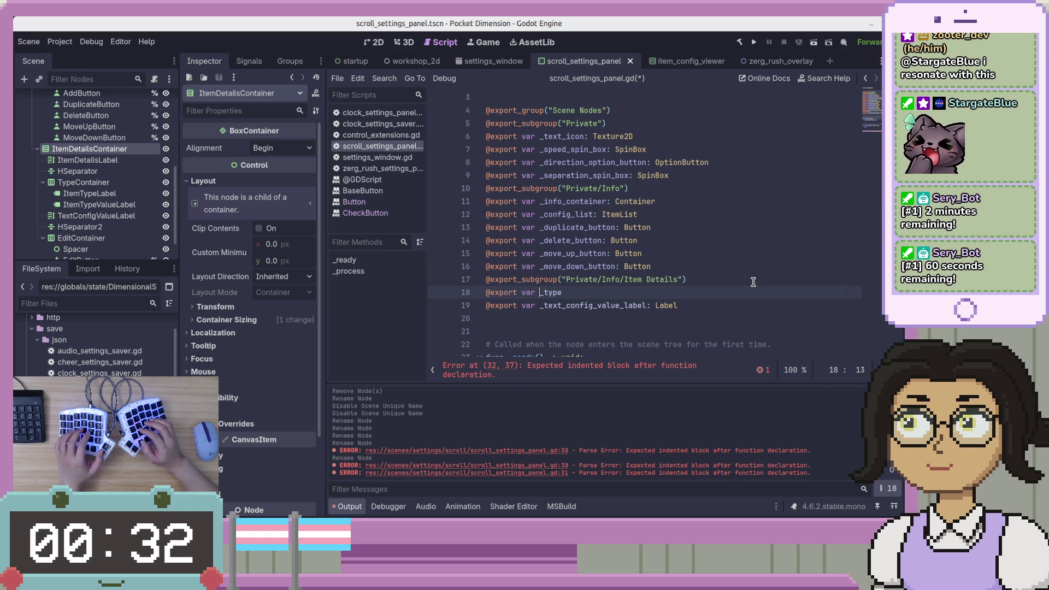
pyautogui.press('Left')
pyautogui.press('Left')
pyautogui.press('Left')
pyautogui.write('co')
pyautogui.write('nfig_')
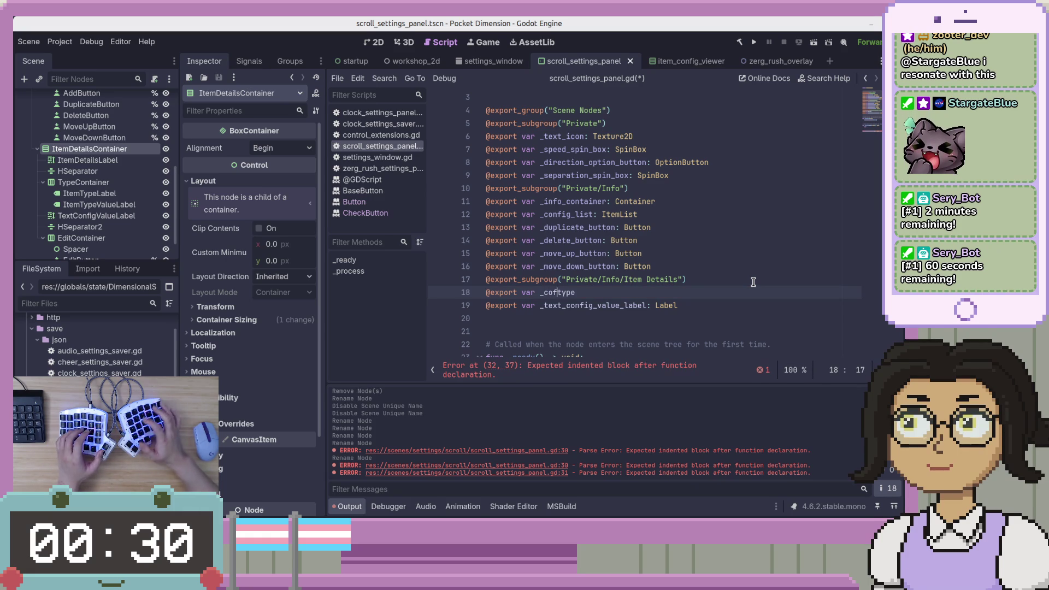
pyautogui.press('End')
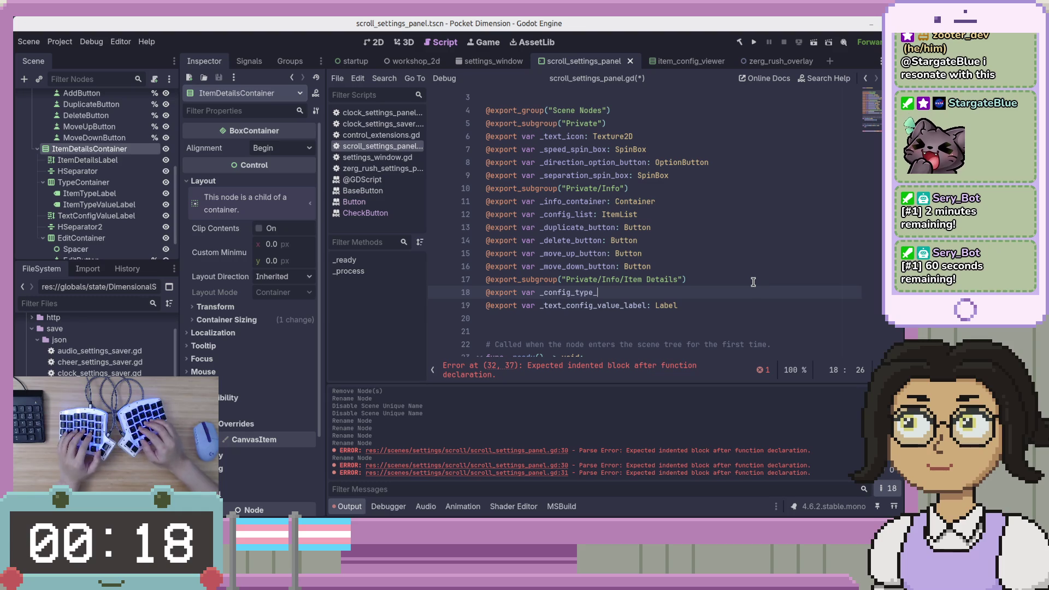
pyautogui.write('L')
pyautogui.press('BackSpace')
pyautogui.write('label: ')
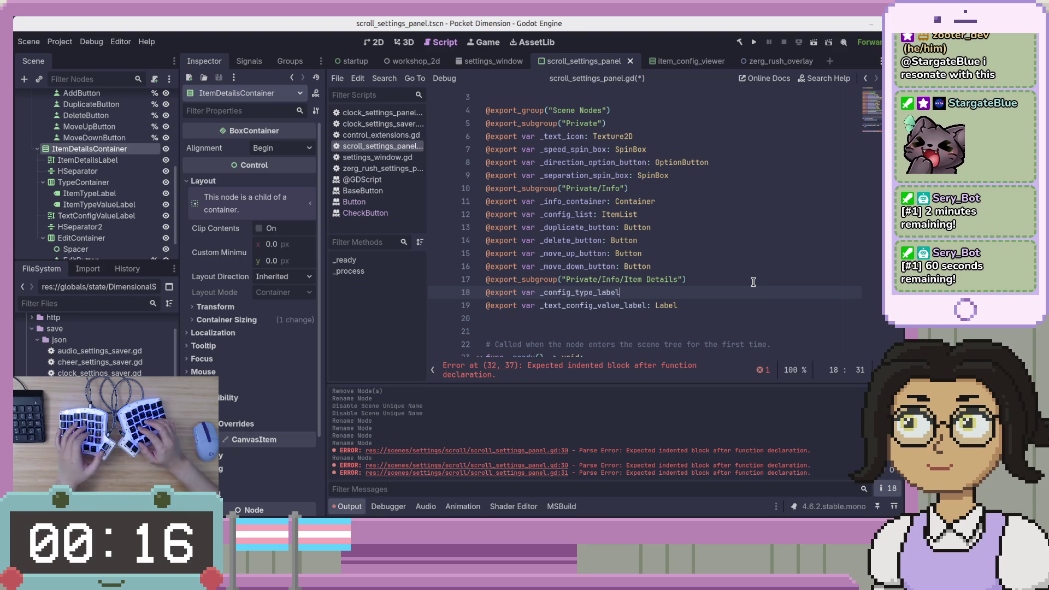
pyautogui.write('Label')
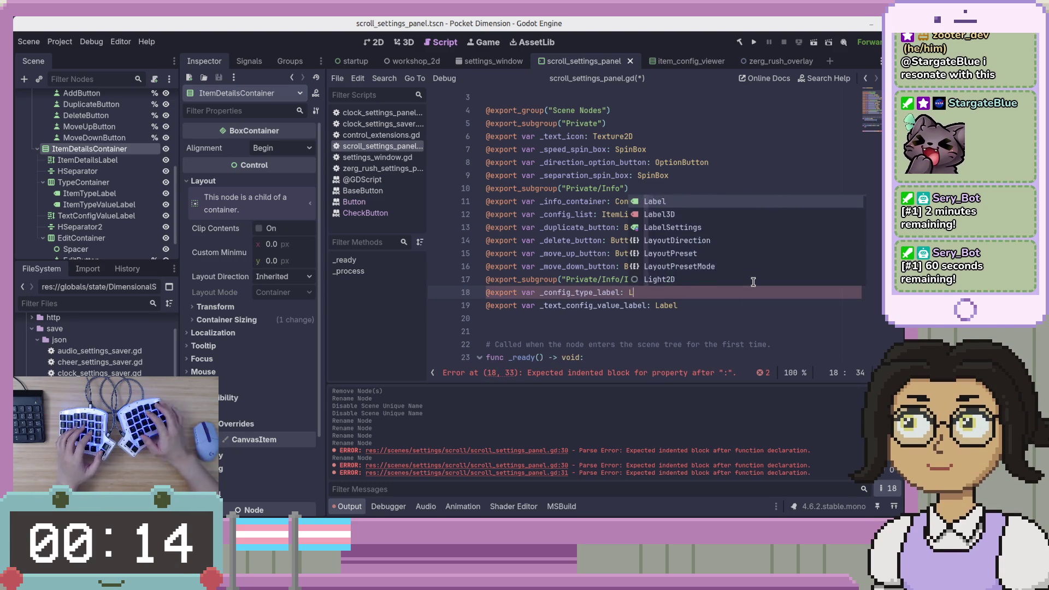
pyautogui.hotkey('ctrl', 's')
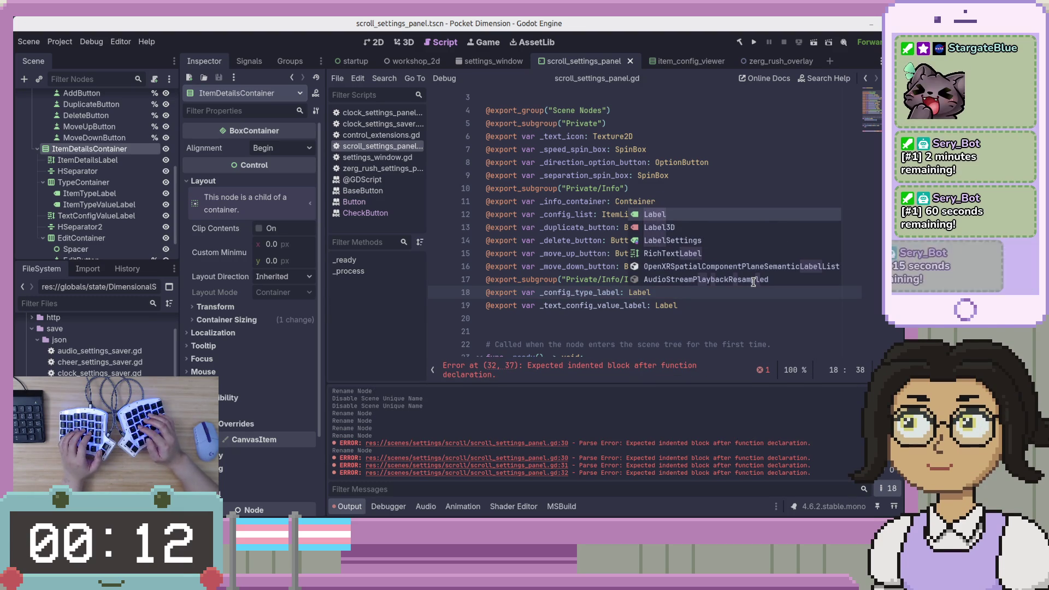
pyautogui.press('Escape')
pyautogui.press('Down')
pyautogui.press('End')
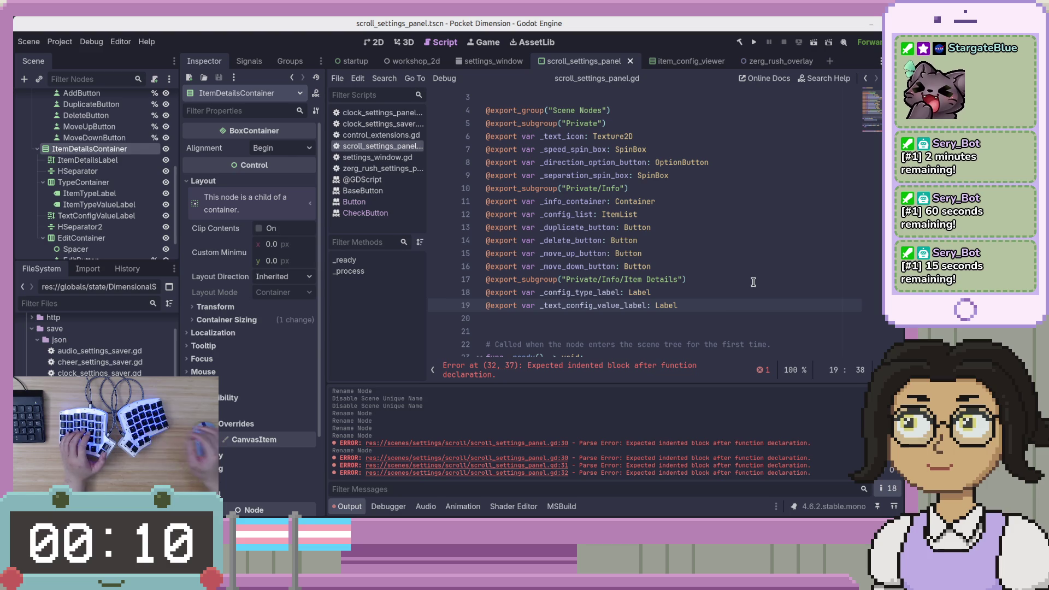
pyautogui.press('Up')
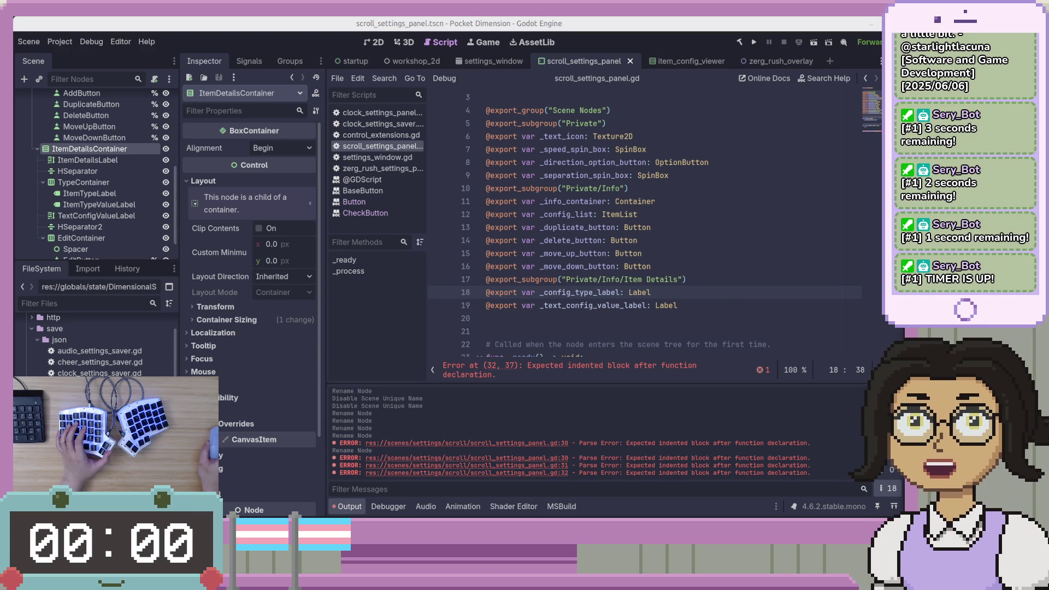
pyautogui.click(770, 267)
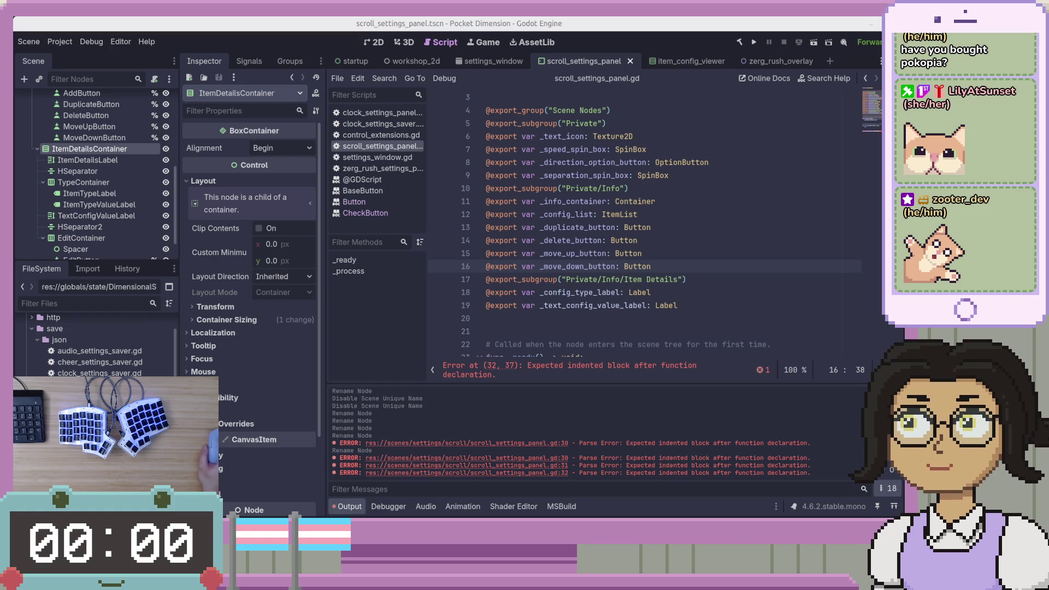
pyautogui.hotkey('alt', 'Tab')
pyautogui.moveTo(702, 81); pyautogui.dragTo(559, 63)
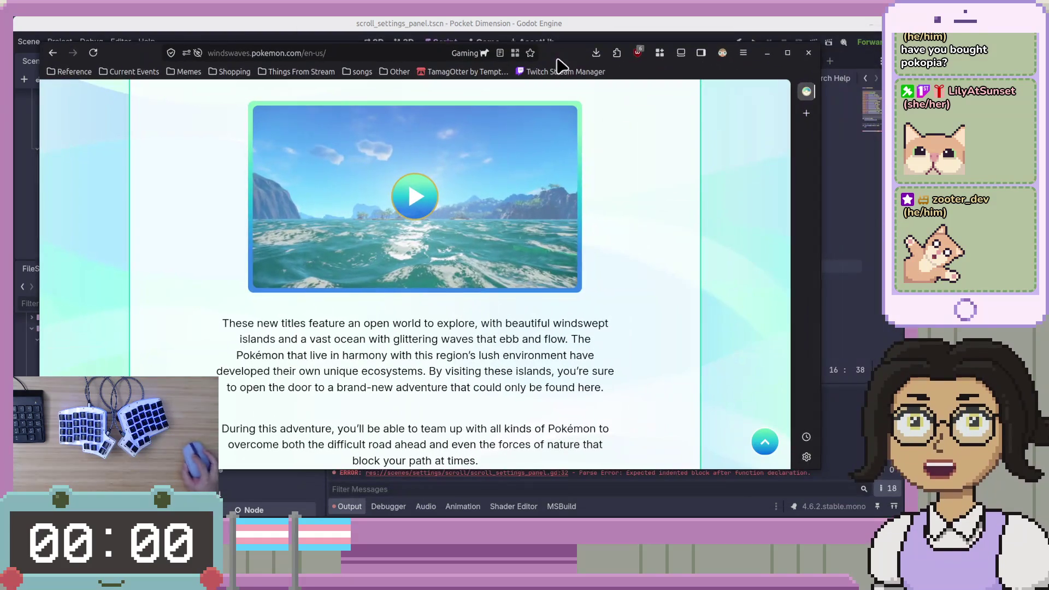
pyautogui.click(417, 198)
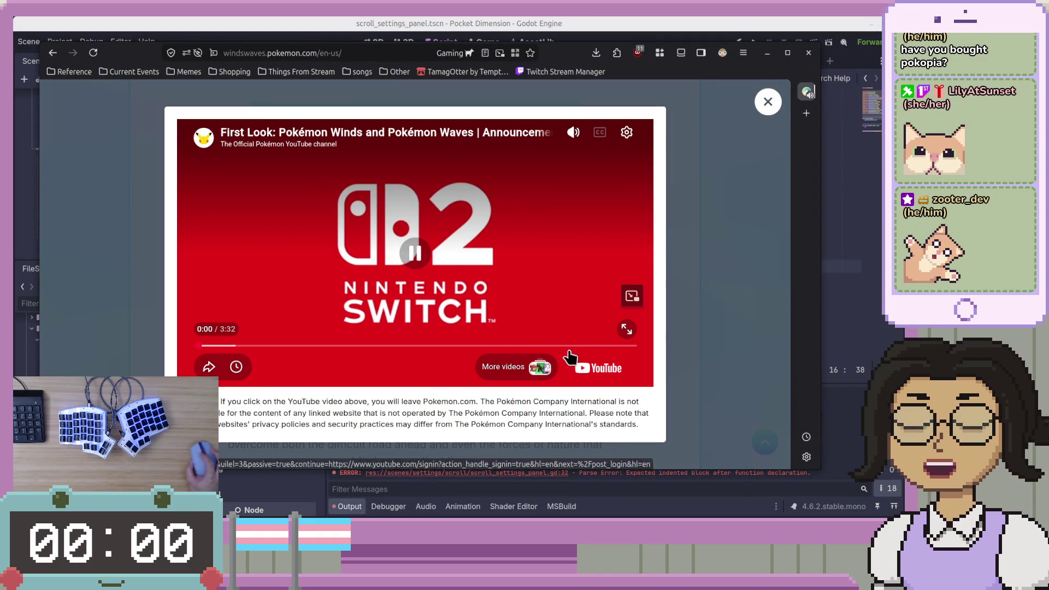
pyautogui.moveTo(570, 141)
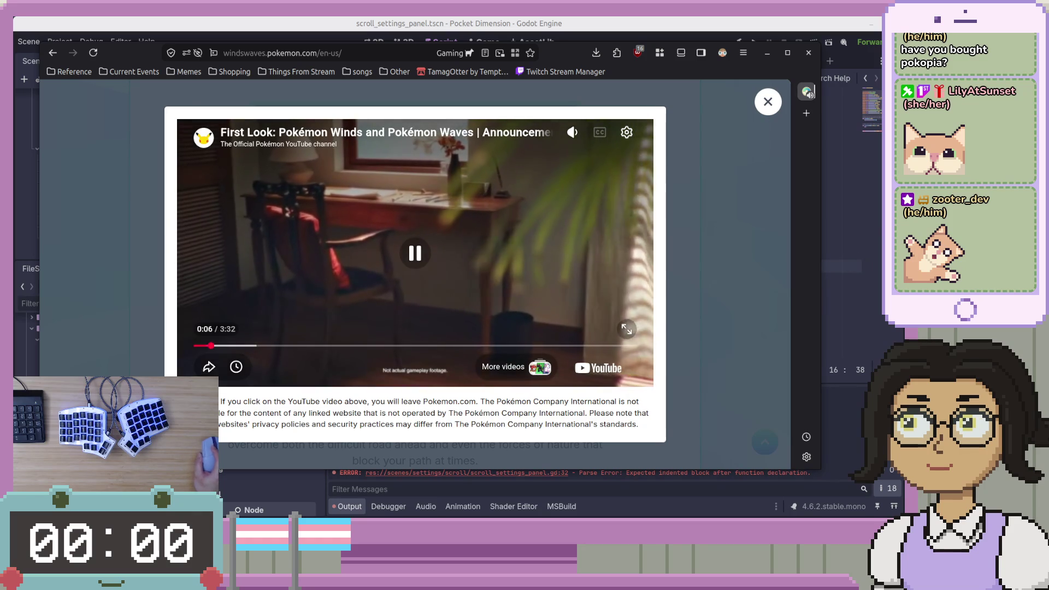
pyautogui.moveTo(817, 191); pyautogui.dragTo(903, 197)
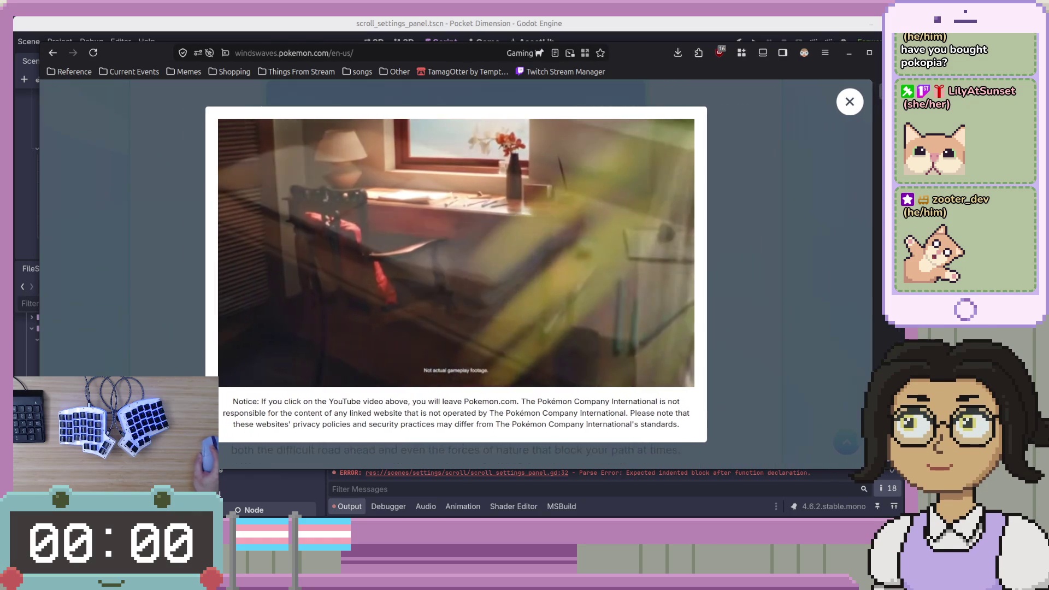
pyautogui.moveTo(485, 466); pyautogui.dragTo(483, 517)
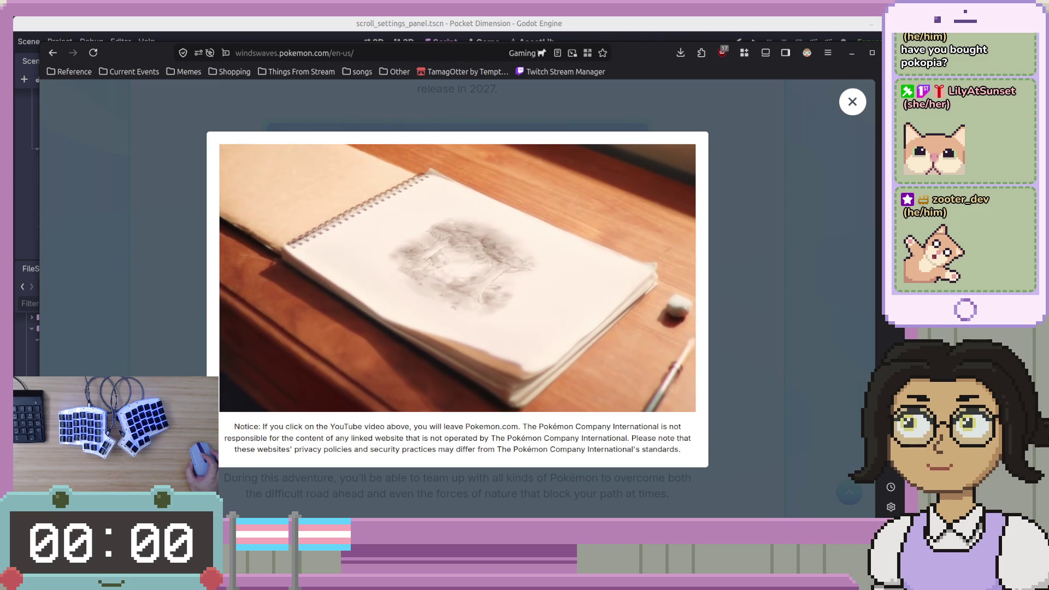
pyautogui.moveTo(340, 375)
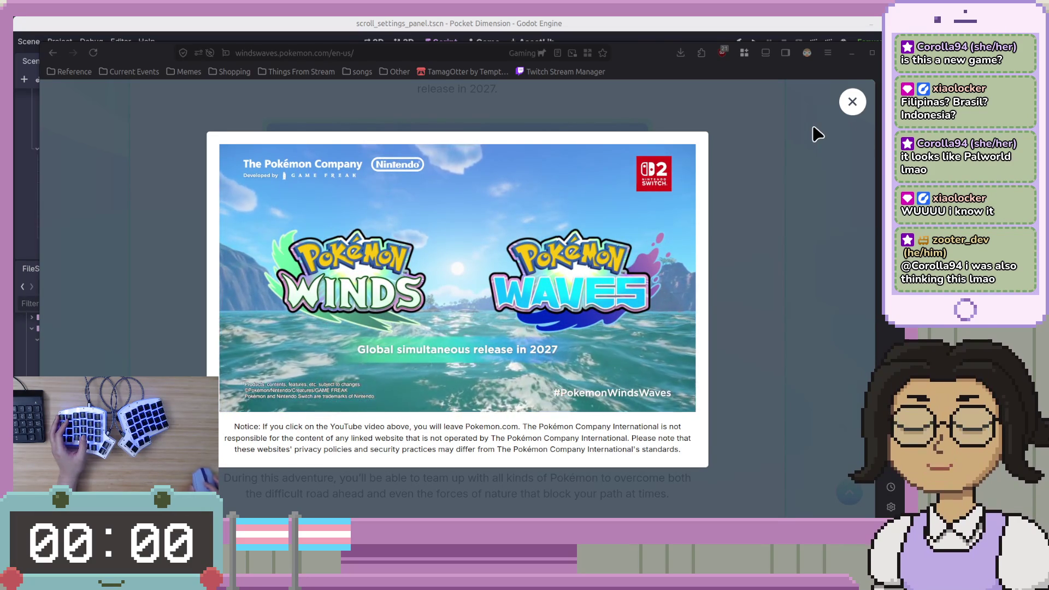
pyautogui.hotkey('alt', 'Tab')
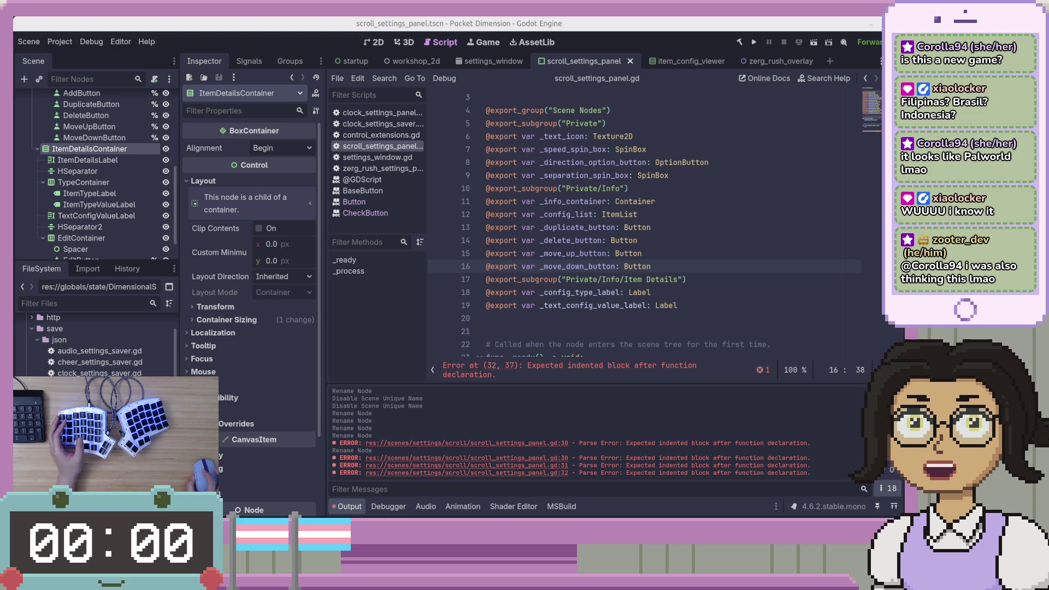
pyautogui.hotkey('alt', 'Tab')
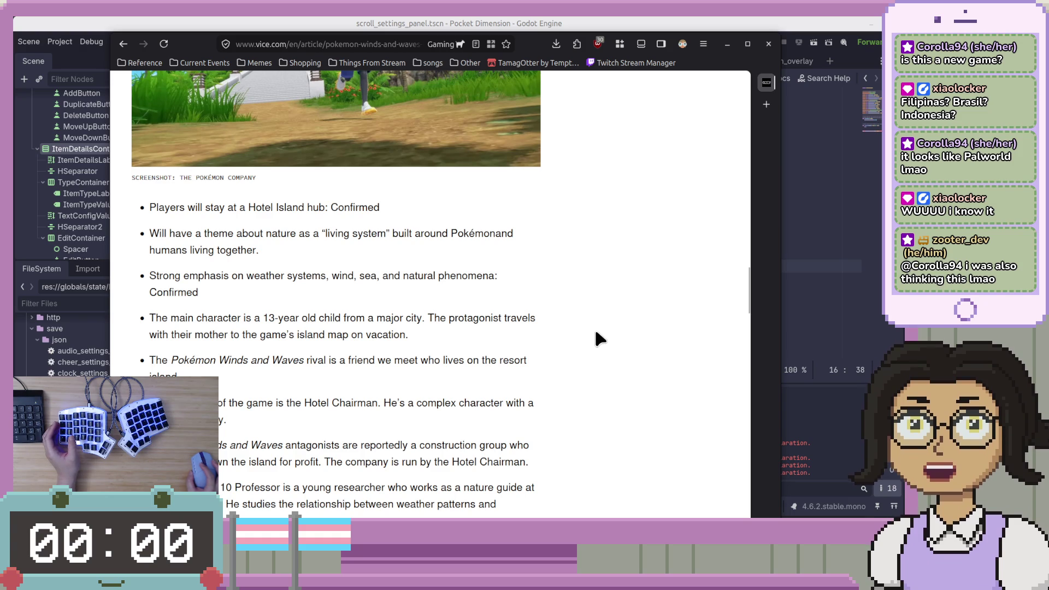
pyautogui.moveTo(152, 270); pyautogui.dragTo(511, 286)
pyautogui.click(512, 286)
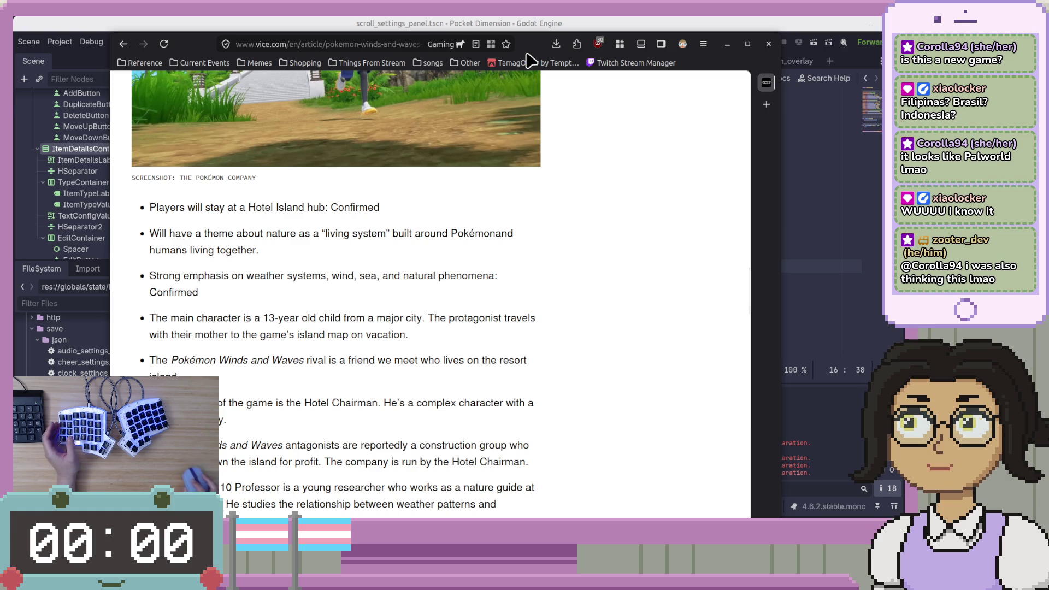
pyautogui.moveTo(418, 285); pyautogui.dragTo(160, 276)
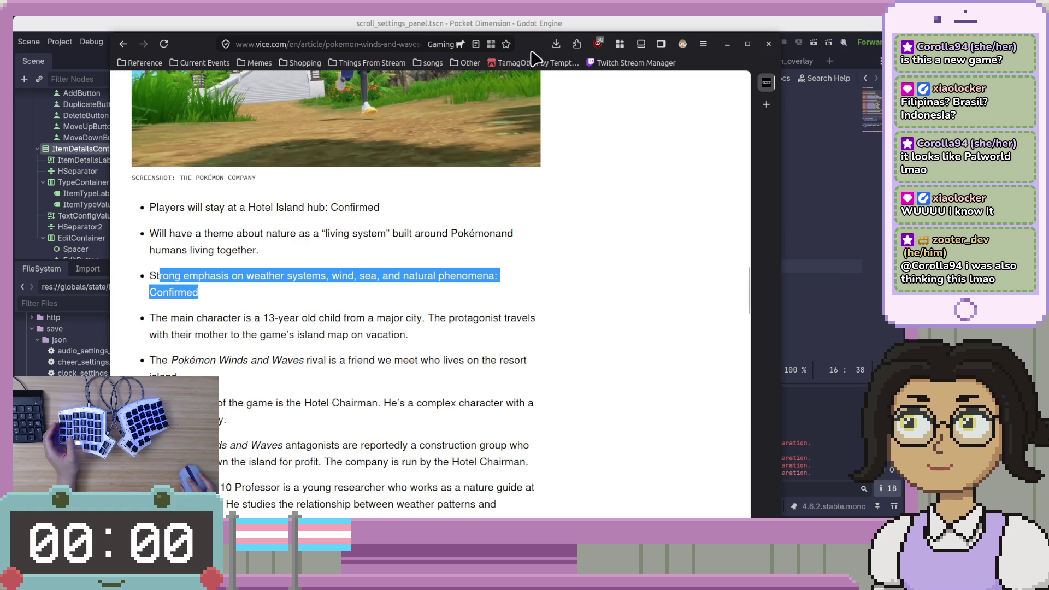
pyautogui.click(588, 175)
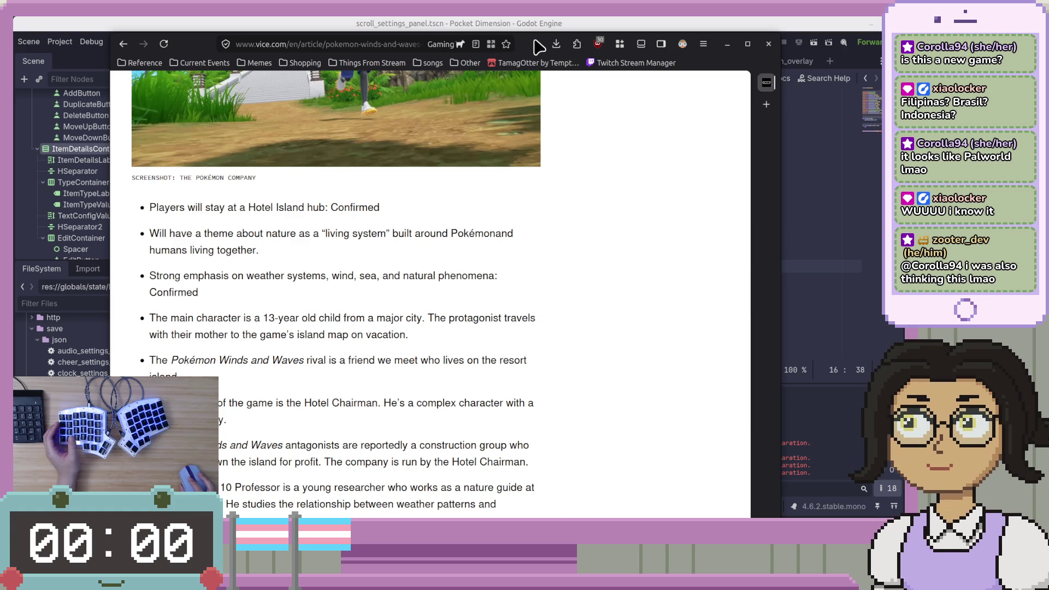
pyautogui.moveTo(538, 43); pyautogui.dragTo(1048, 30)
pyautogui.hotkey('alt', 'Tab')
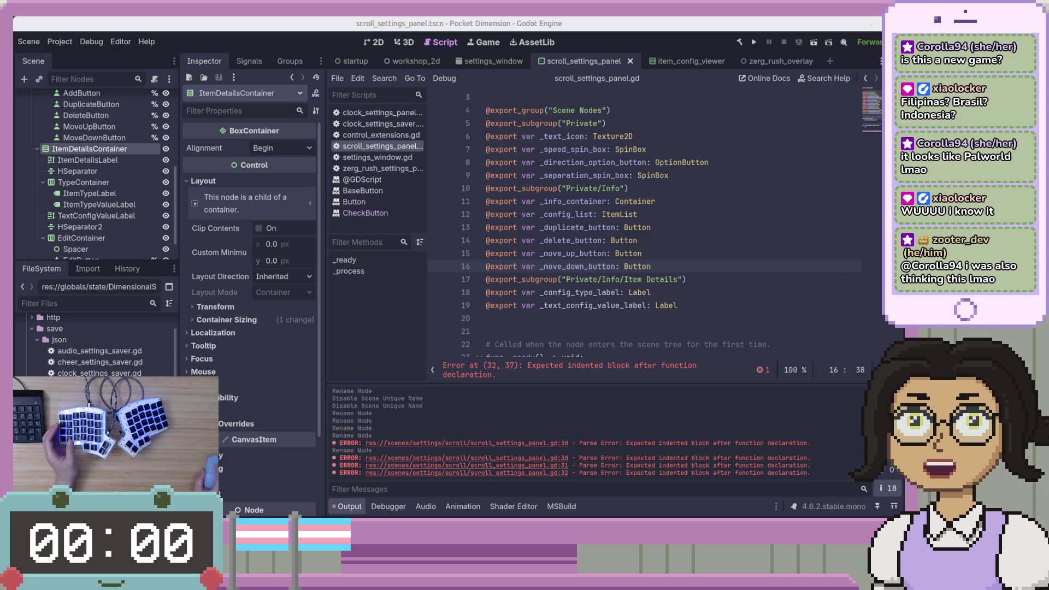
# Step: Add a blank line 20 after the _text_config_value_label export
pyautogui.click(776, 292)
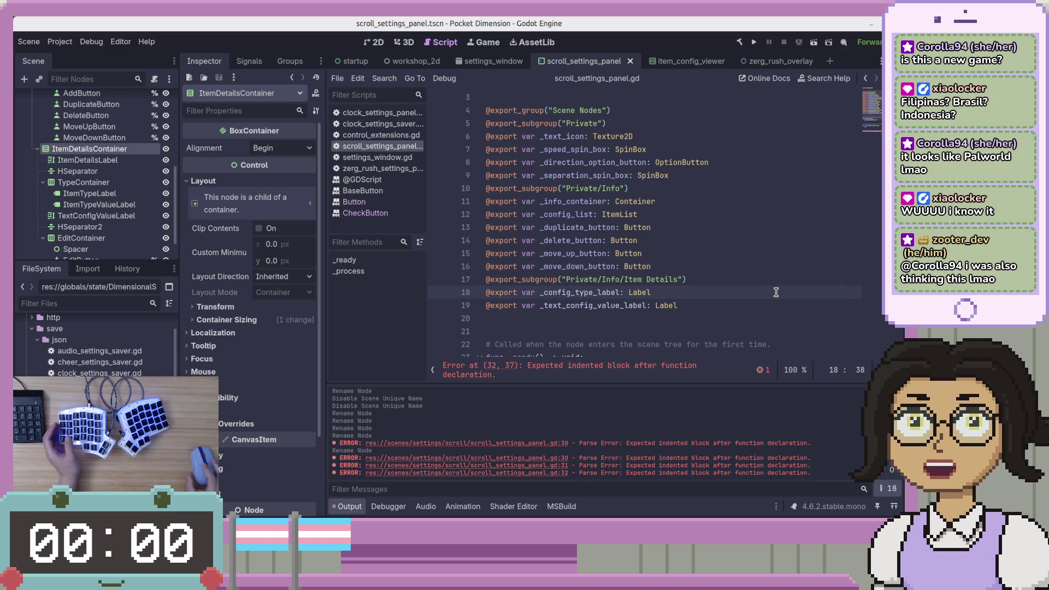
pyautogui.click(764, 307)
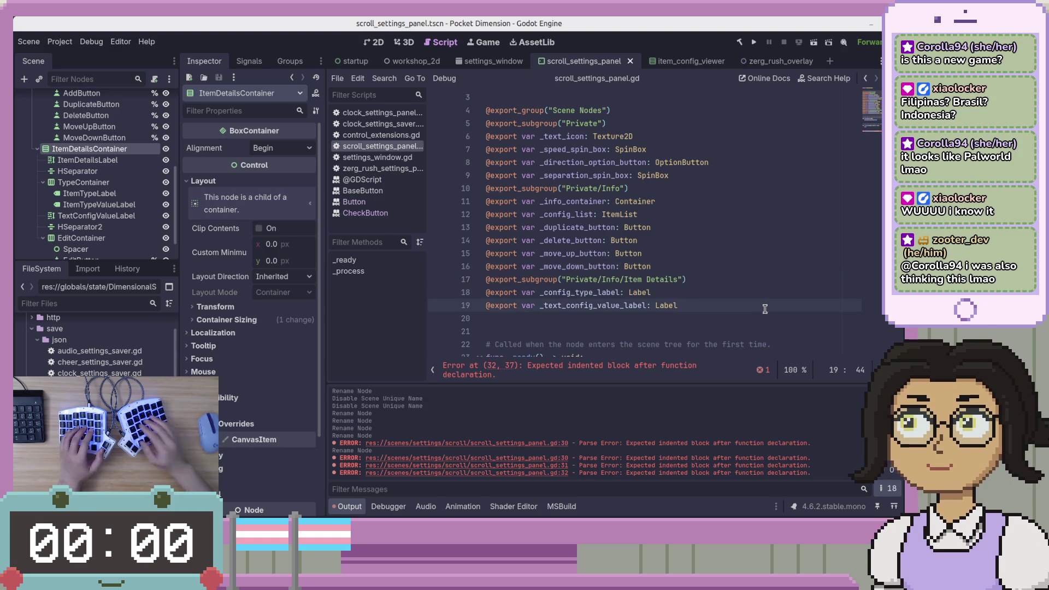
pyautogui.press('Up')
pyautogui.press('Down')
pyautogui.press('Down')
pyautogui.press('Up')
pyautogui.press('Return')
pyautogui.write('@export')
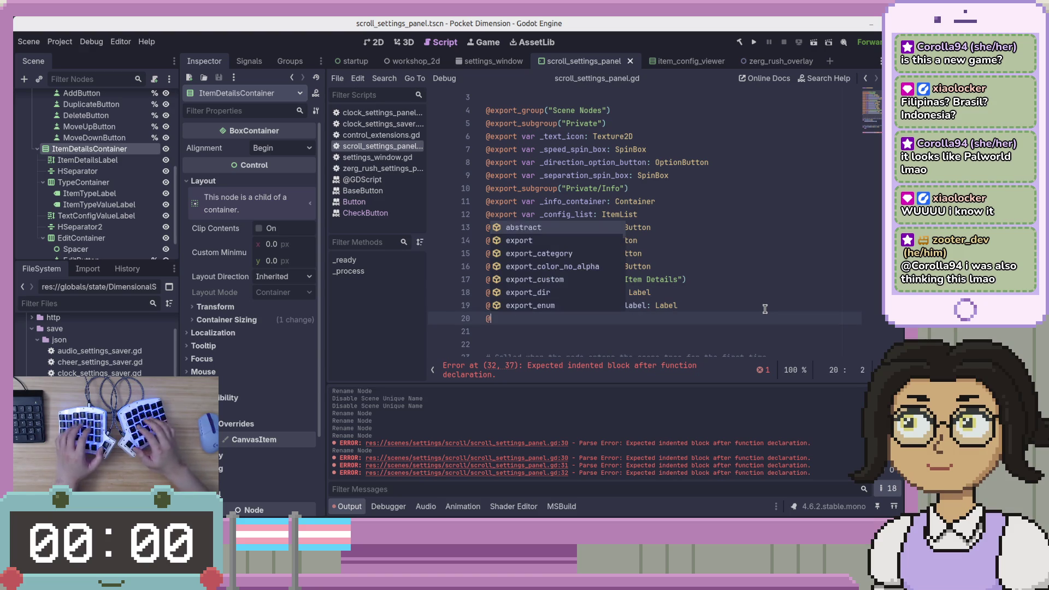
pyautogui.press('BackSpace')
pyautogui.press('BackSpace')
pyautogui.press('BackSpace')
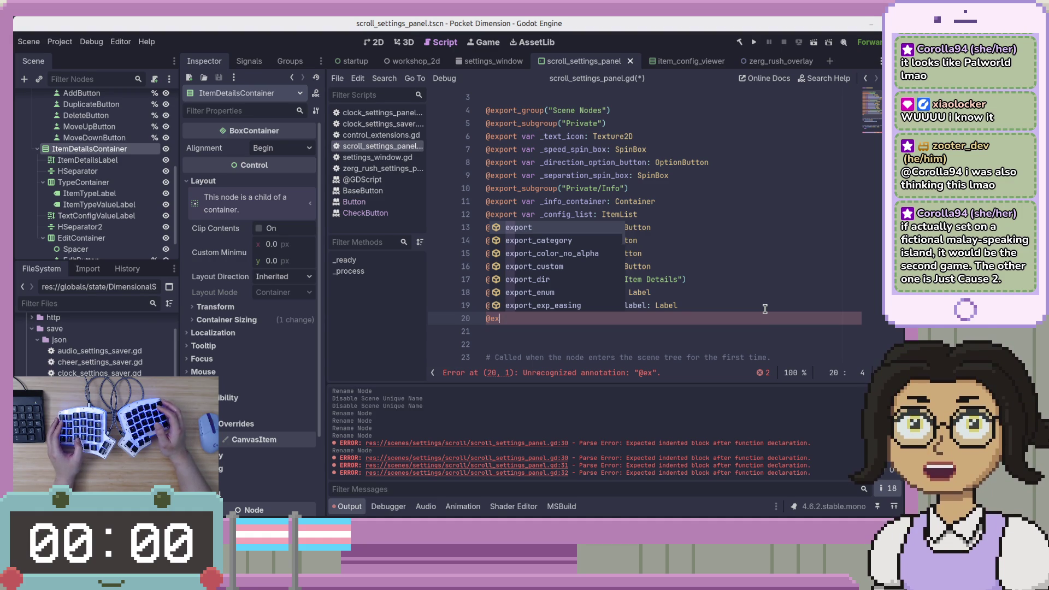
pyautogui.press('BackSpace')
pyautogui.press('BackSpace')
pyautogui.press('BackSpace')
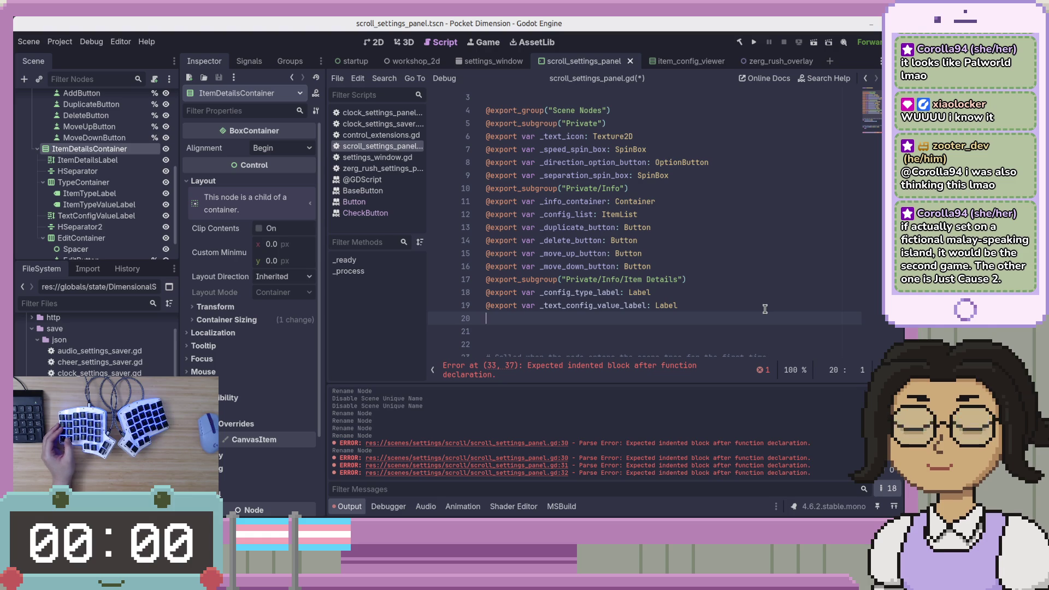
pyautogui.click(765, 309)
pyautogui.click(771, 321)
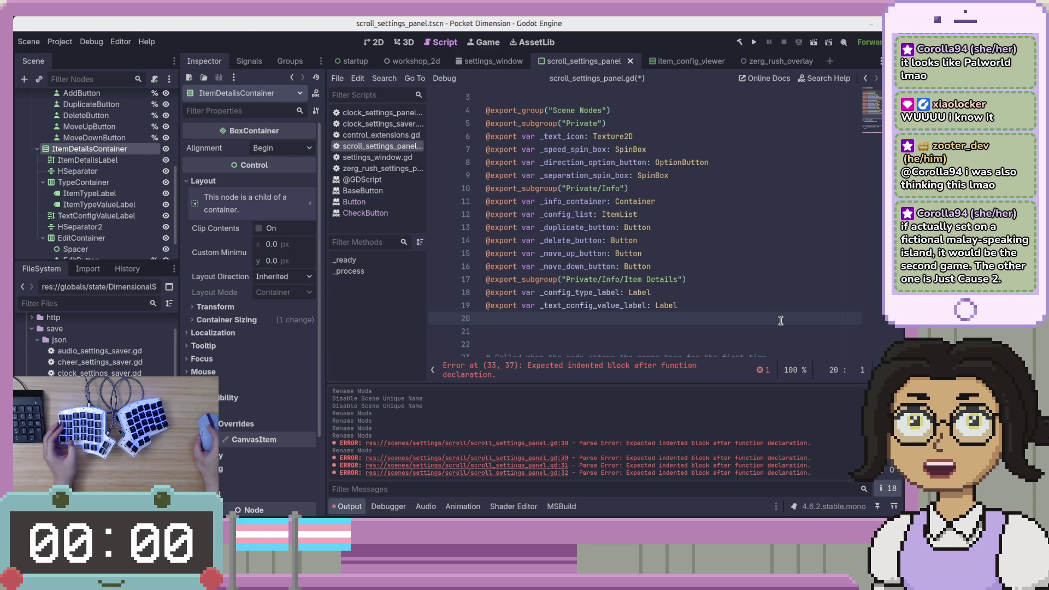
pyautogui.click(783, 310)
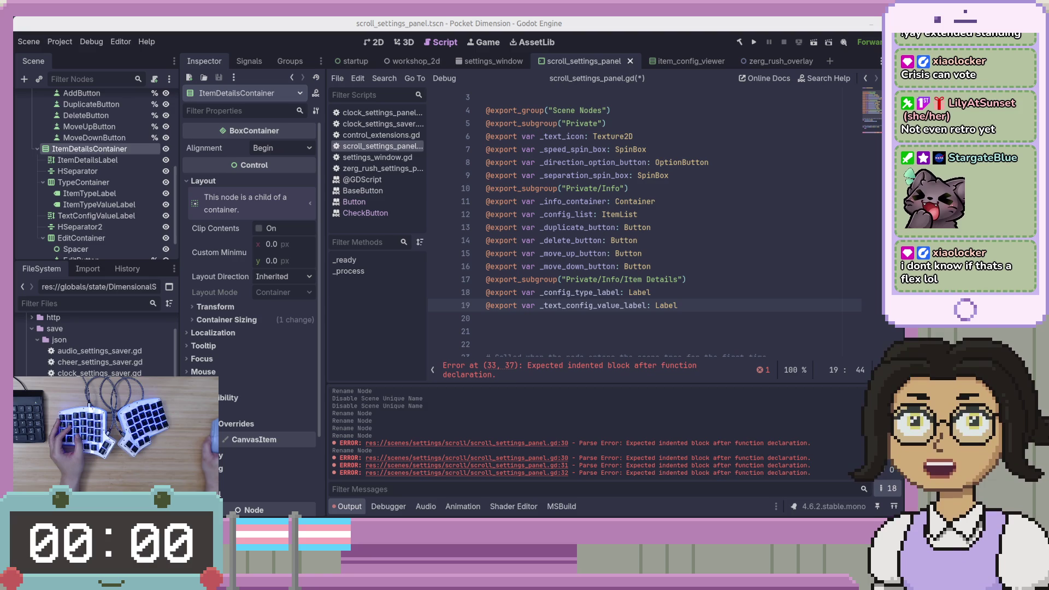
pyautogui.click(649, 237)
pyautogui.click(726, 303)
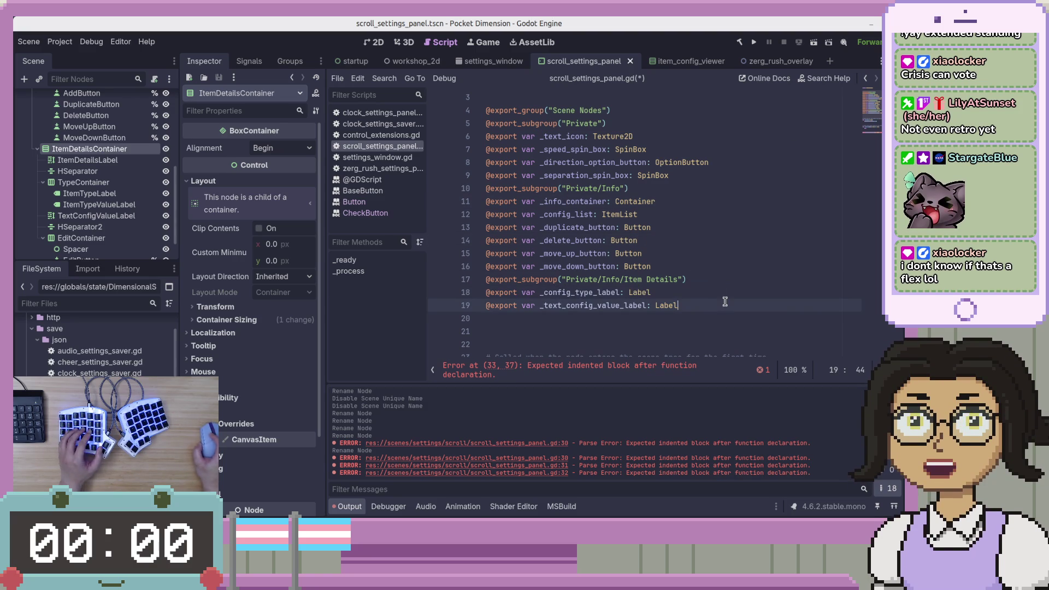
pyautogui.press('Down')
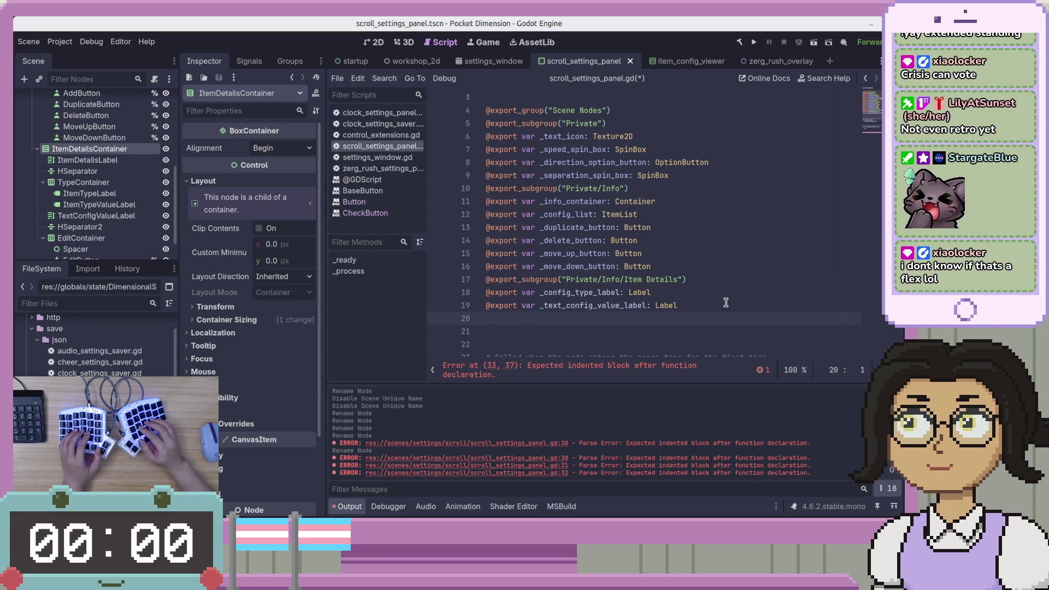
pyautogui.write('@export var _item_d')
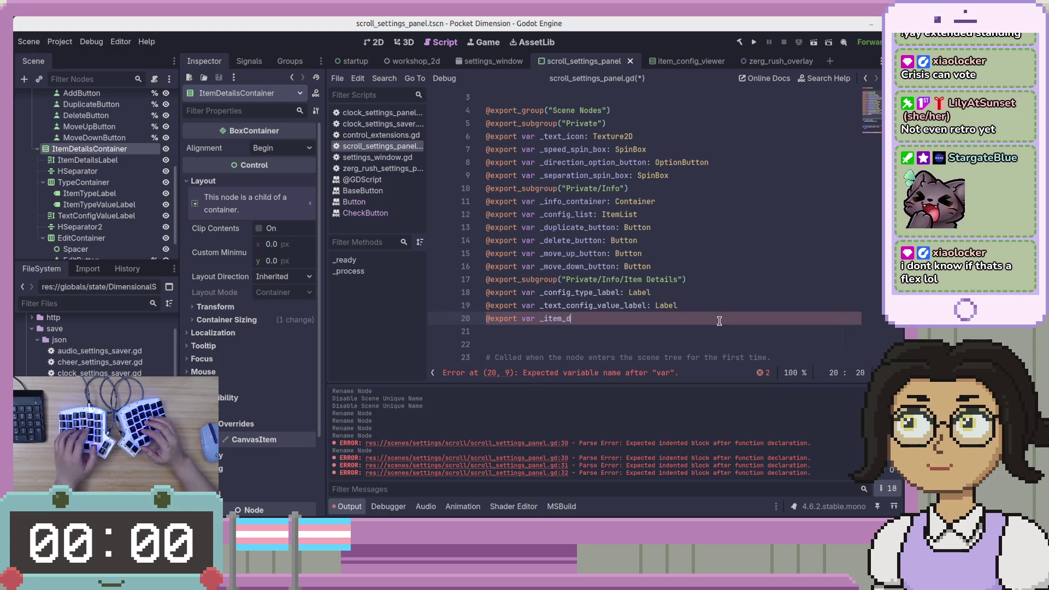
pyautogui.write('s_')
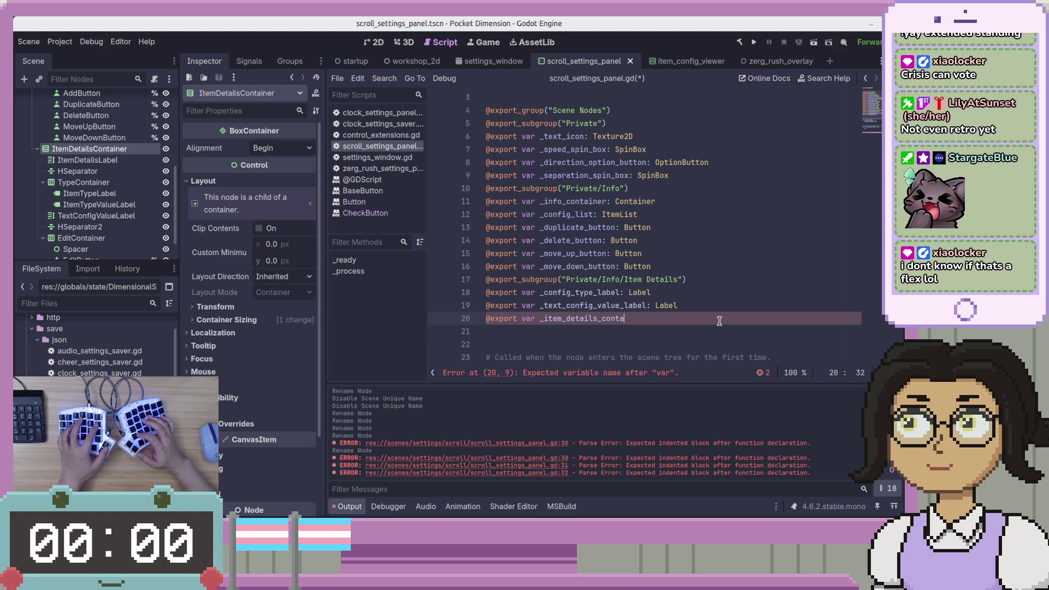
pyautogui.write('Container')
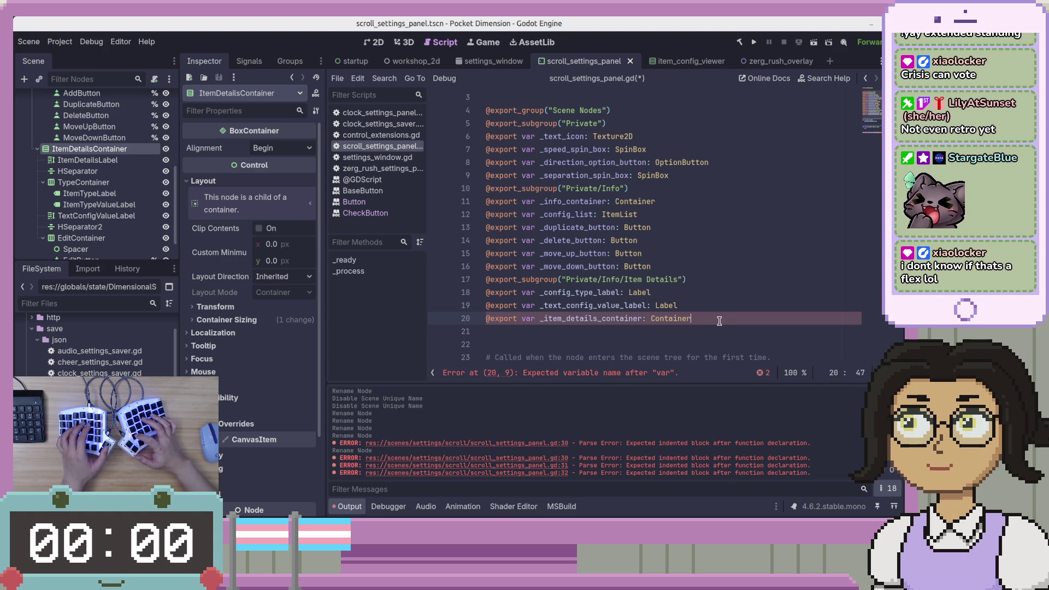
pyautogui.hotkey('alt', 'Up')
pyautogui.hotkey('alt', 'Up')
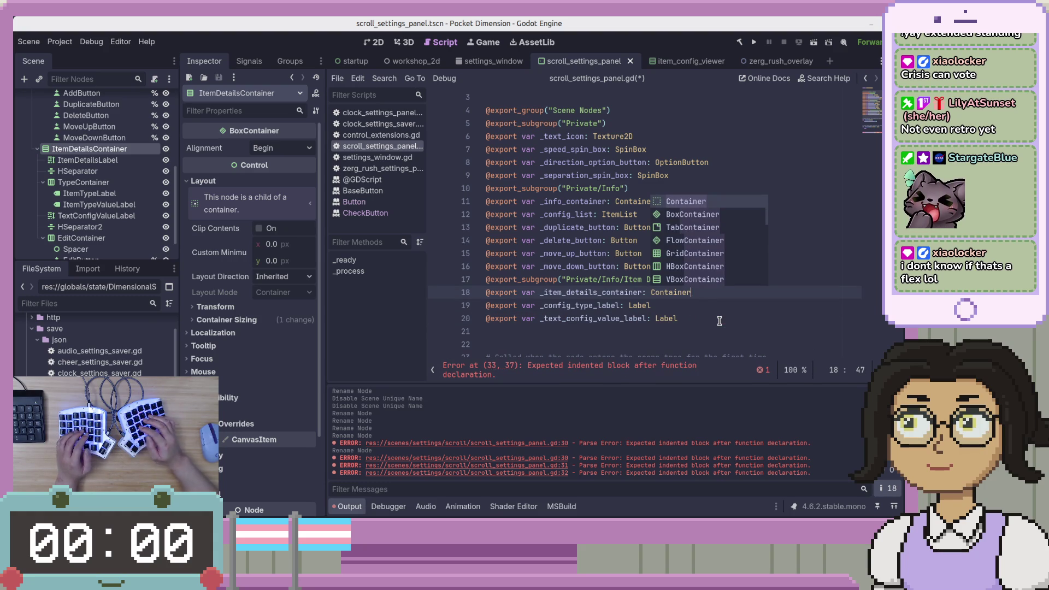
pyautogui.hotkey('ctrl', 's')
pyautogui.press('Escape')
pyautogui.click(709, 341)
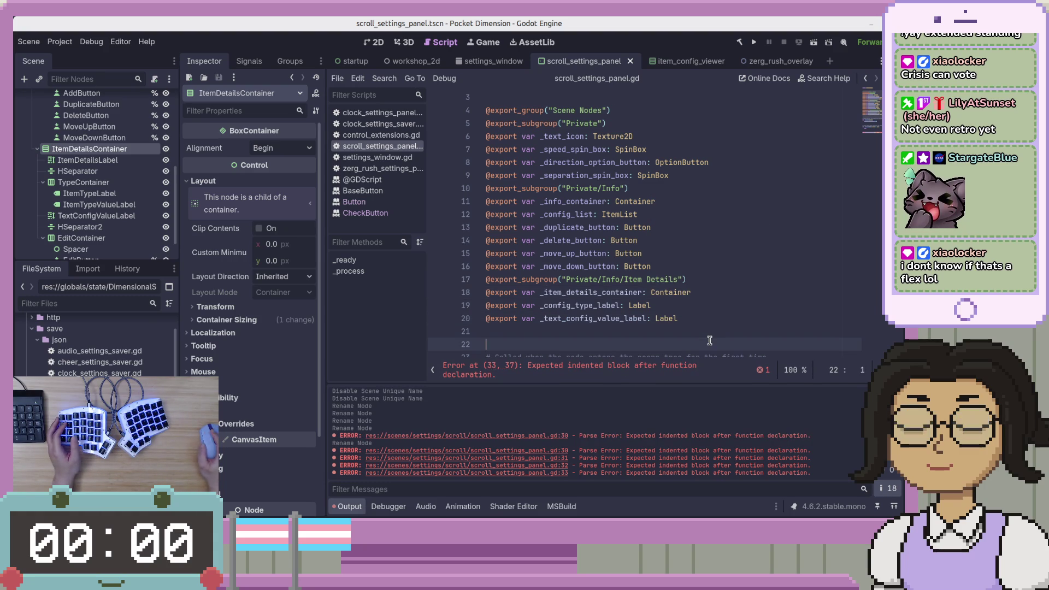
pyautogui.click(727, 322)
pyautogui.click(747, 289)
pyautogui.click(753, 305)
pyautogui.click(754, 291)
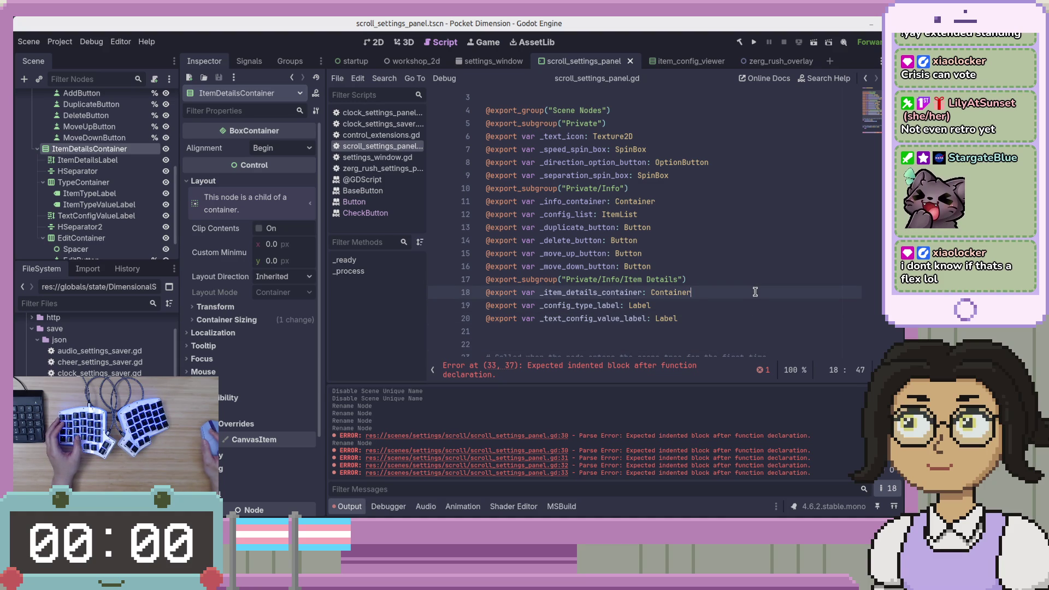
pyautogui.scroll(-6, 681, 307)
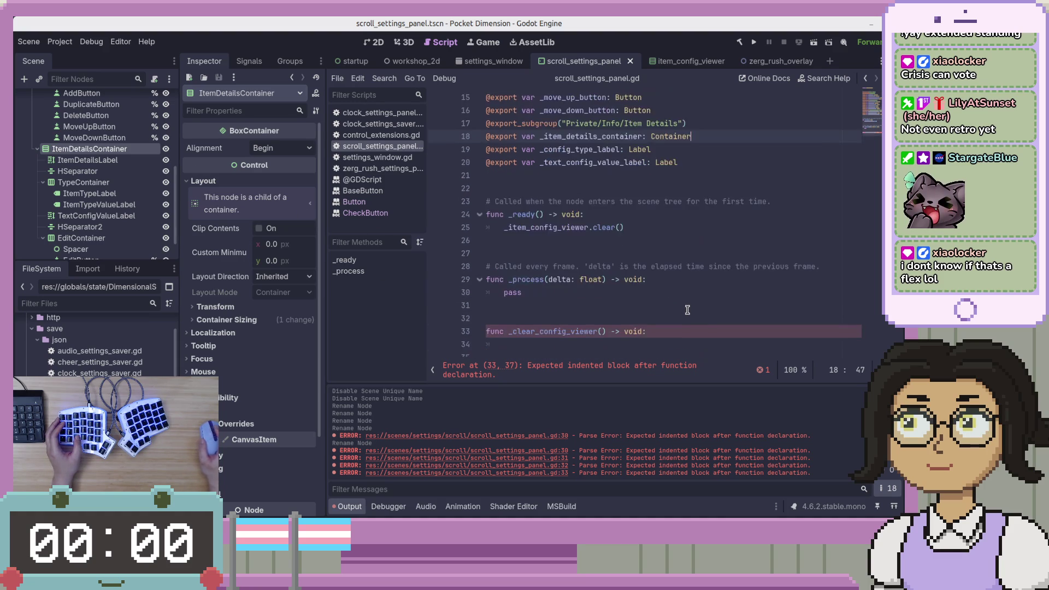
# Step: Add _item_details_container.hide() to the function body and save
pyautogui.click(704, 267)
pyautogui.scroll(1, 713, 268)
pyautogui.scroll(1, 716, 269)
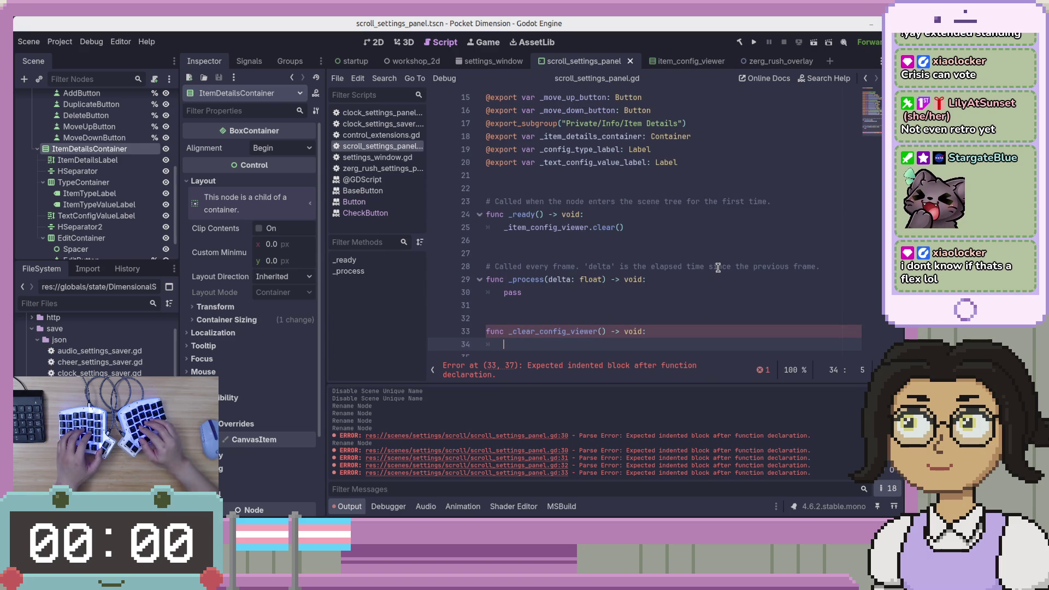
pyautogui.write('item_detai')
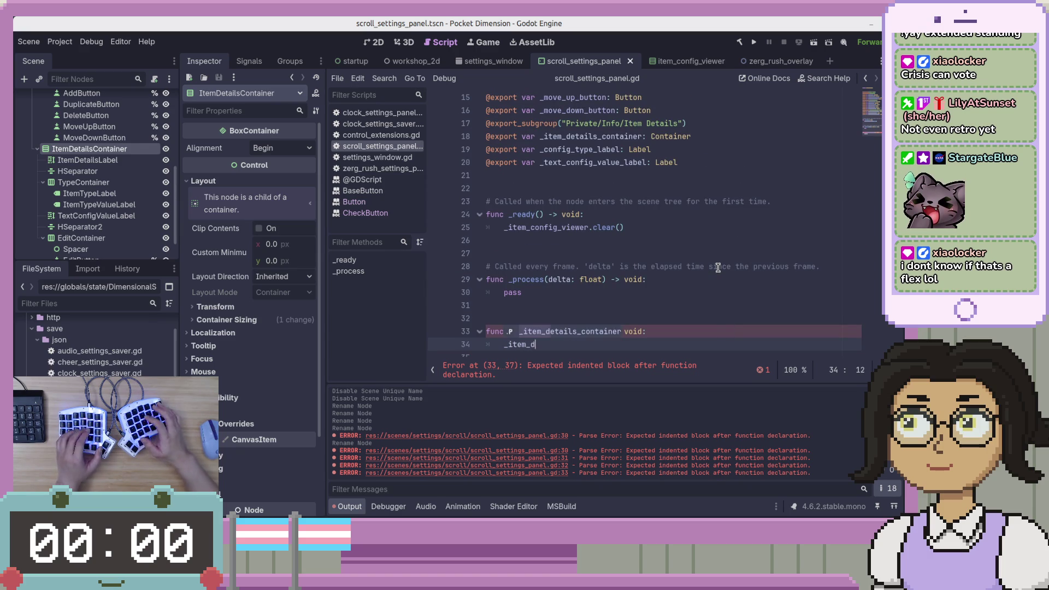
pyautogui.write('ls_contain')
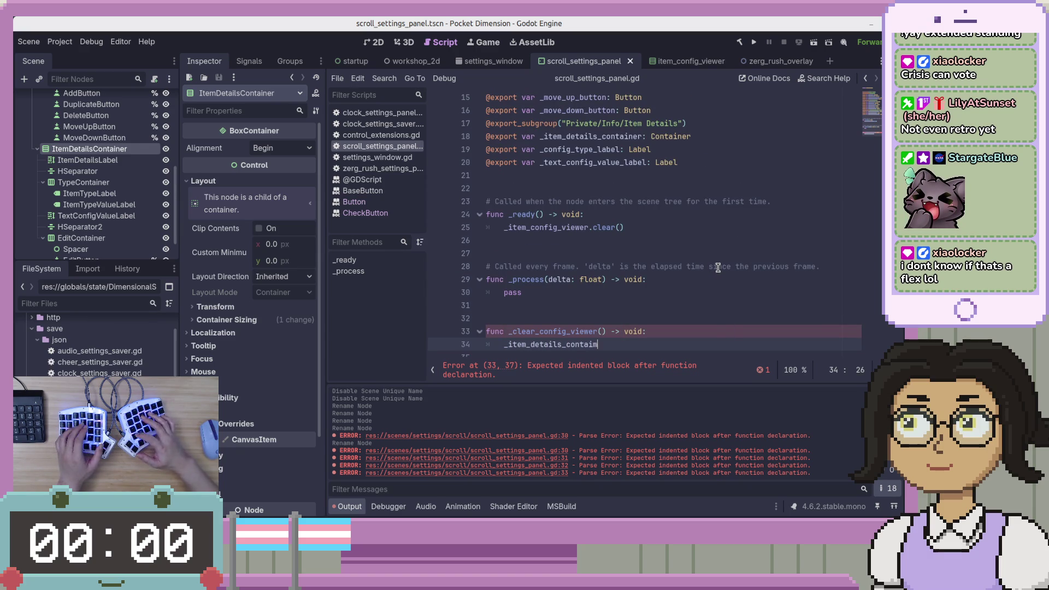
pyautogui.write('er()')
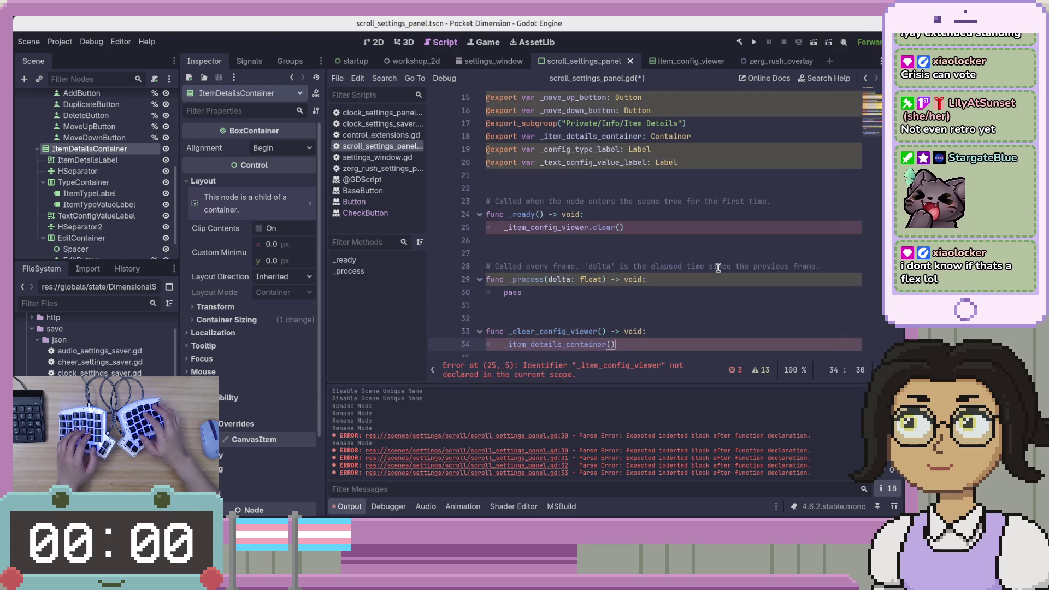
pyautogui.press('BackSpace')
pyautogui.write('.hide')
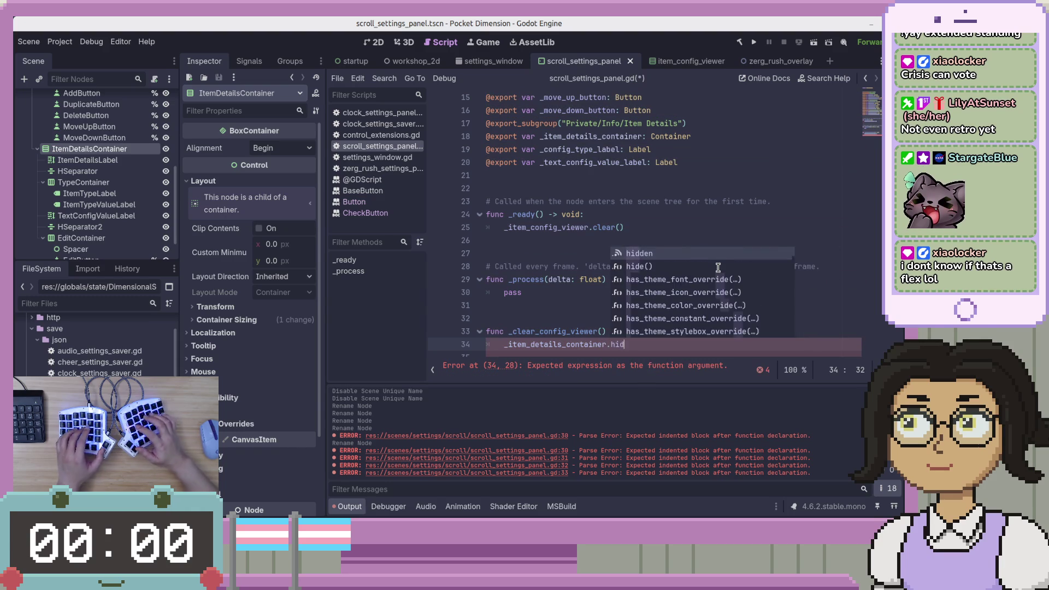
pyautogui.press('Return')
pyautogui.hotkey('ctrl', 's')
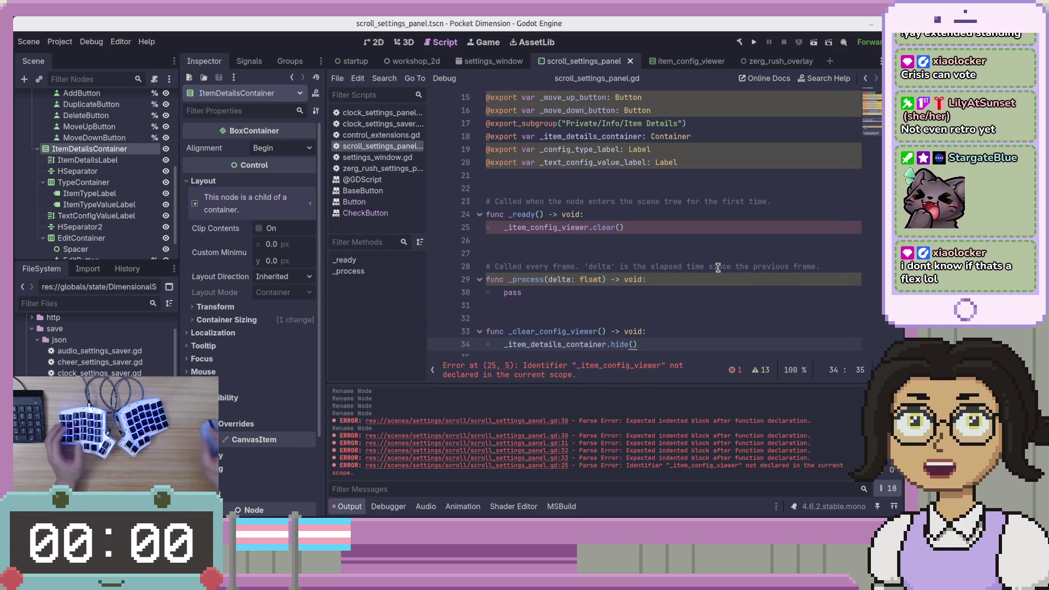
# Step: Replace the old _item_config_viewer call in _ready with _clear_config_viewer and save
pyautogui.doubleClick(543, 229)
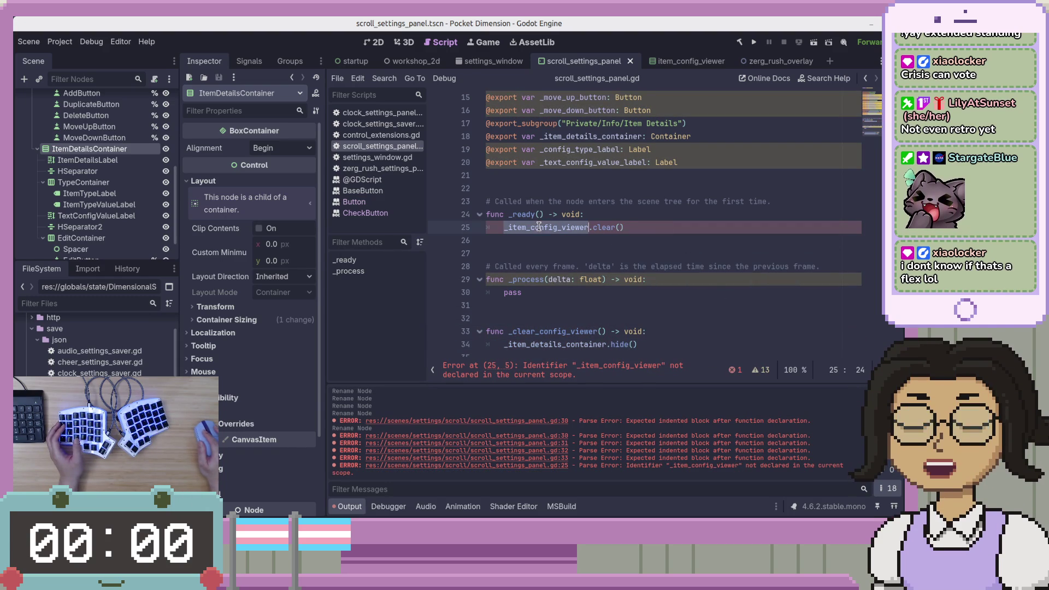
pyautogui.click(648, 226)
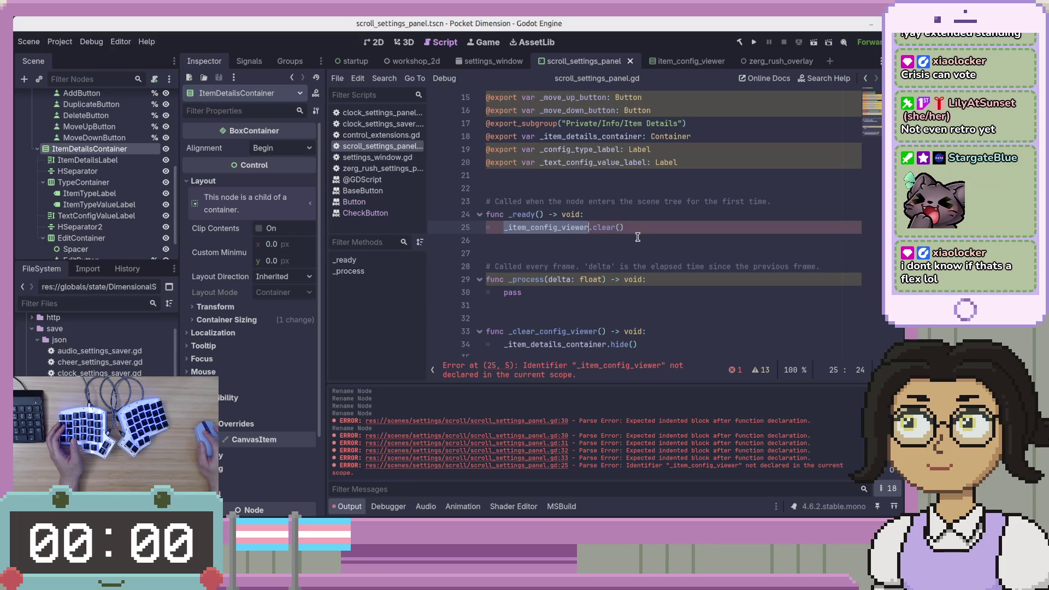
pyautogui.write('_ch')
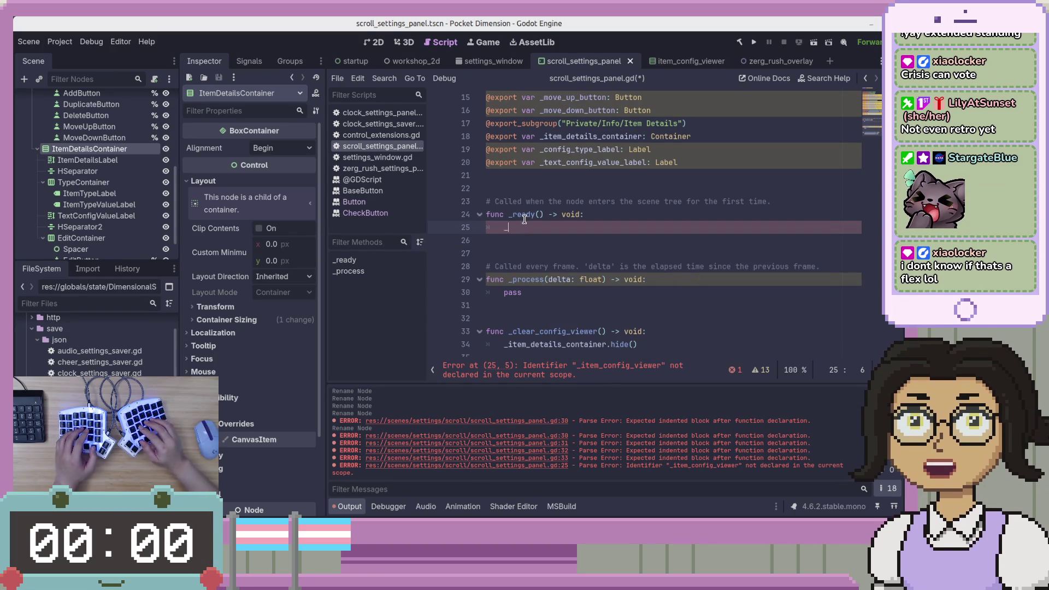
pyautogui.press('BackSpace')
pyautogui.write('lear_')
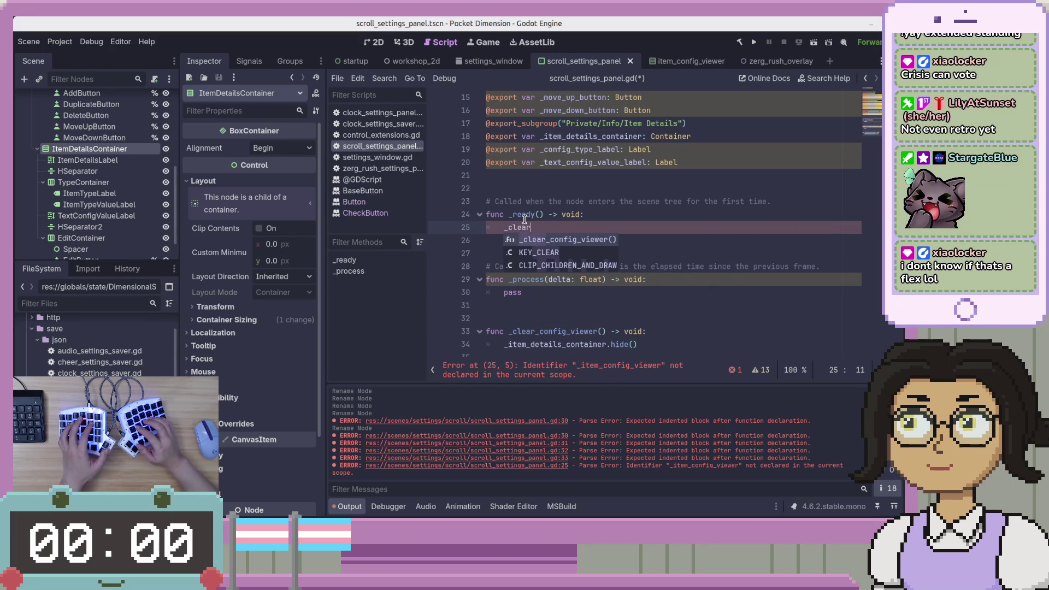
pyautogui.write('config_')
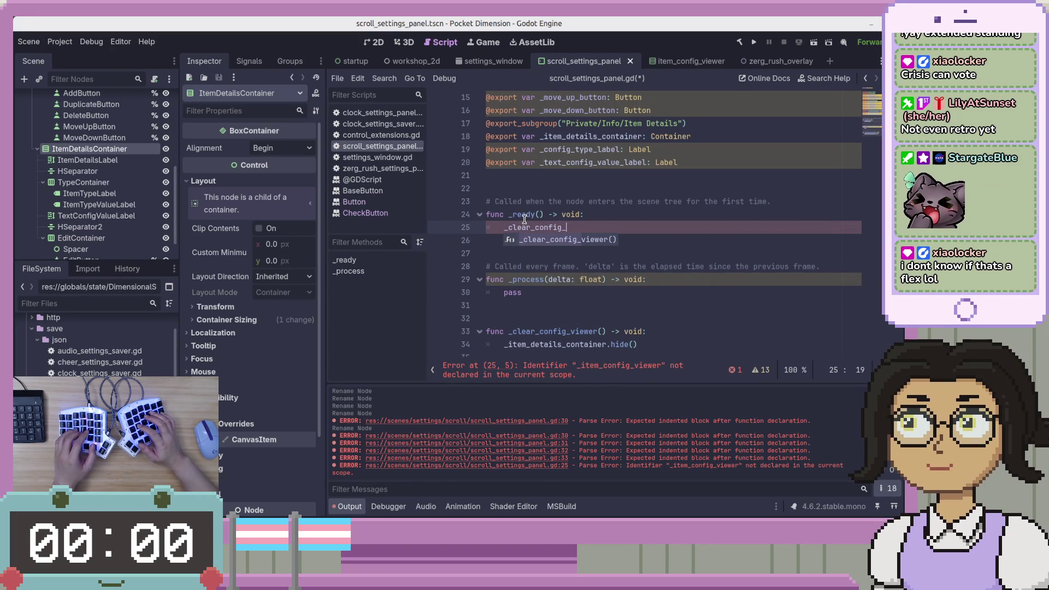
pyautogui.write('viewer')
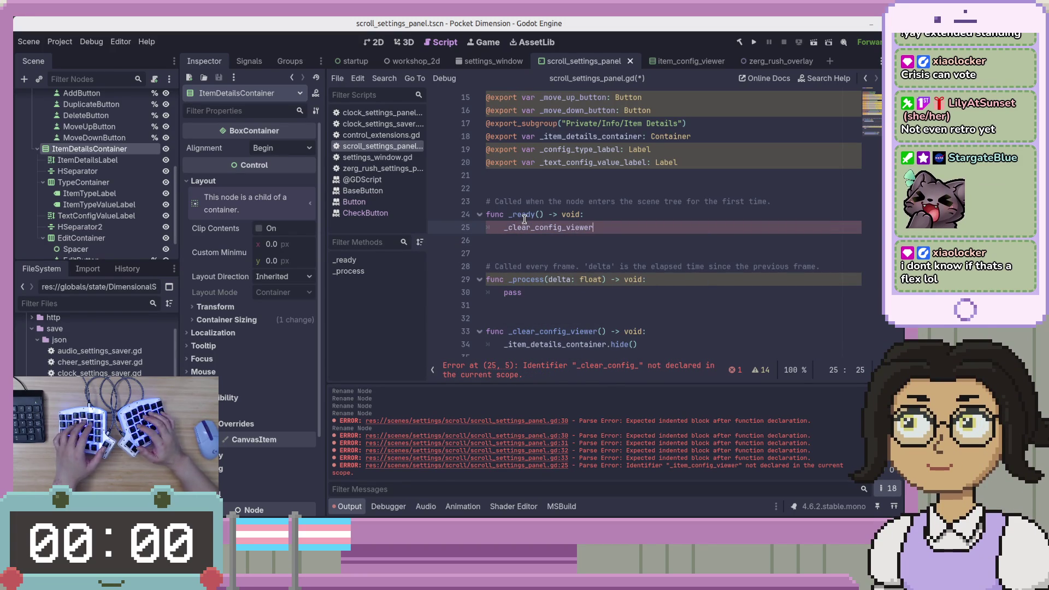
pyautogui.hotkey('ctrl', 's')
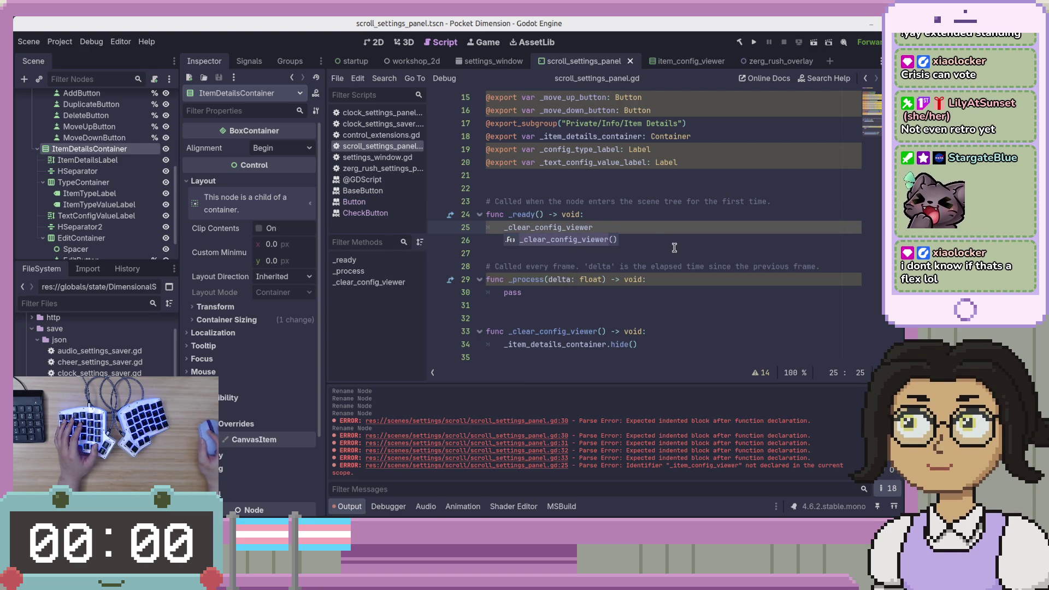
# Step: Rename the line 33 function to _config_details_viewer and save
pyautogui.click(568, 330)
pyautogui.moveTo(565, 332); pyautogui.dragTo(512, 332)
pyautogui.press('BackSpace')
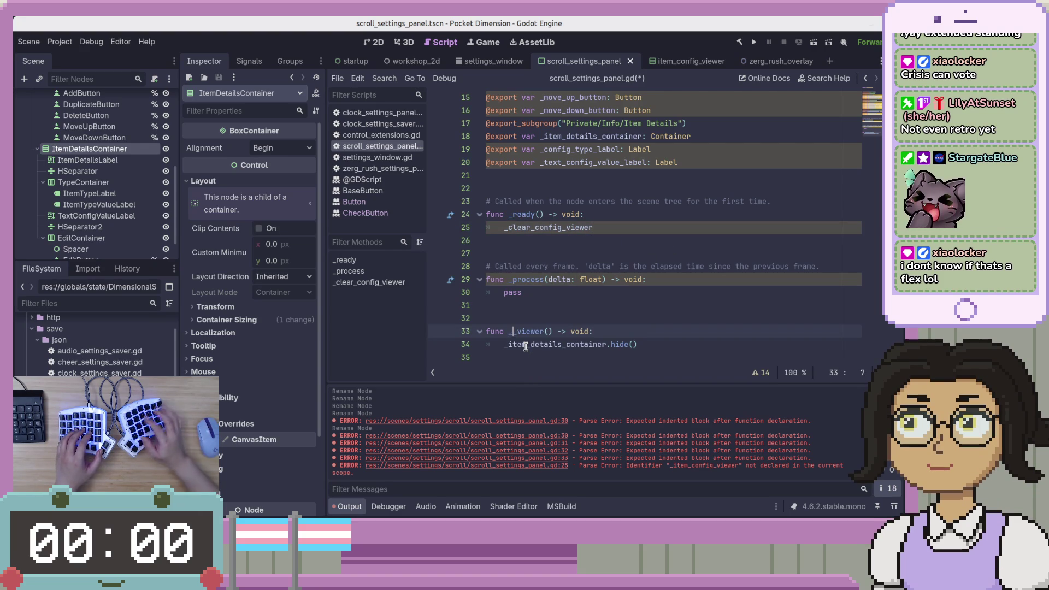
pyautogui.write('_configg')
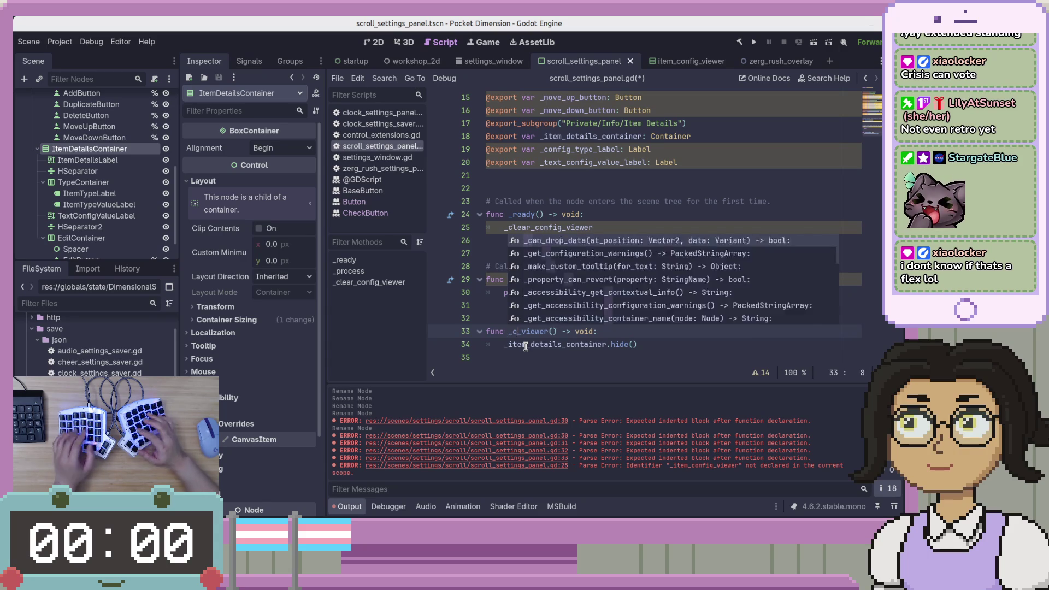
pyautogui.write('d')
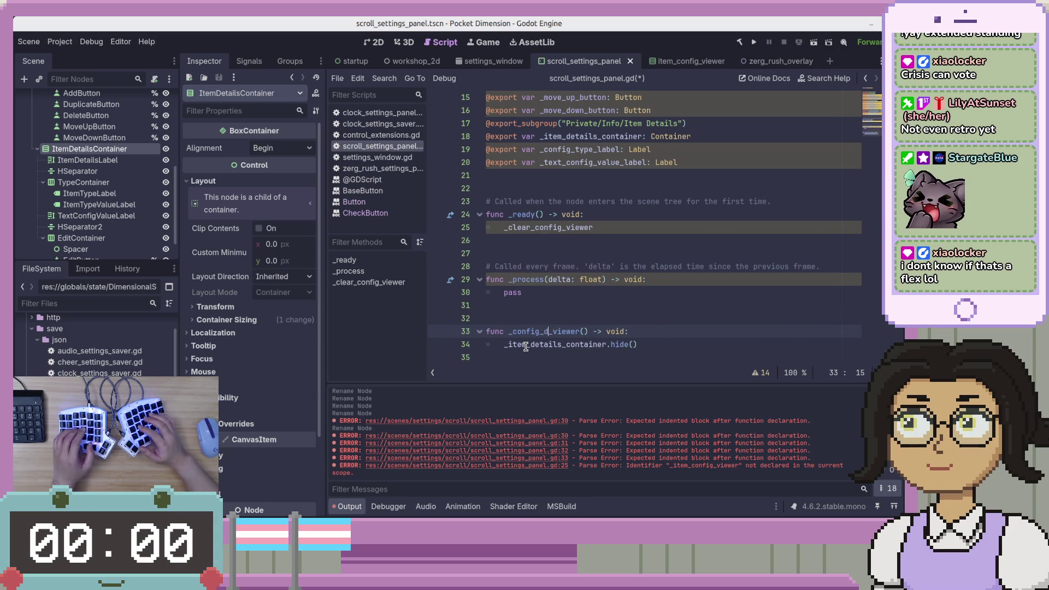
pyautogui.write('ails')
pyautogui.hotkey('ctrl', 's')
pyautogui.press('Up')
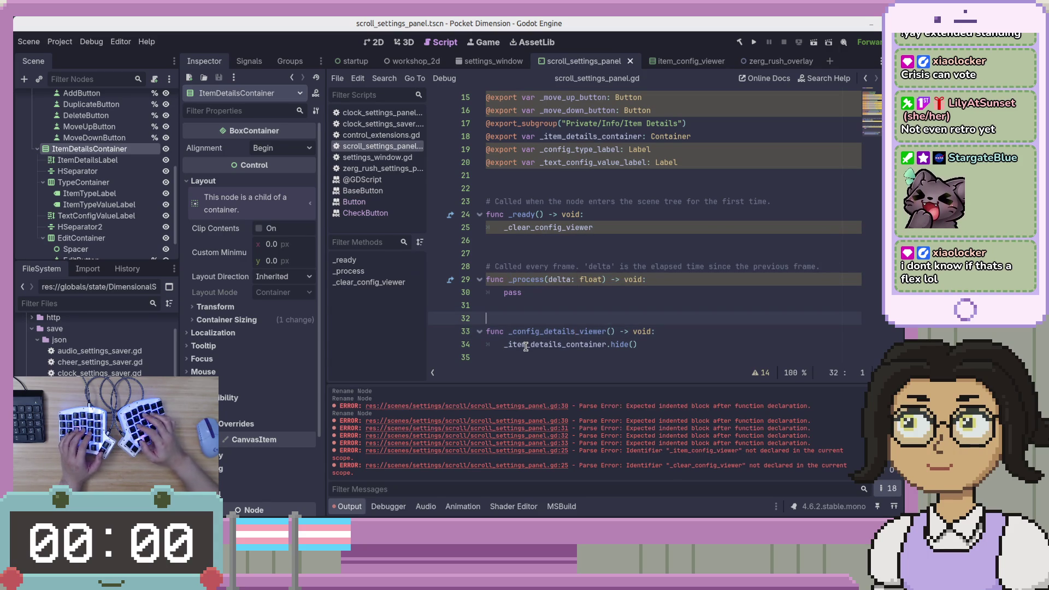
# Step: Rename _item_details_container to _config_details_container in its line 18 declaration and line 34 use
pyautogui.click(549, 140)
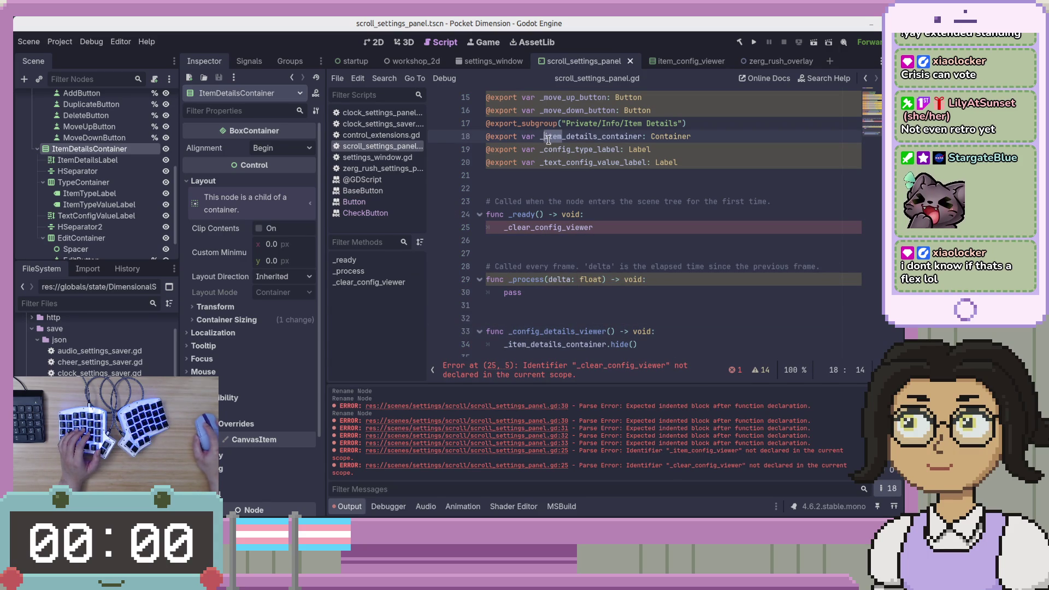
pyautogui.write('config')
pyautogui.hotkey('ctrl', 's')
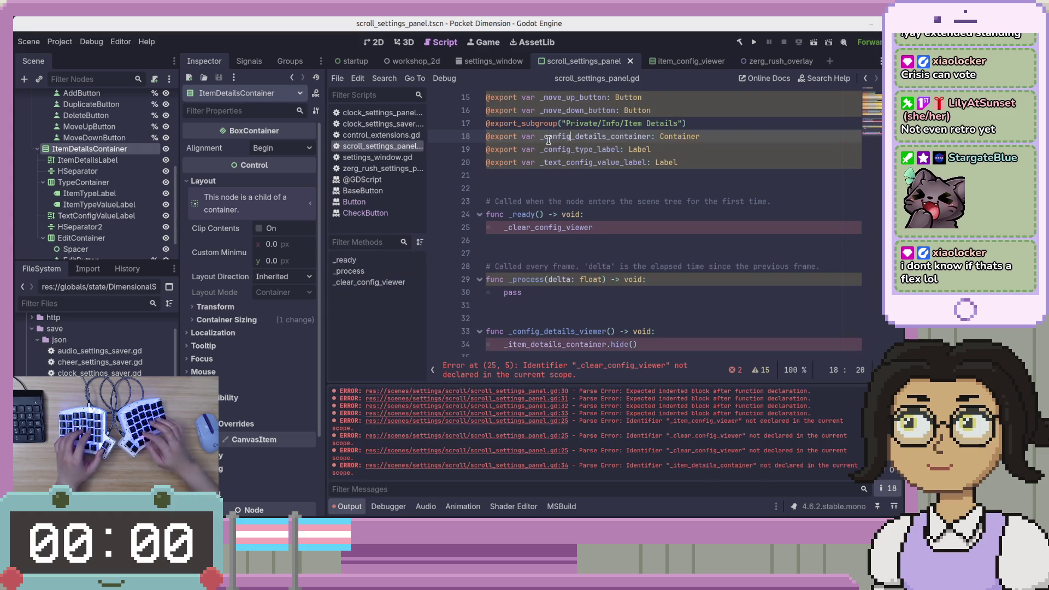
pyautogui.click(528, 344)
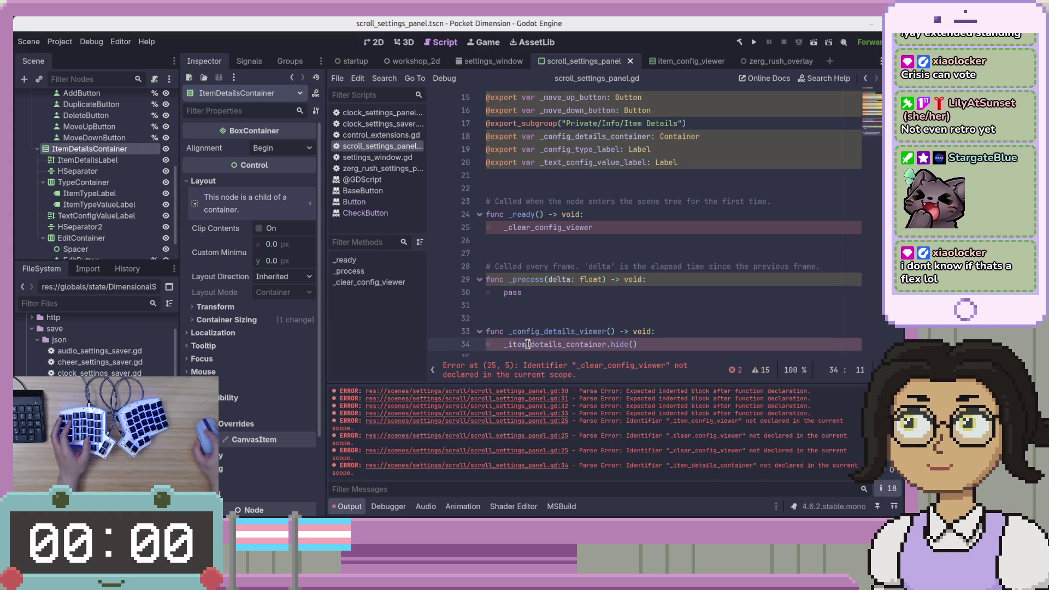
pyautogui.moveTo(524, 344); pyautogui.dragTo(510, 343)
pyautogui.write('confi')
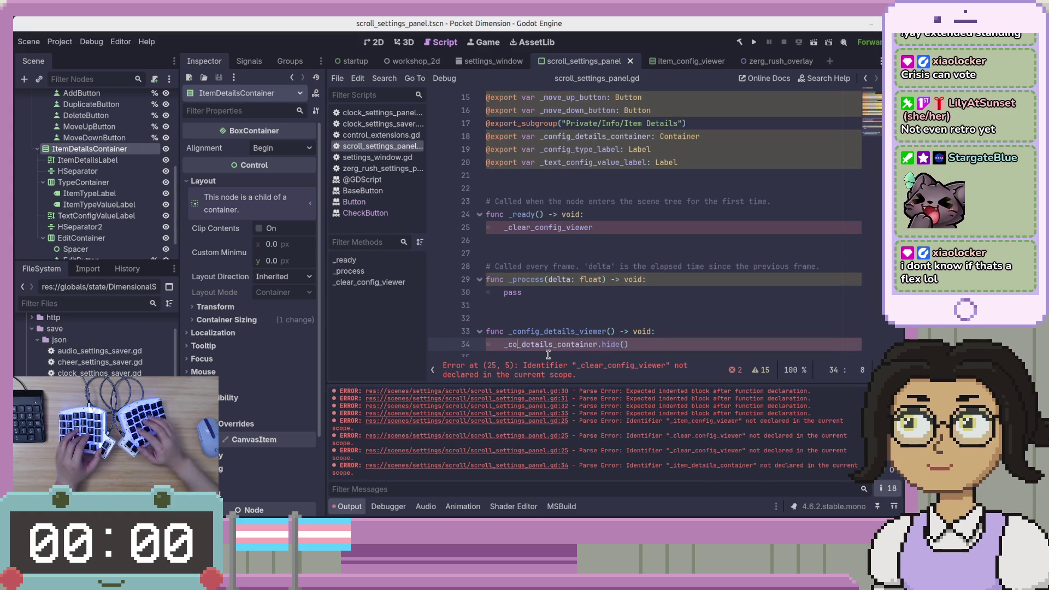
pyautogui.write('g_')
# Step: Delete '_details' from the line 33 function name so it reads _clear_config_viewer, and save
pyautogui.click(575, 323)
pyautogui.click(598, 220)
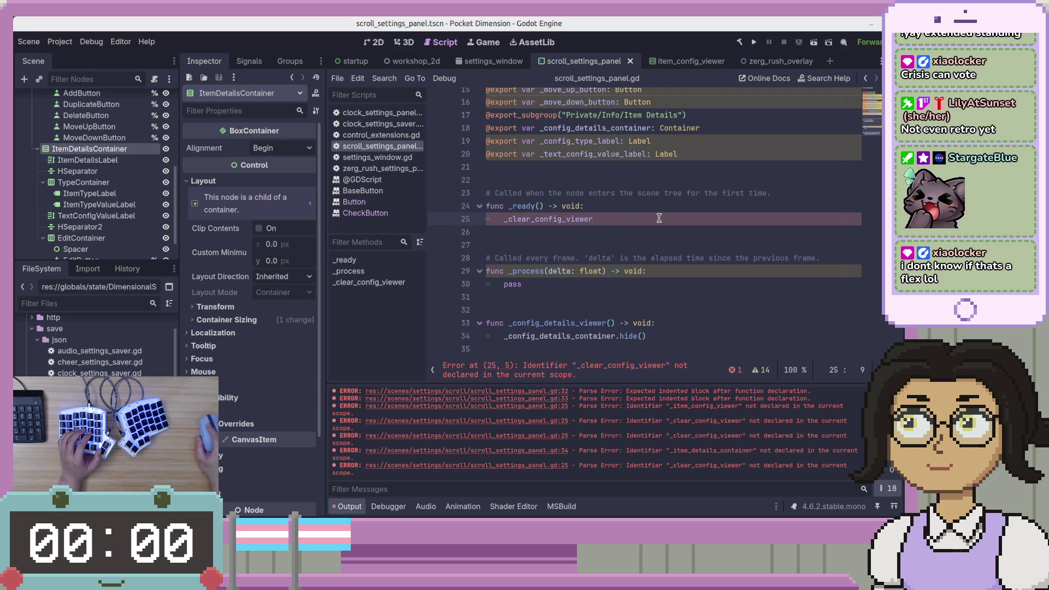
pyautogui.press('End')
pyautogui.press('Left')
pyautogui.press('Left')
pyautogui.press('Left')
pyautogui.press('Left')
pyautogui.press('Left')
pyautogui.press('Down')
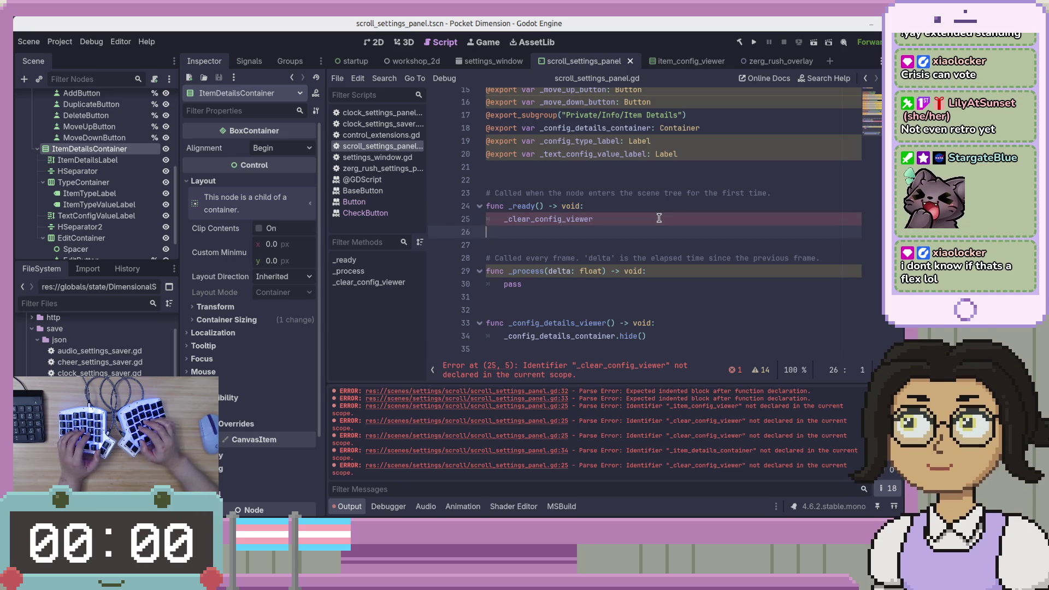
pyautogui.press('Up')
pyautogui.press('Up')
pyautogui.press('Down')
pyautogui.press('Down')
pyautogui.press('Down')
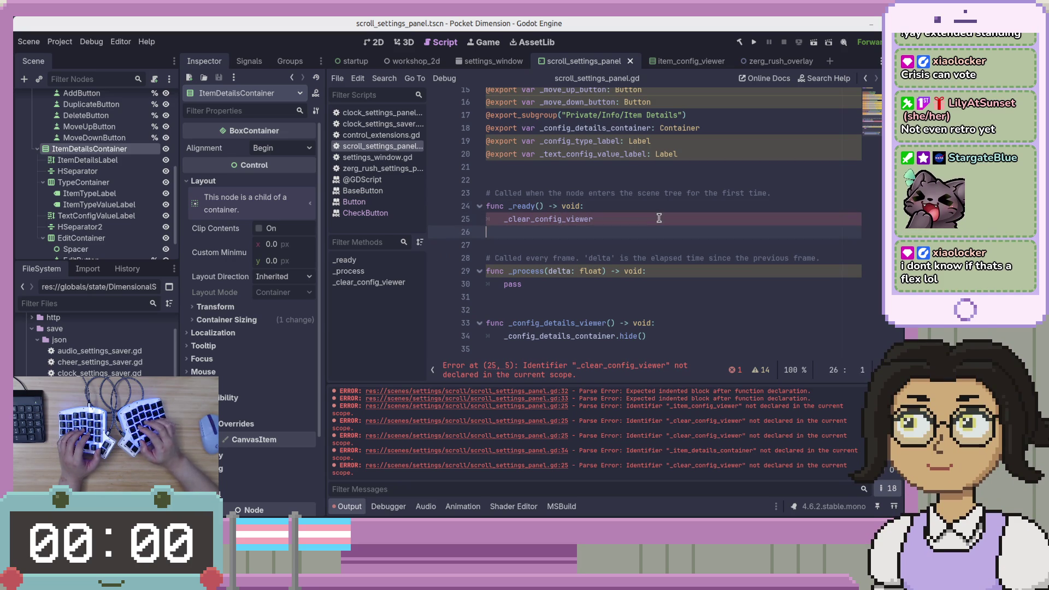
pyautogui.press('Down')
pyautogui.press('Down')
pyautogui.press('Down')
pyautogui.press('Right')
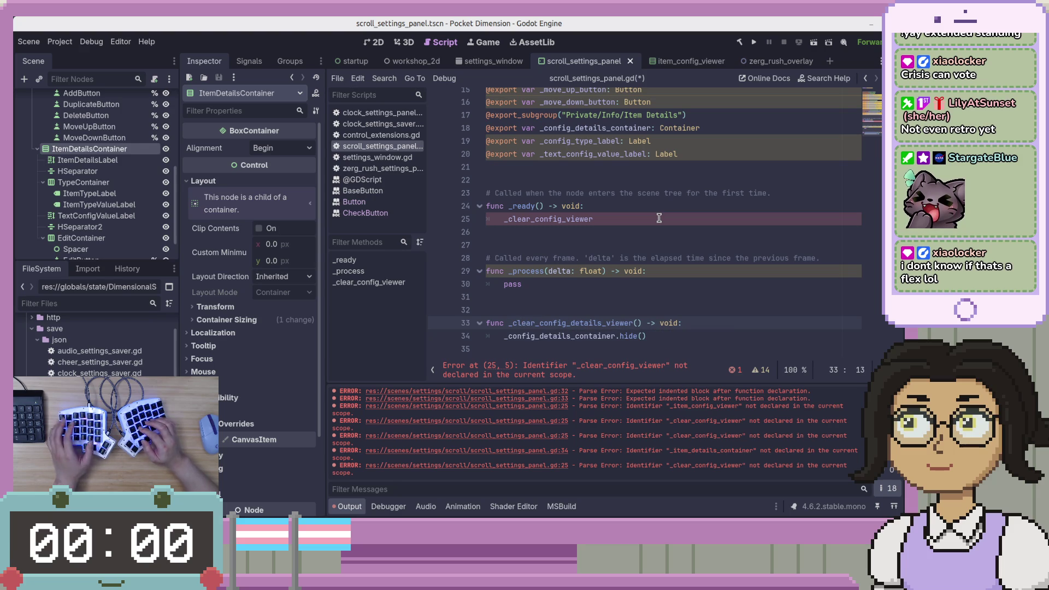
pyautogui.press('Right')
pyautogui.press('Right')
pyautogui.press('Right')
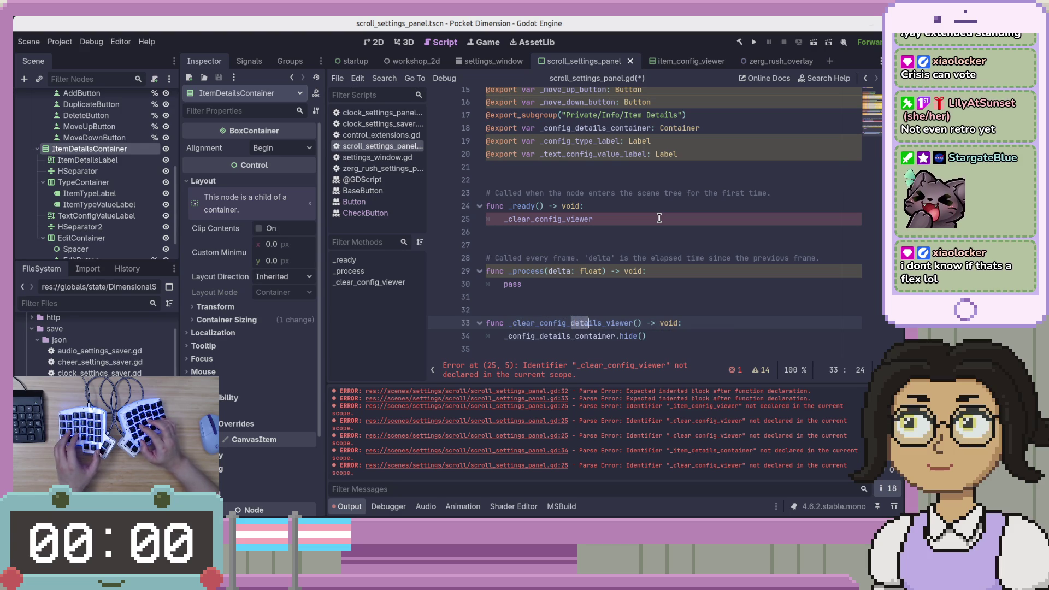
pyautogui.press('BackSpace')
pyautogui.press('BackSpace')
pyautogui.hotkey('ctrl', 's')
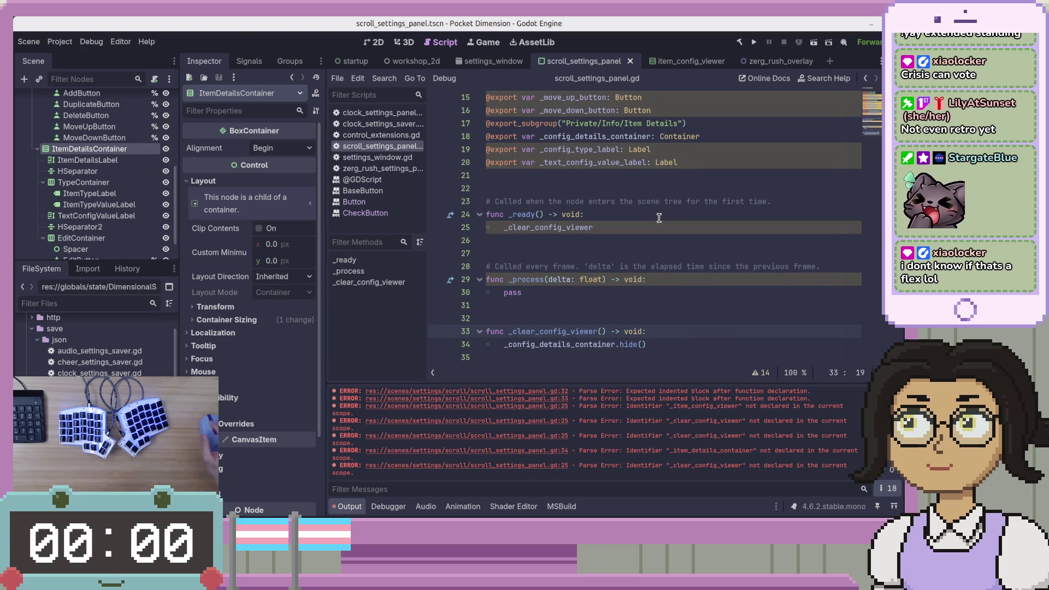
pyautogui.click(659, 217)
# Step: Rename the line 18 export to _config_viewer_container and add () to the _clear_config_viewer call in _ready
pyautogui.click(681, 162)
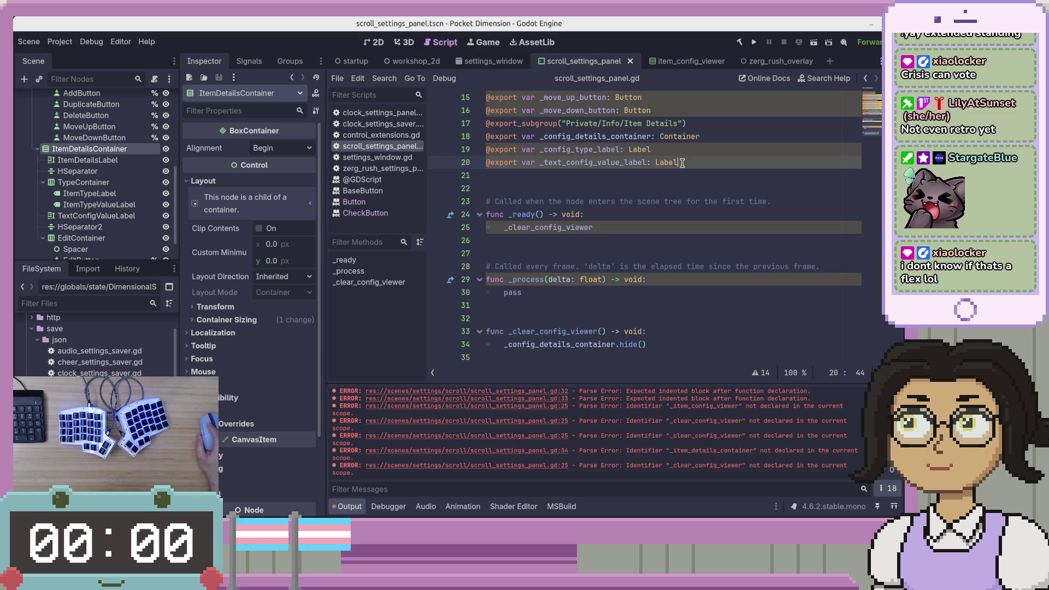
pyautogui.click(569, 137)
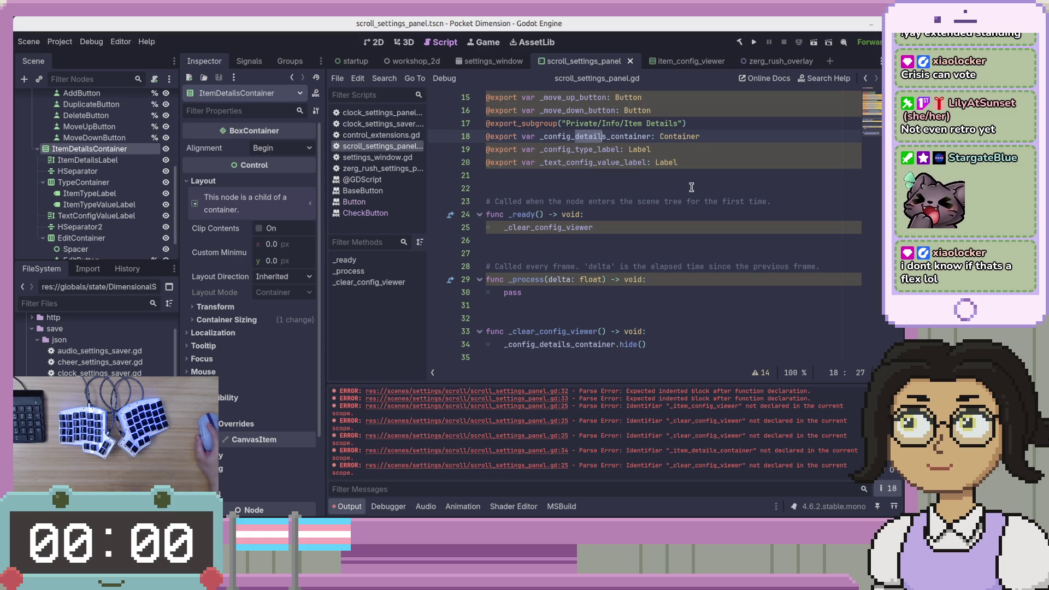
pyautogui.write('viewer')
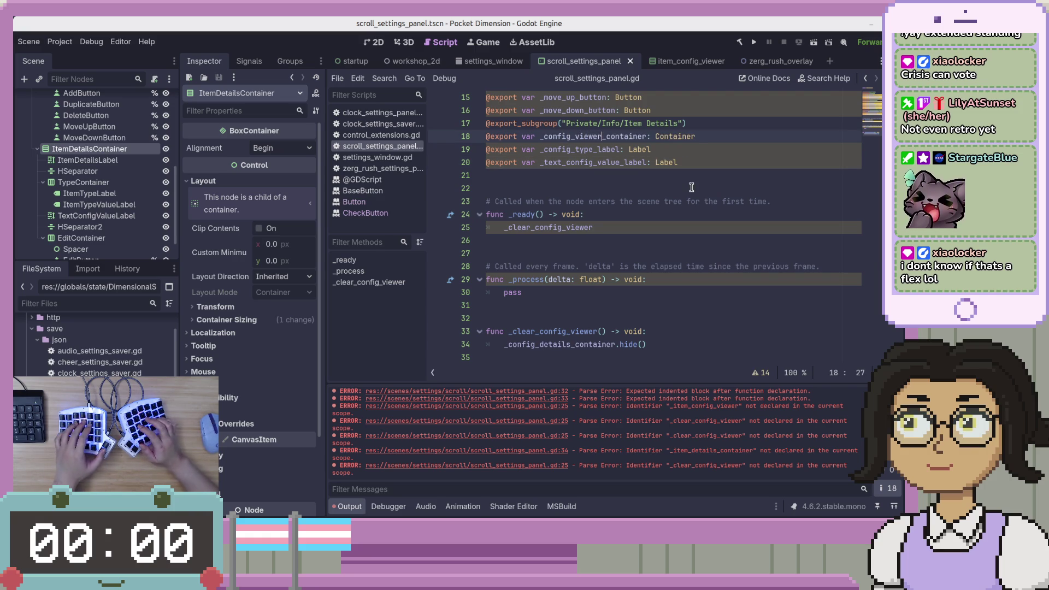
pyautogui.press('Down')
pyautogui.press('Left')
pyautogui.press('Down')
pyautogui.press('Down')
pyautogui.press('Down')
pyautogui.click(671, 223)
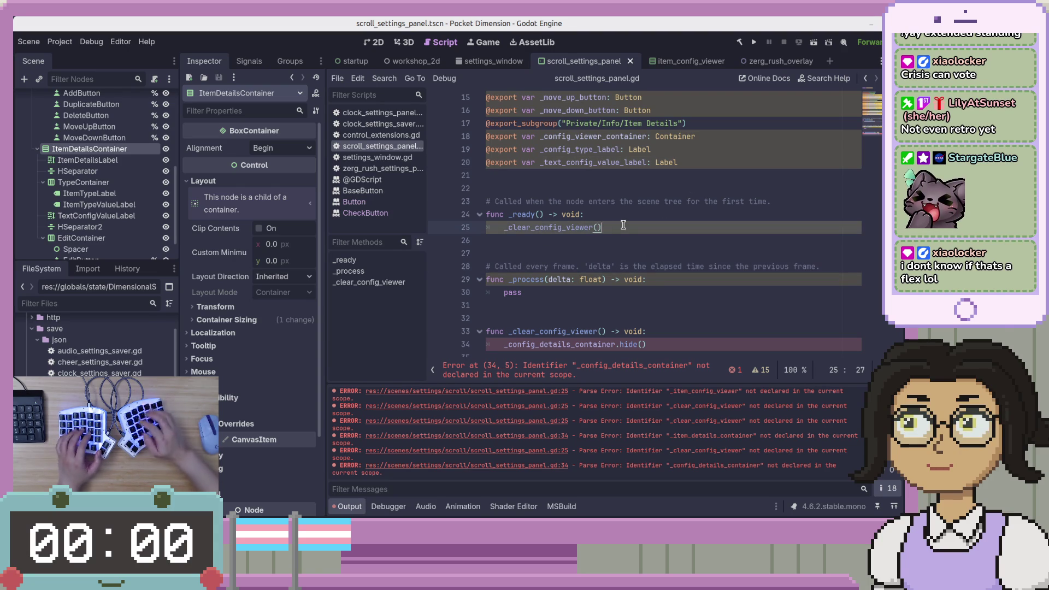
pyautogui.write('()')
# Step: Change the hide line's reference to _config_viewer_container
pyautogui.click(578, 322)
pyautogui.click(567, 344)
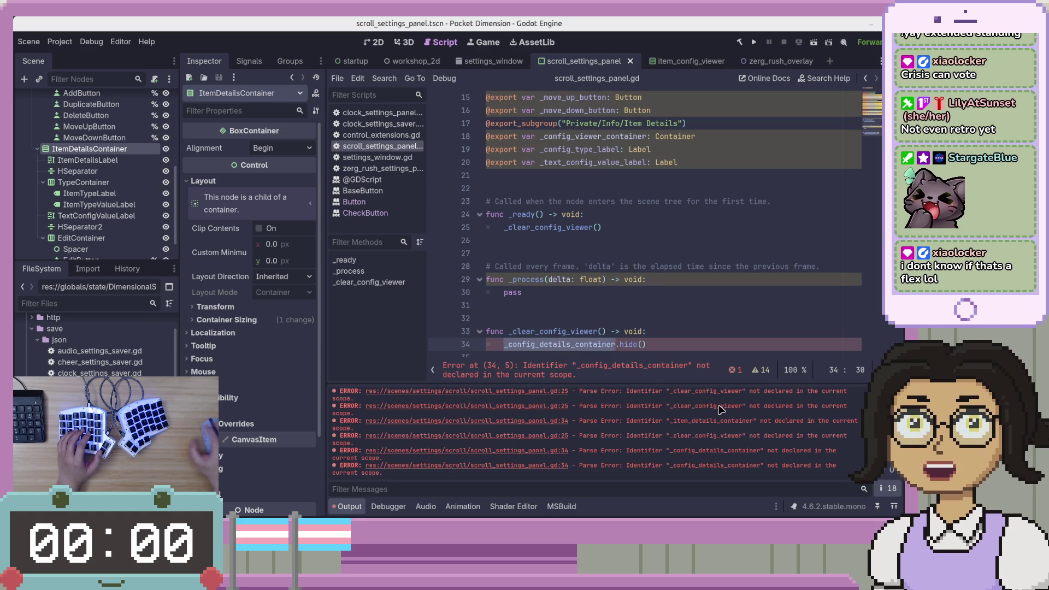
pyautogui.press('Home')
pyautogui.press('Right')
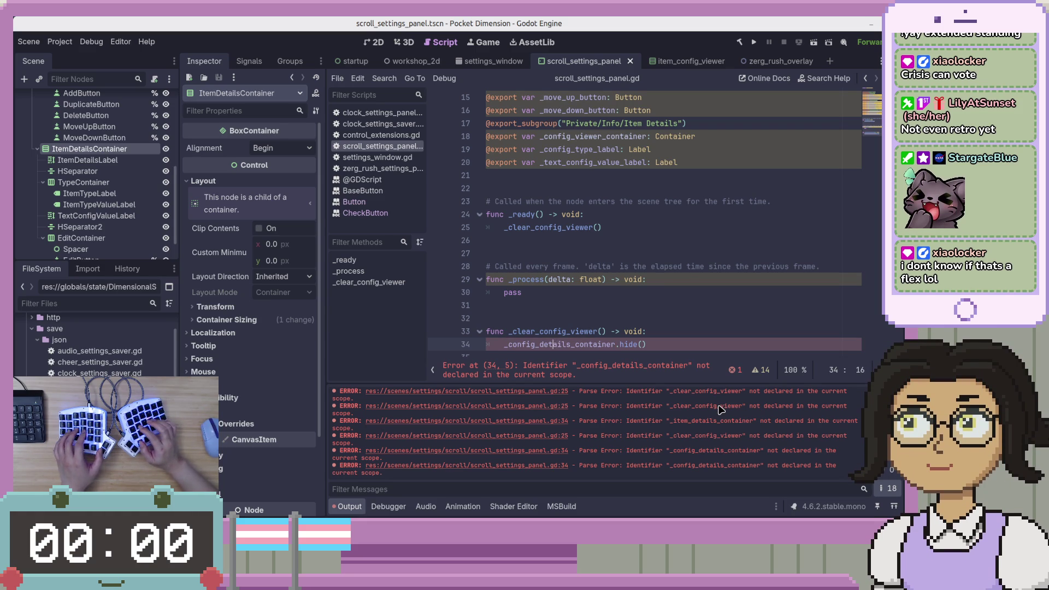
pyautogui.press('Delete')
pyautogui.press('Delete')
pyautogui.press('Delete')
pyautogui.write('vie')
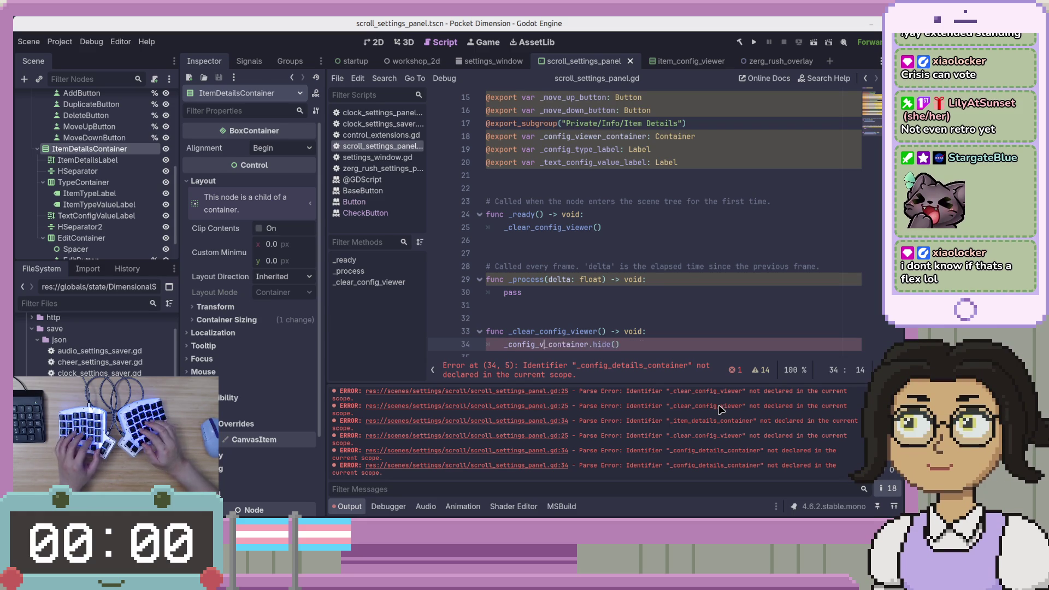
pyautogui.write('wer_')
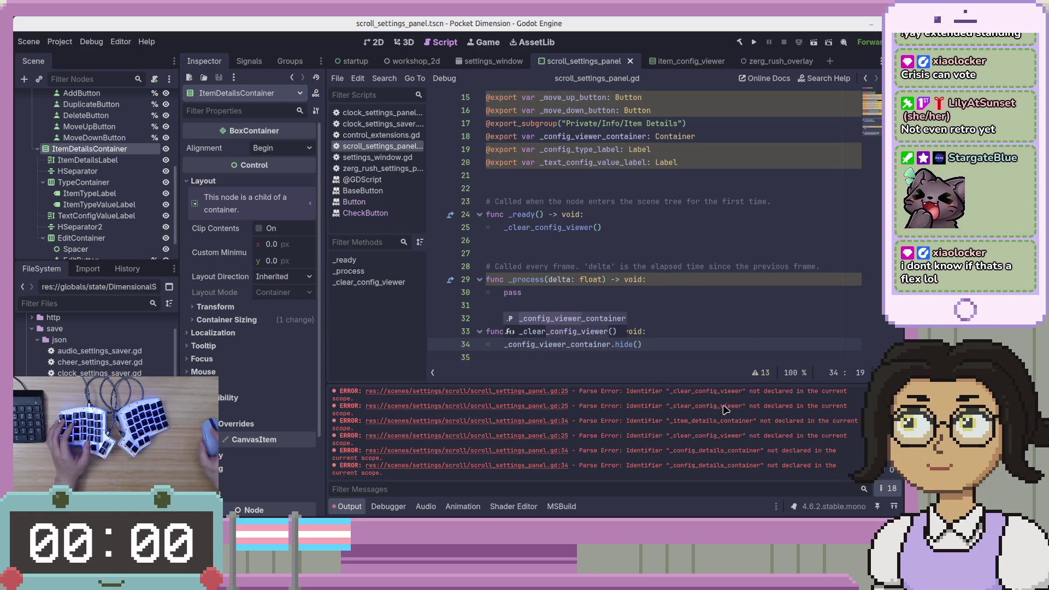
pyautogui.press('Down')
pyautogui.click(787, 339)
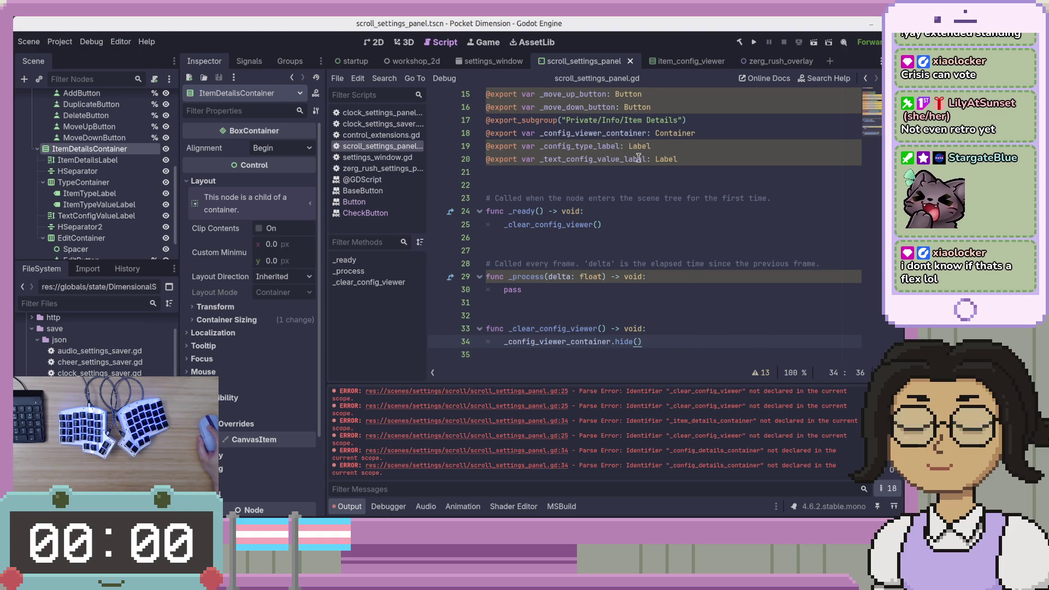
pyautogui.doubleClick(611, 146)
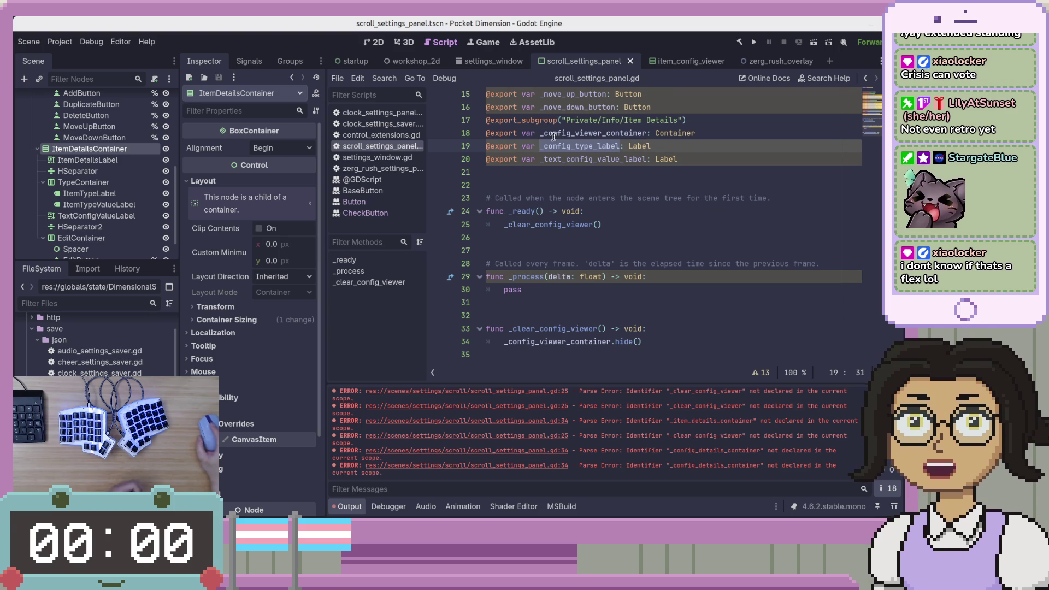
pyautogui.click(690, 343)
# Step: Add a _config_type_label.text = "" line to _clear_config_viewer
pyautogui.press('Return')
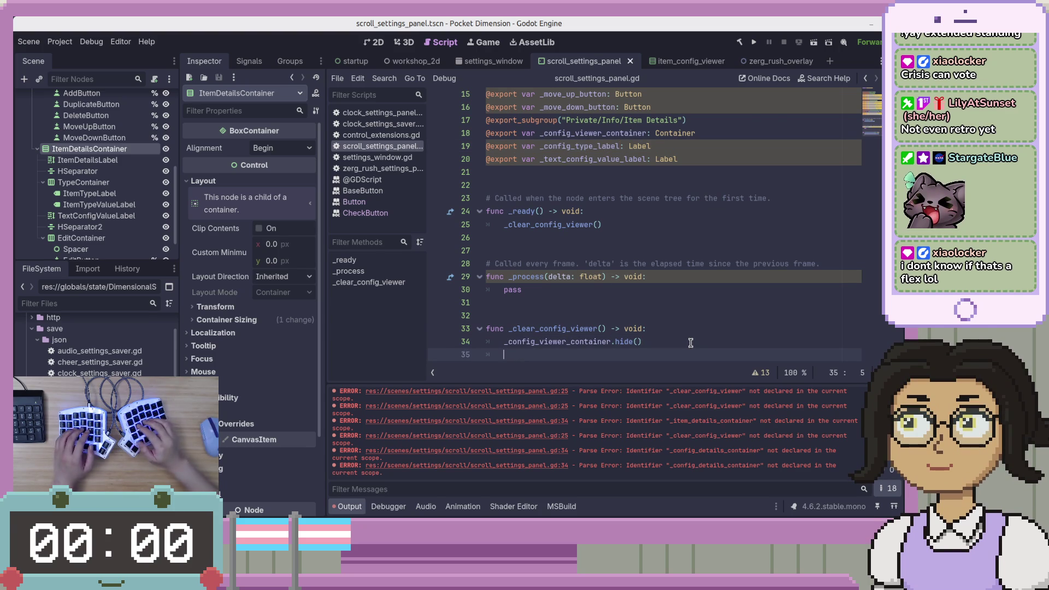
pyautogui.write('fig_typ')
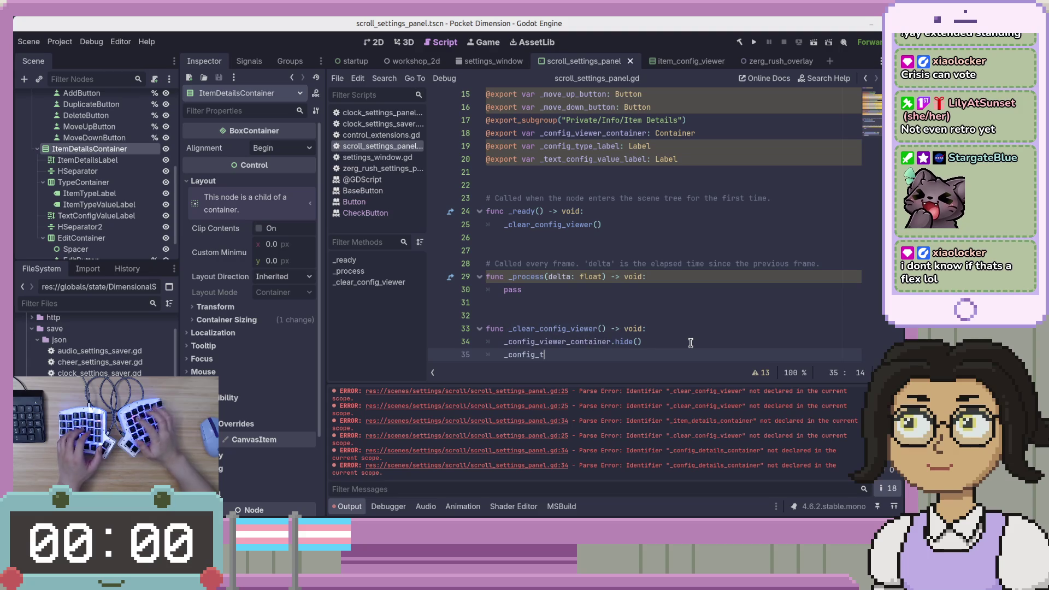
pyautogui.write('e_la')
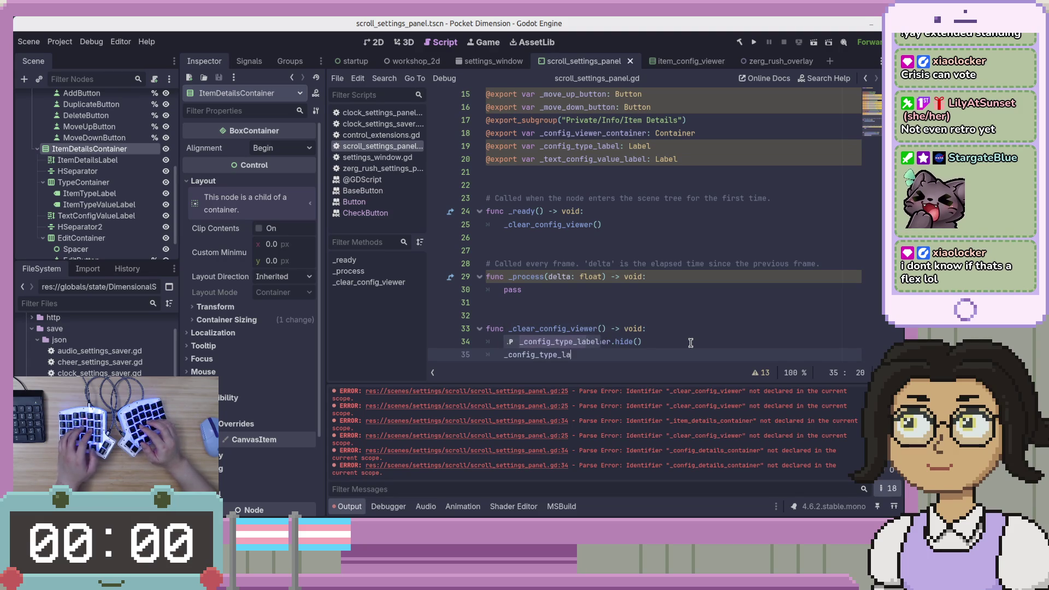
pyautogui.press('BackSpace')
pyautogui.press('BackSpace')
pyautogui.press('BackSpace')
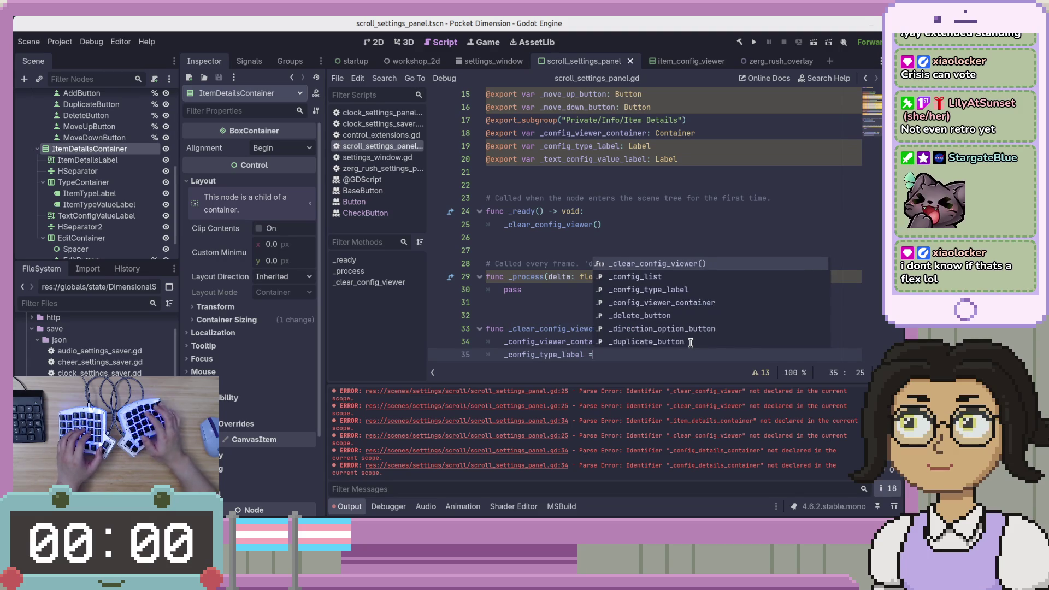
pyautogui.write('.clear')
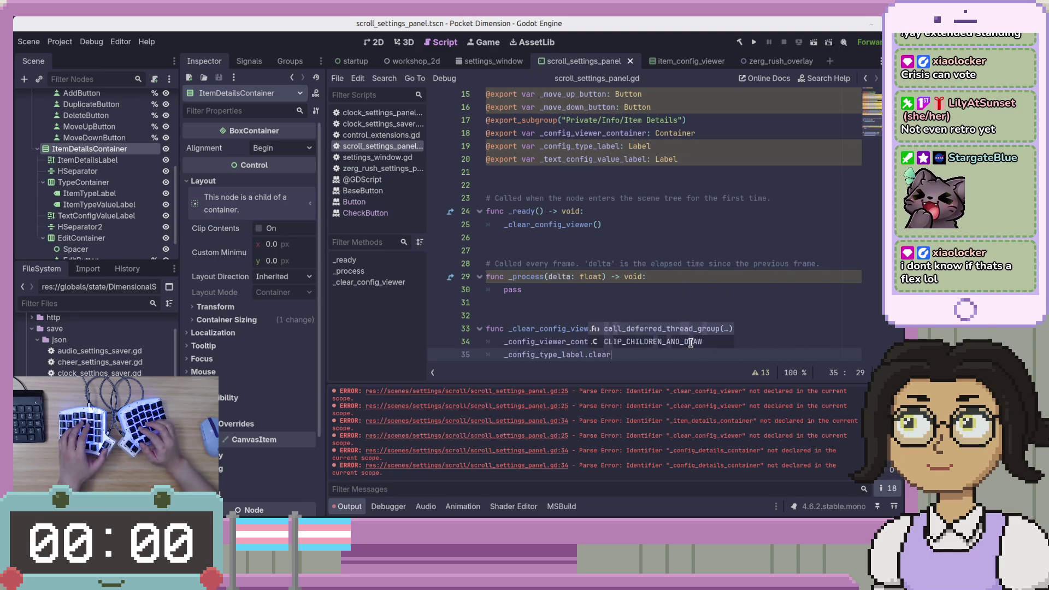
pyautogui.write('text')
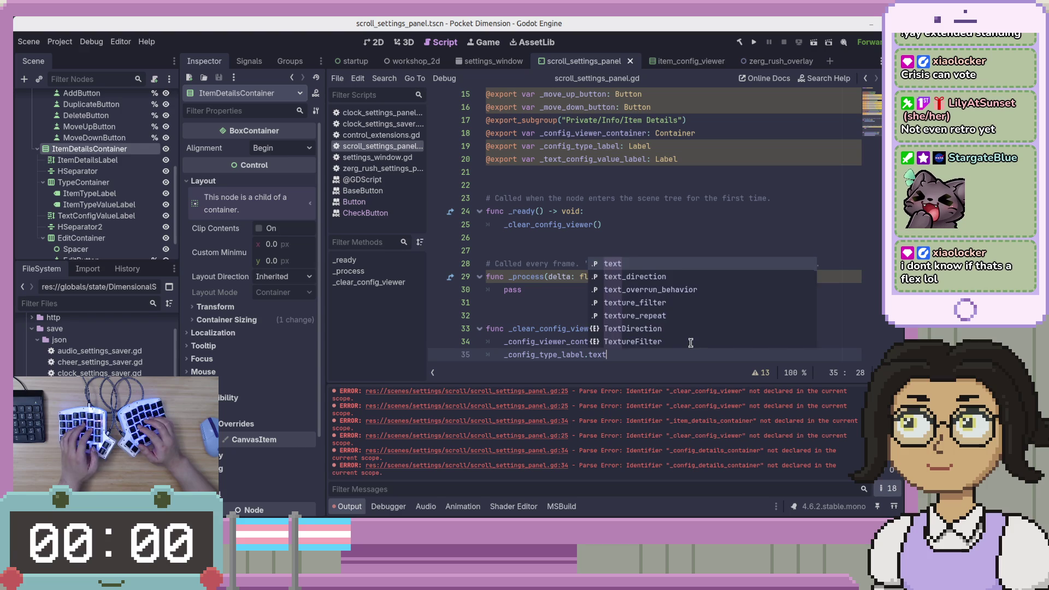
pyautogui.write(' =')
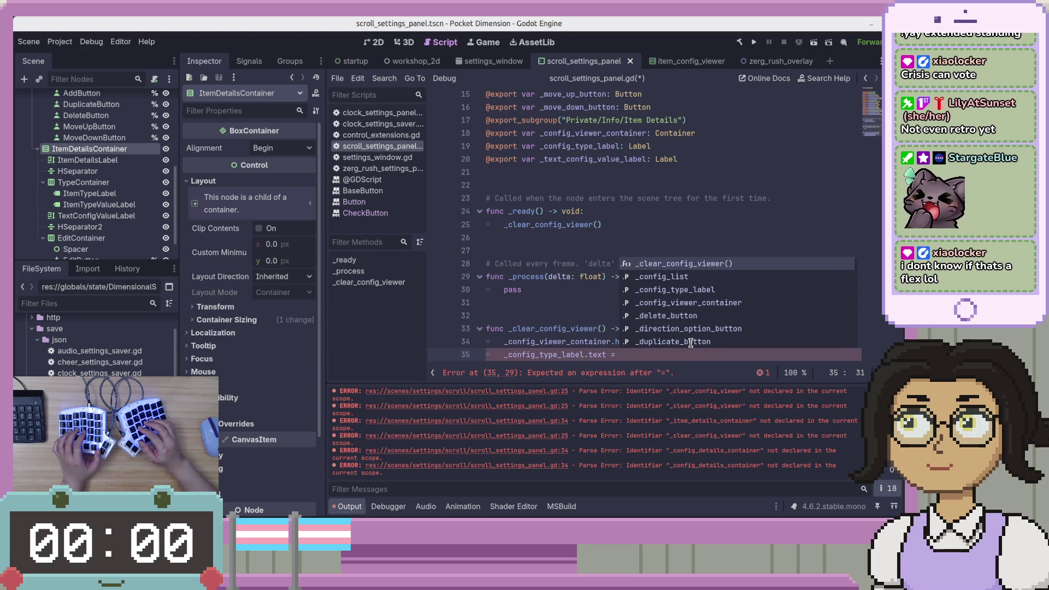
pyautogui.press('BackSpace')
pyautogui.press('BackSpace')
pyautogui.press('BackSpace')
pyautogui.write('.cl')
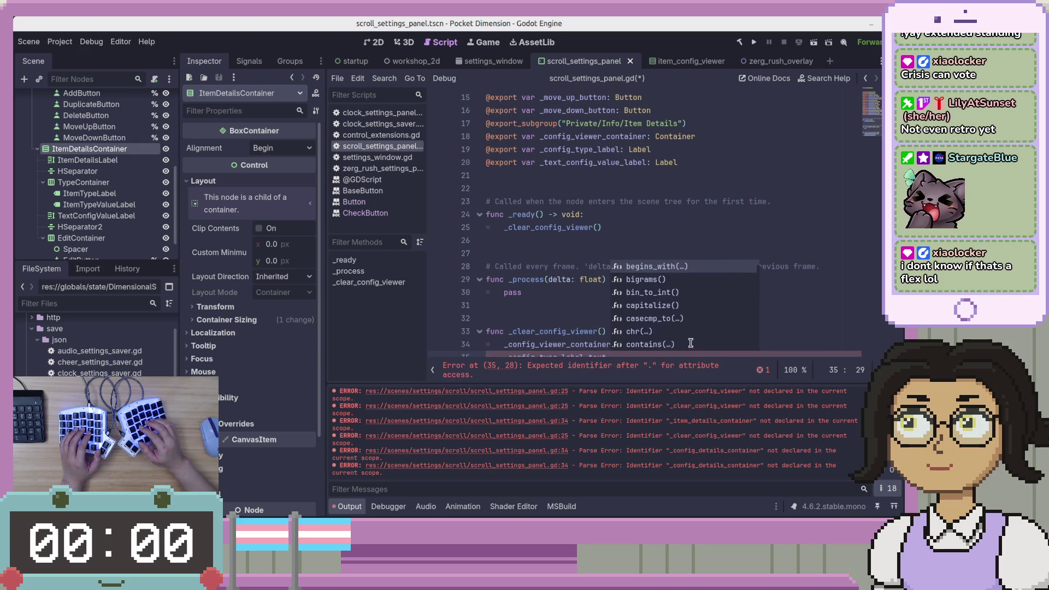
pyautogui.press('BackSpace')
pyautogui.press('BackSpace')
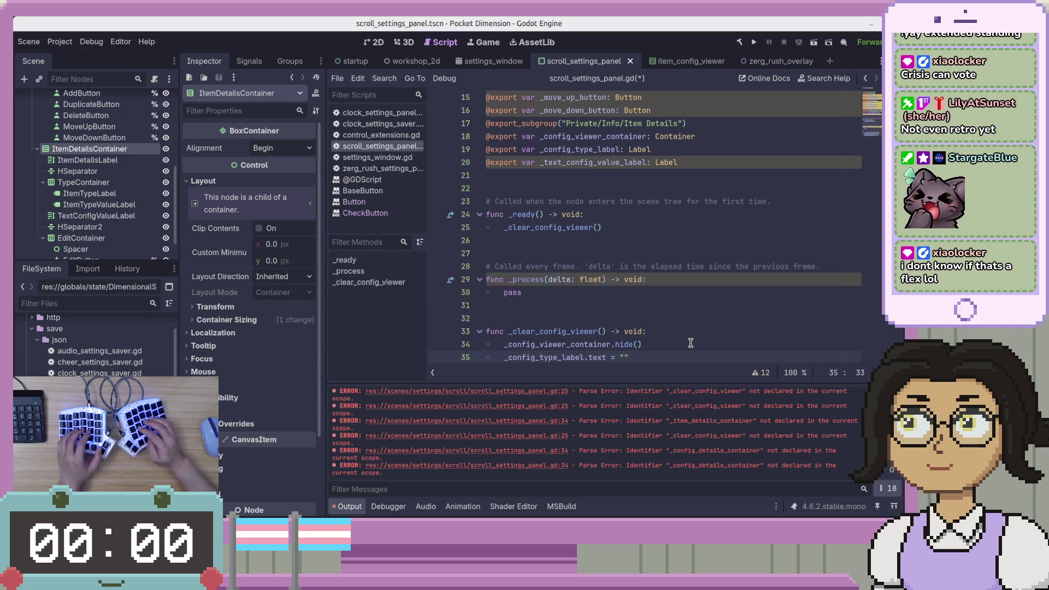
pyautogui.press('Up')
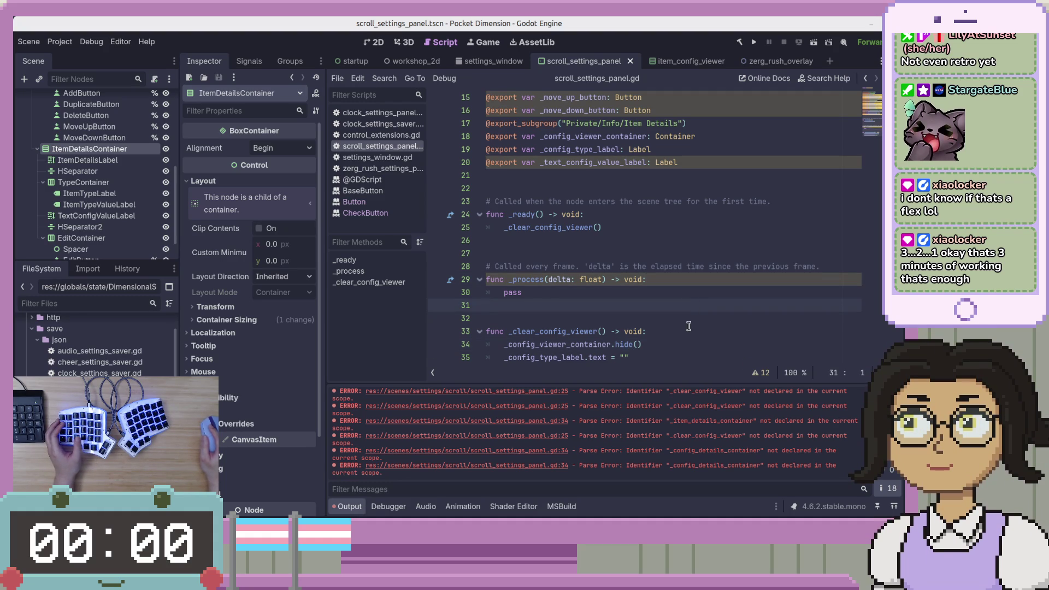
pyautogui.click(676, 354)
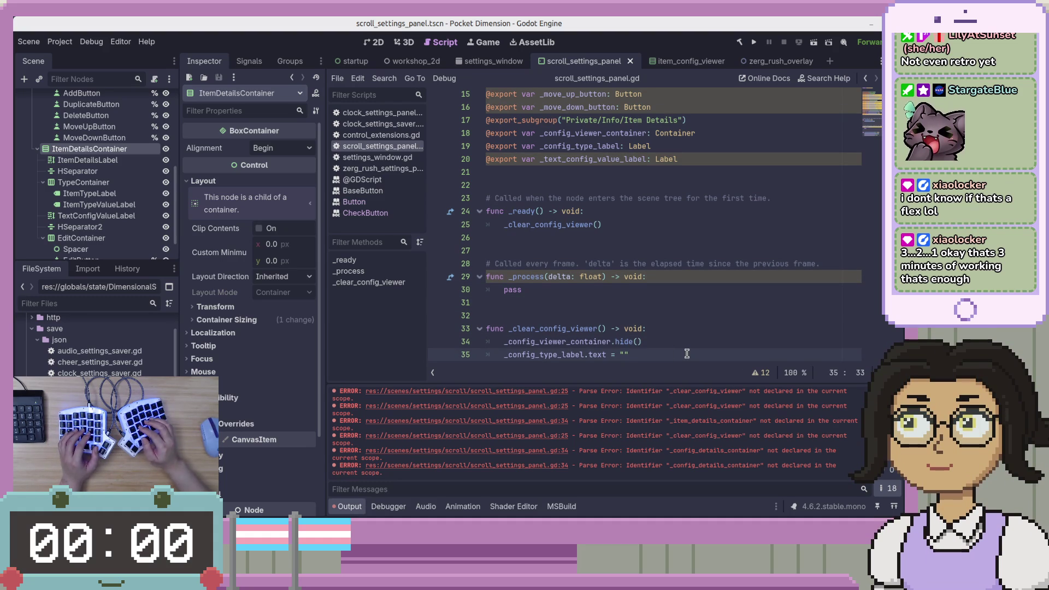
# Step: Add _text_config_value_label.text = "" below the type label line
pyautogui.press('Return')
pyautogui.write('_text_c')
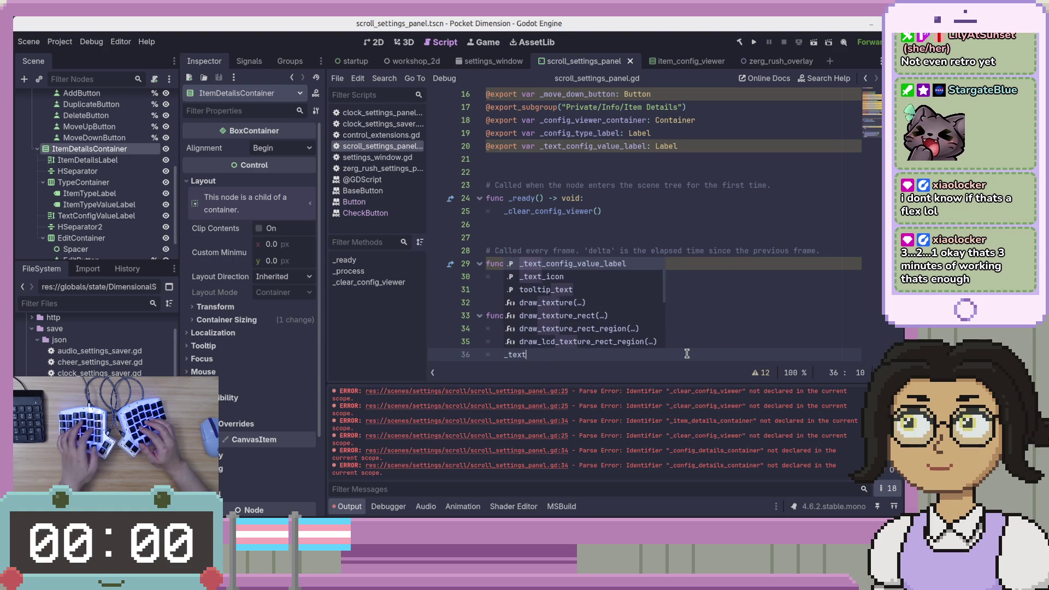
pyautogui.write('onfig')
pyautogui.press('BackSpace')
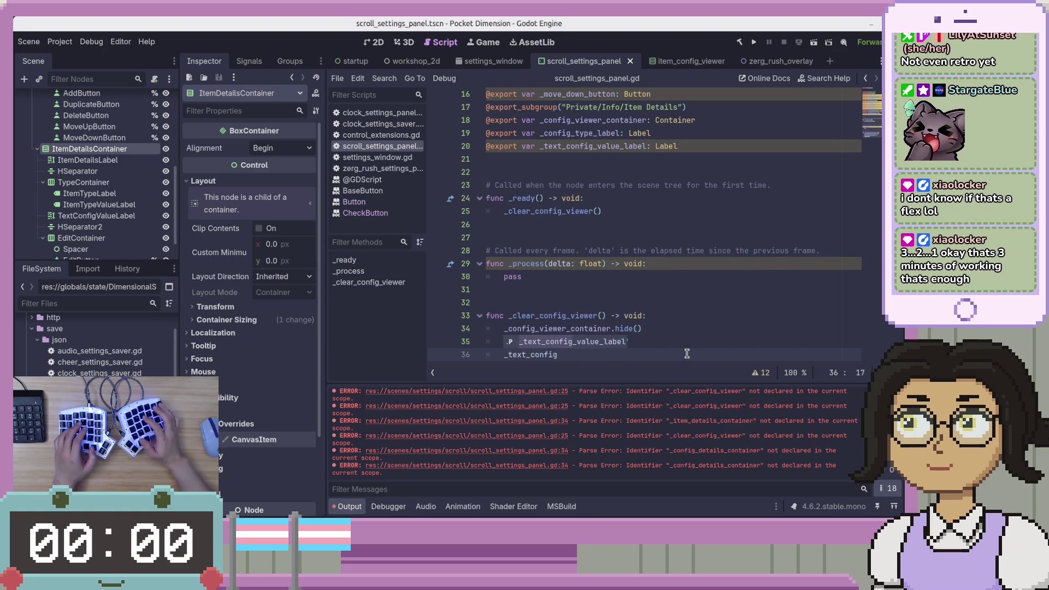
pyautogui.write('value_lab')
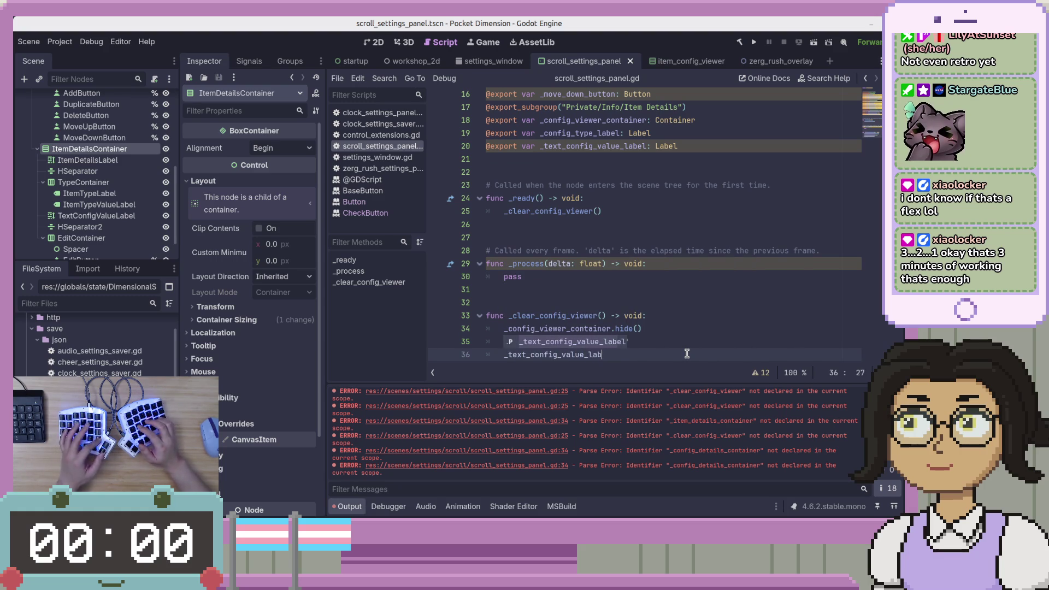
pyautogui.press('Return')
pyautogui.write('= ""')
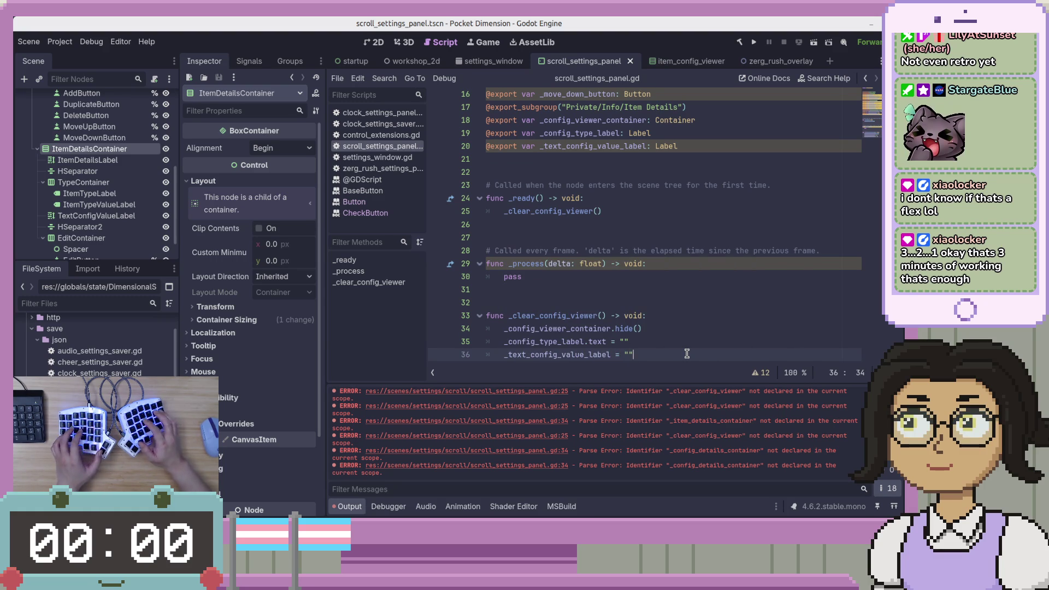
pyautogui.press('Left')
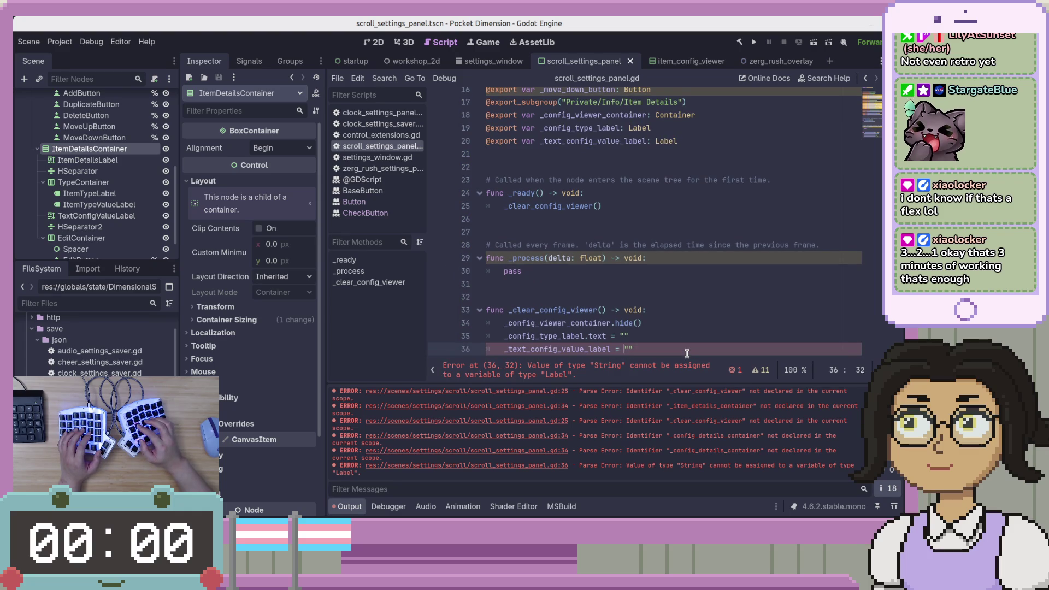
pyautogui.press('Right')
pyautogui.write('.text')
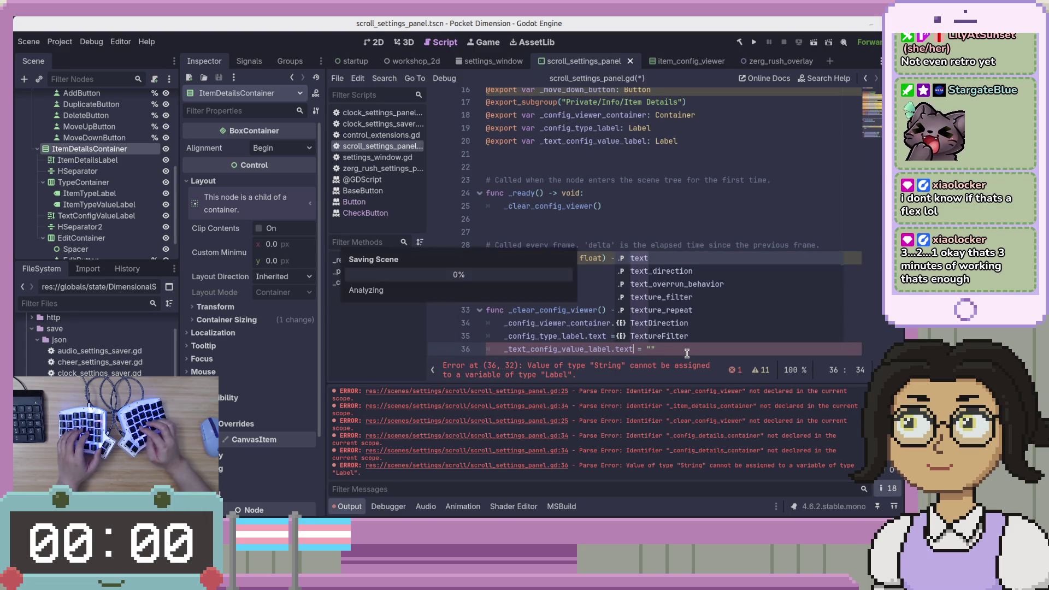
pyautogui.press('Up')
pyautogui.press('Up')
pyautogui.press('Up')
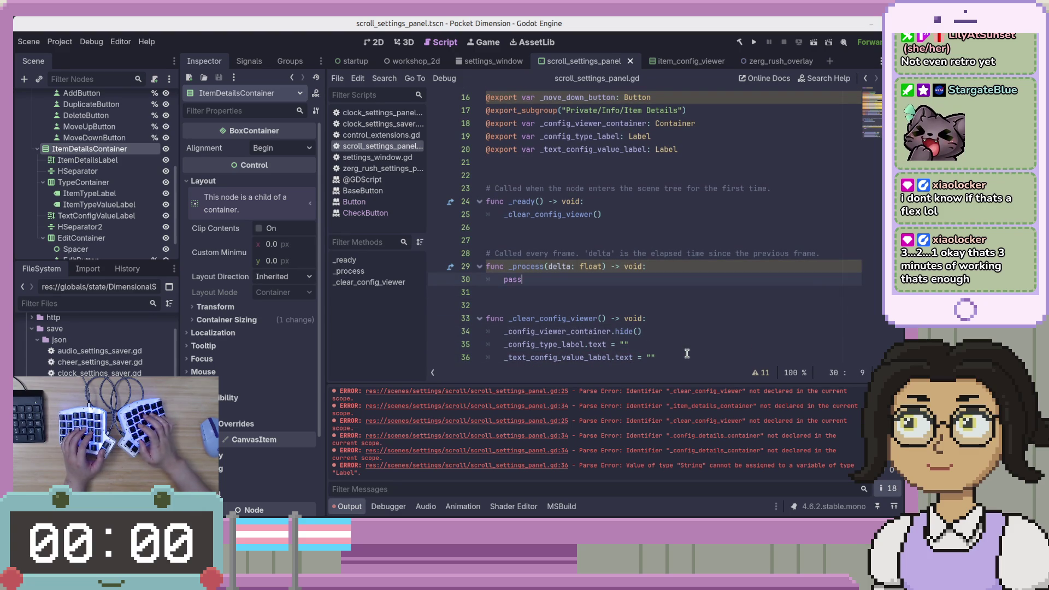
pyautogui.click(664, 290)
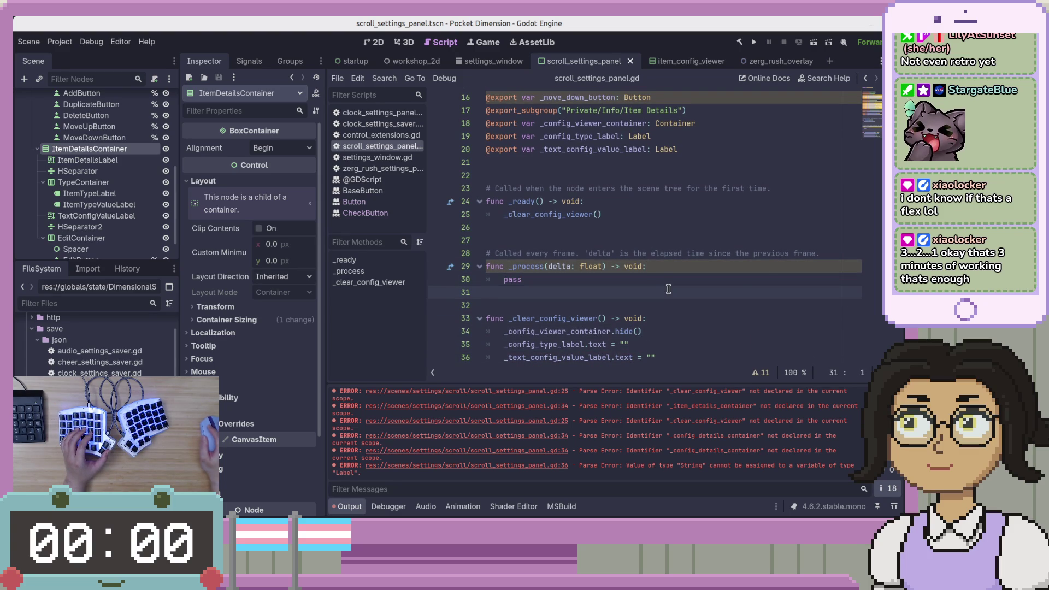
pyautogui.click(670, 358)
# Step: Start a new func below _clear_config_viewer and bring up the C# ItemConfigViewer source
pyautogui.press('Return')
pyautogui.press('Return')
pyautogui.press('Return')
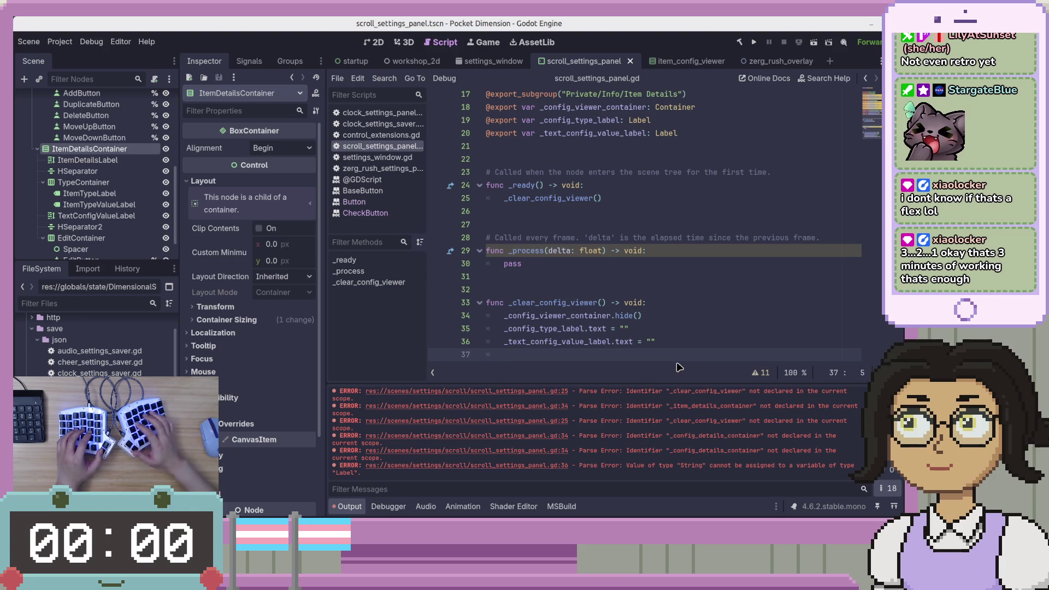
pyautogui.write('nc')
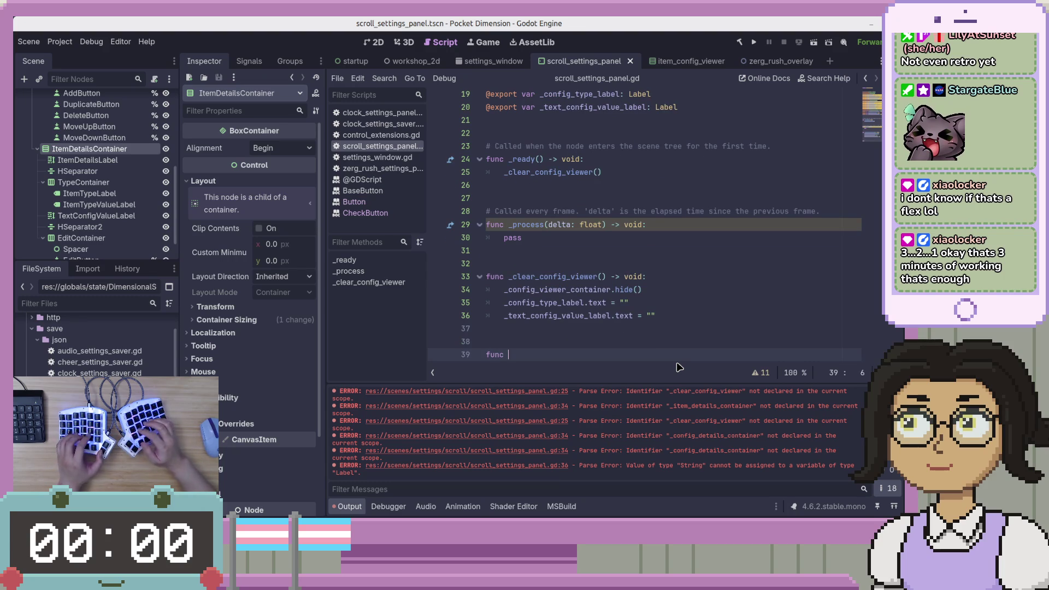
pyautogui.hotkey('alt', 'Tab')
# Step: Write the header func _view_config(config: ItemConfig) -> void: on line 39 and save
pyautogui.click(570, 317)
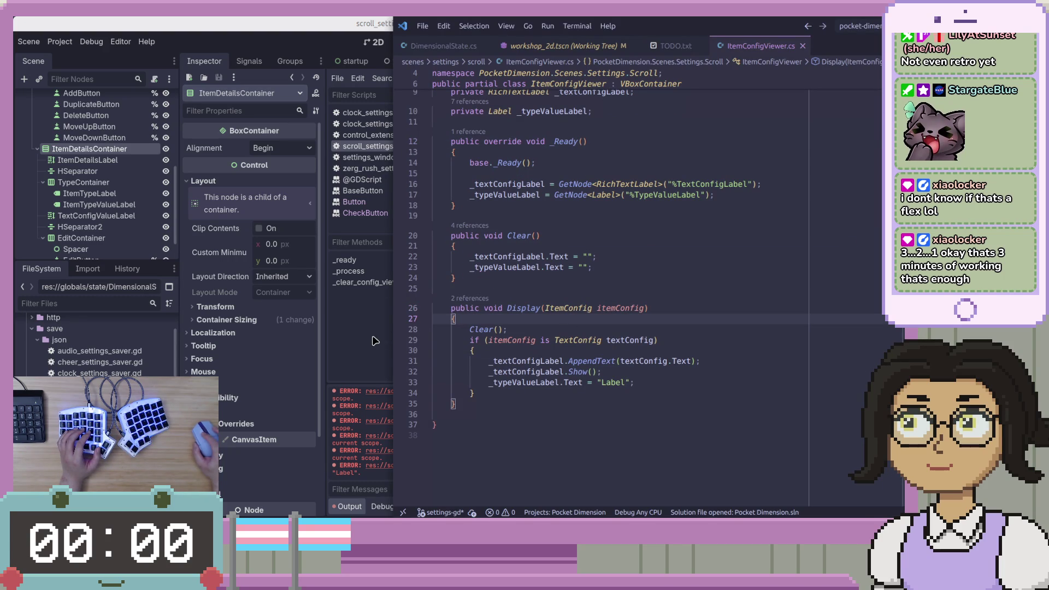
pyautogui.click(376, 339)
pyautogui.click(561, 353)
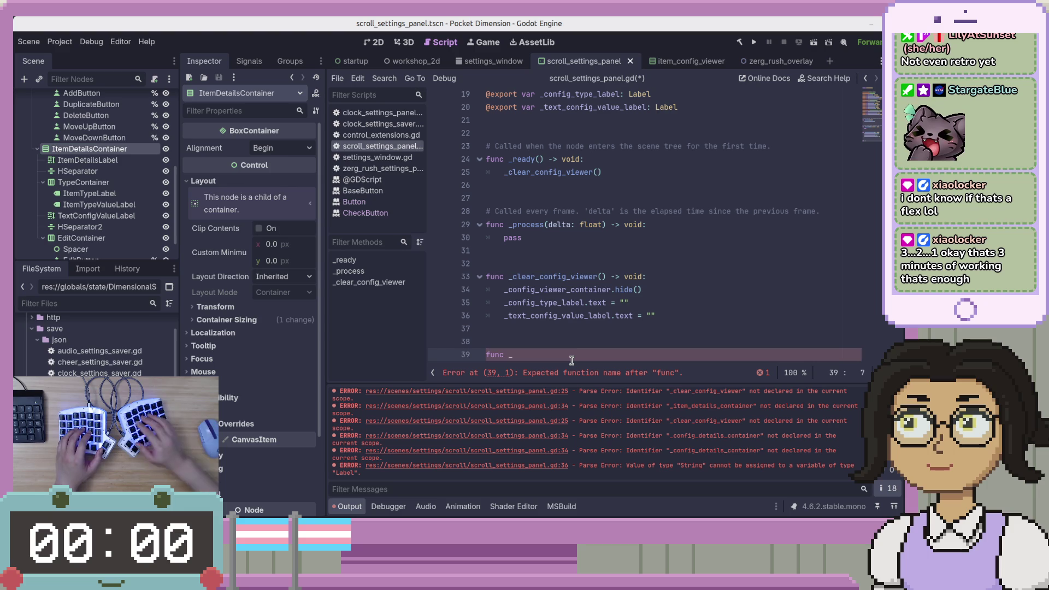
pyautogui.write('view')
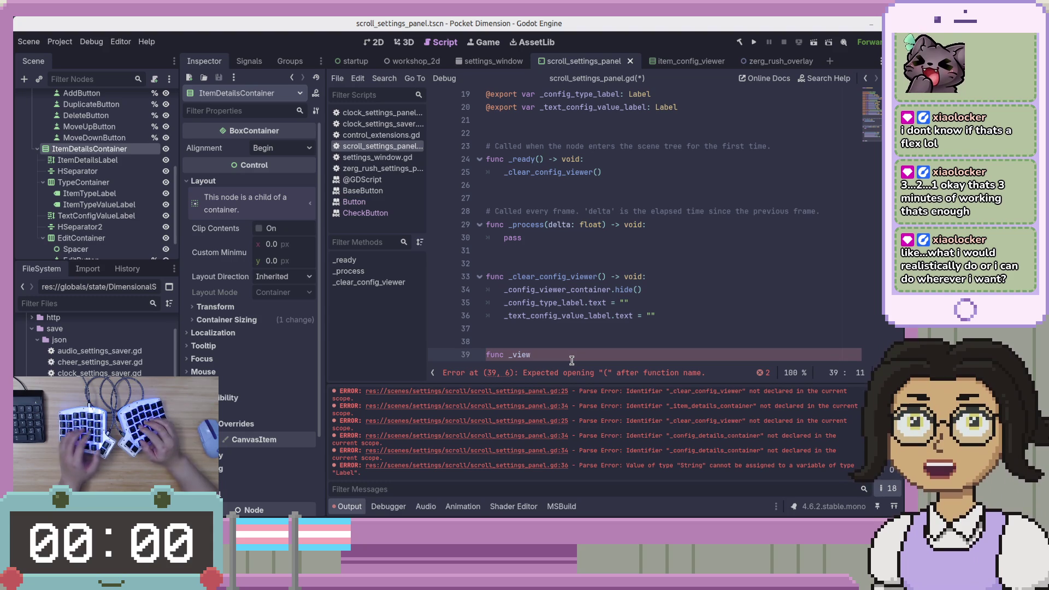
pyautogui.write('_')
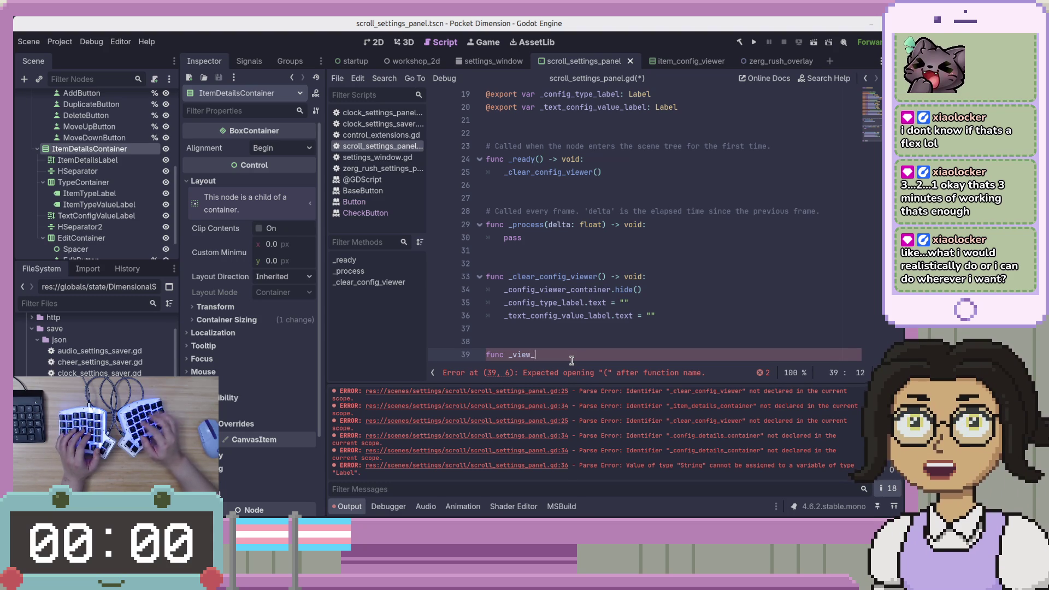
pyautogui.write('_')
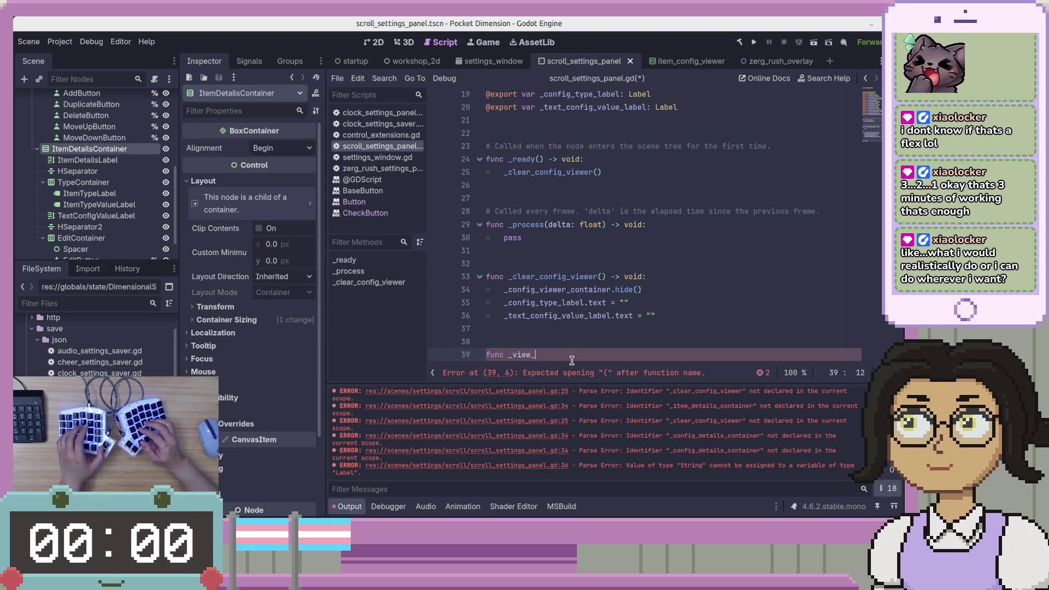
pyautogui.write('config(')
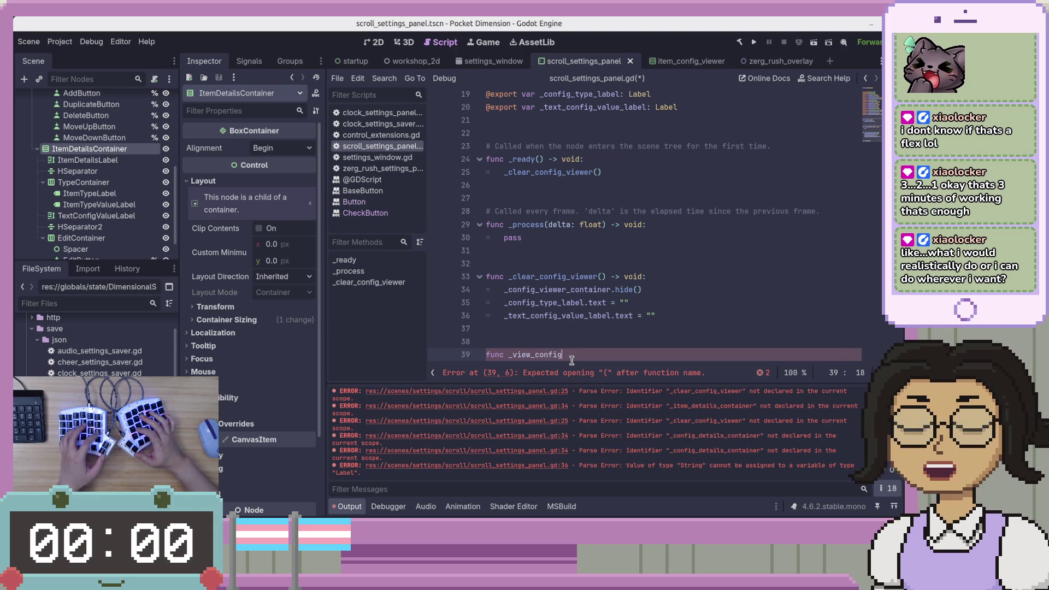
pyautogui.write('i')
pyautogui.write('m')
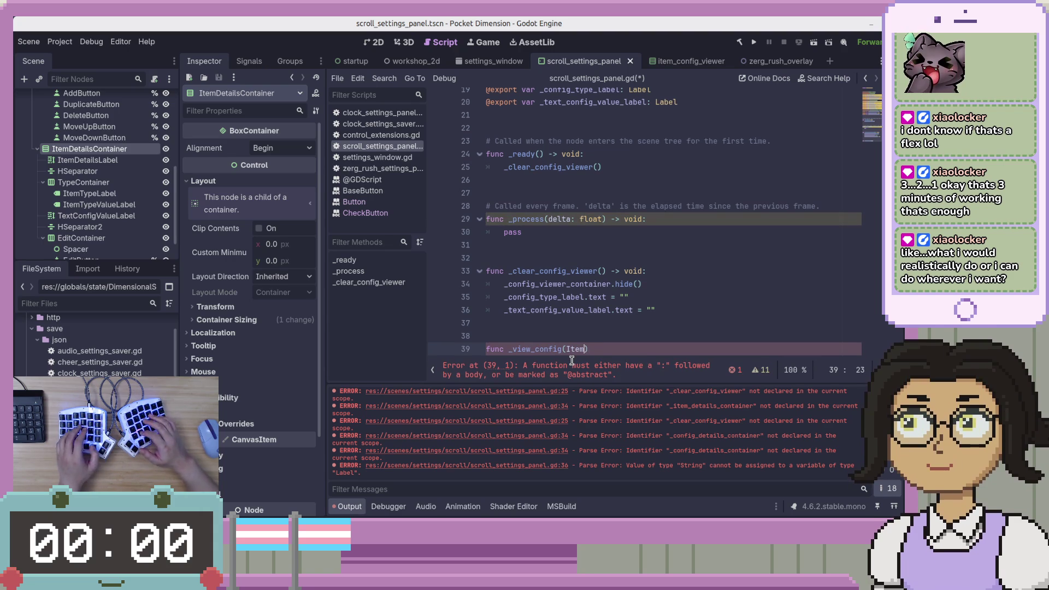
pyautogui.press('BackSpace')
pyautogui.press('BackSpace')
pyautogui.write('Config')
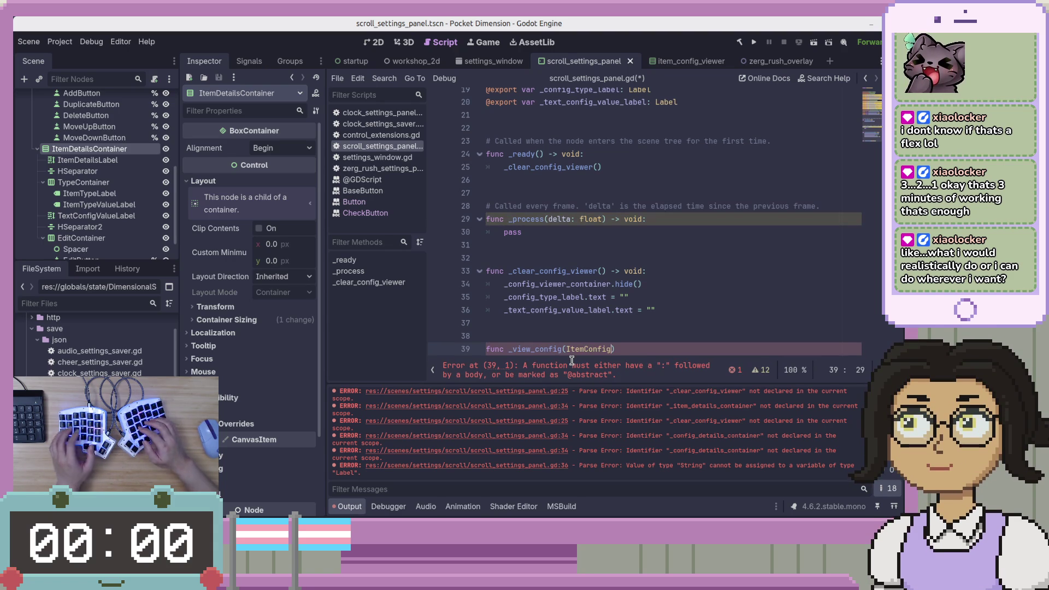
pyautogui.hotkey('ctrl', 'Left')
pyautogui.write('co')
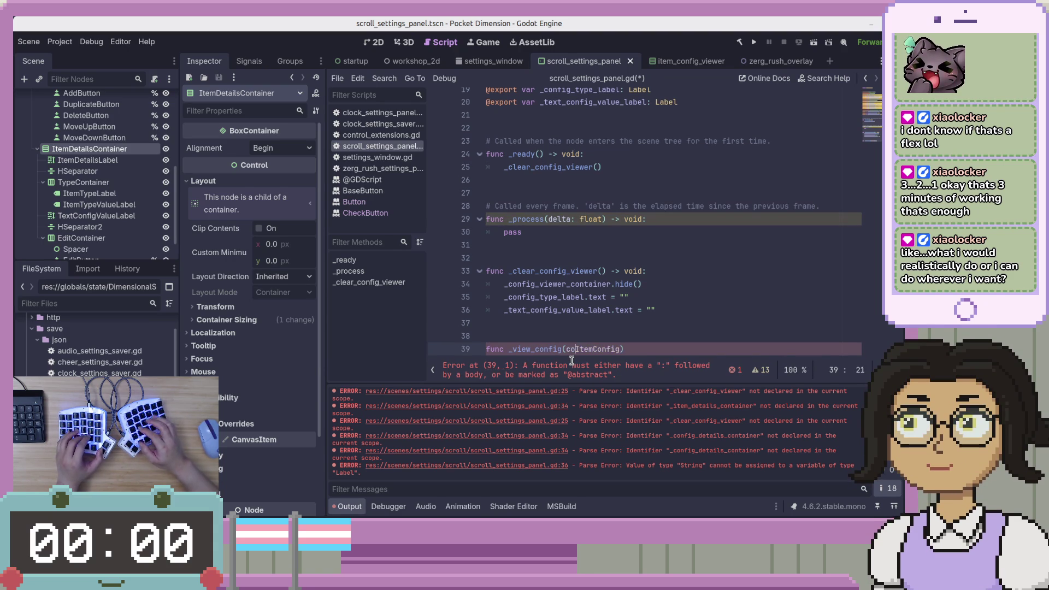
pyautogui.press('End')
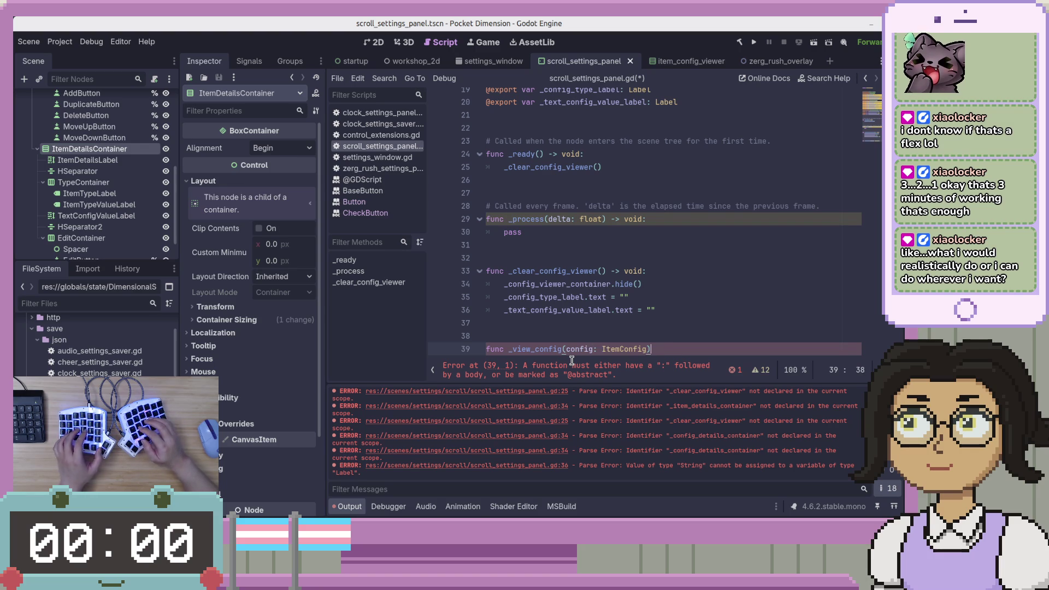
pyautogui.write('> void')
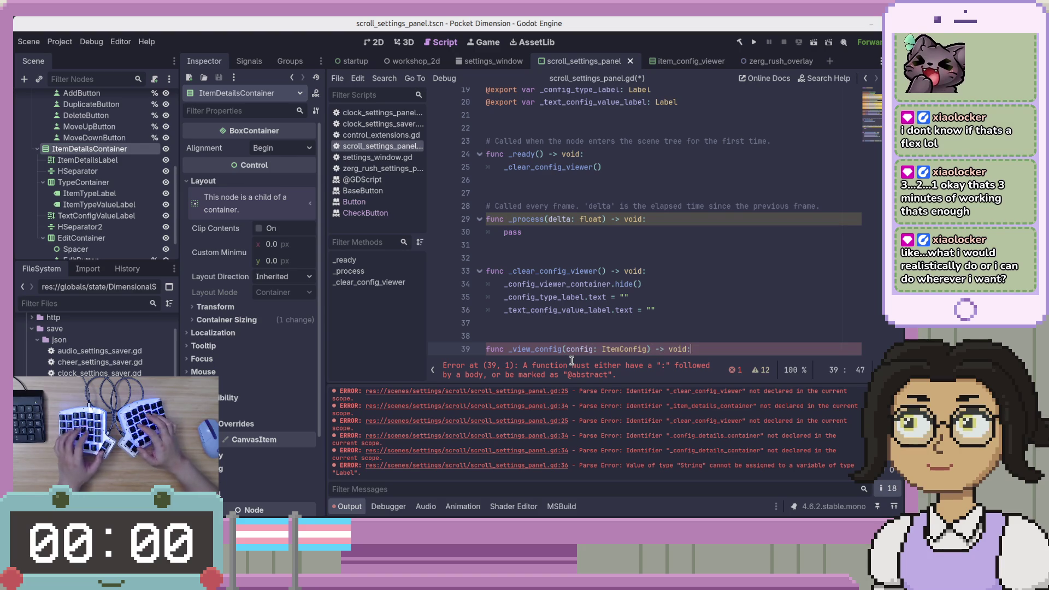
pyautogui.write(':')
pyautogui.press('Return')
pyautogui.hotkey('ctrl', 's')
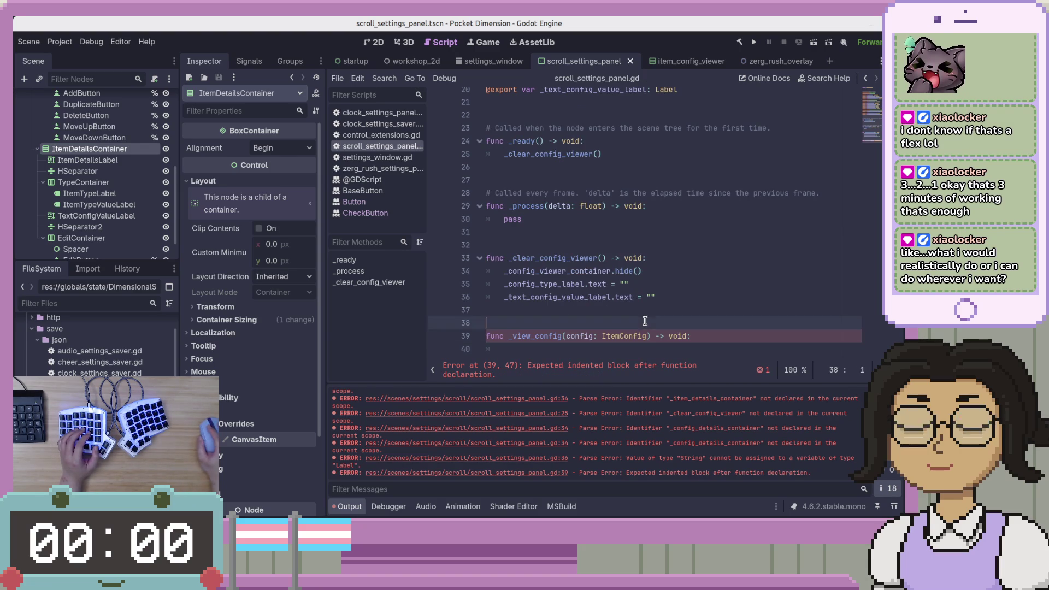
# Step: Paste the C# Display body (lines 28–34 of ItemConfigViewer.cs) under _view_config and dedent it
pyautogui.scroll(-4, 644, 327)
pyautogui.scroll(4, 600, 306)
pyautogui.scroll(-1, 629, 343)
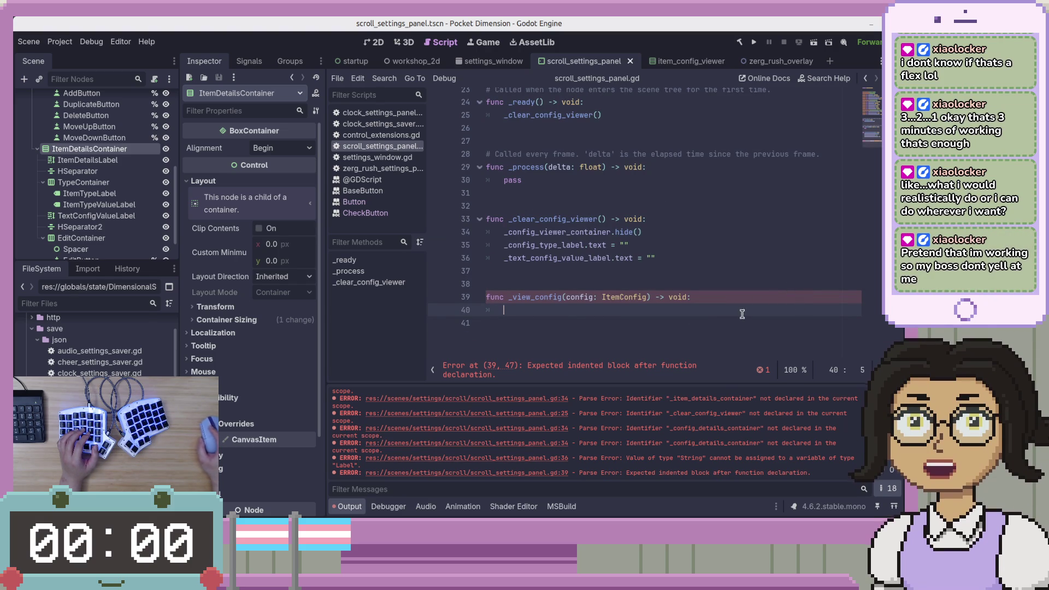
pyautogui.press('BackSpace')
pyautogui.press('Tab')
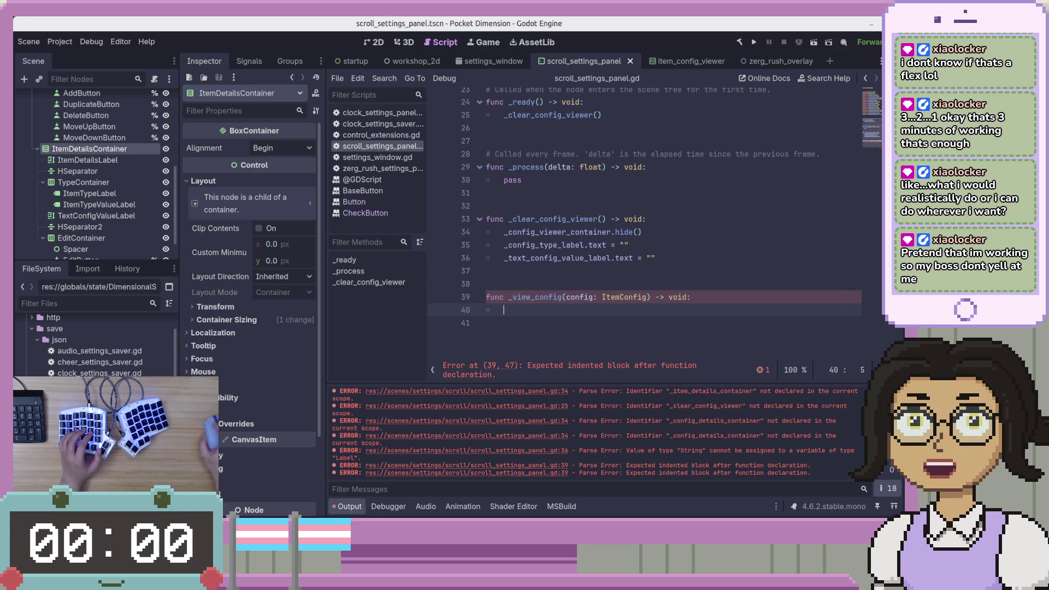
pyautogui.hotkey('alt', 'Tab')
pyautogui.click(470, 329)
pyautogui.moveTo(471, 328)
pyautogui.mouseDown()
pyautogui.moveTo(475, 389)
pyautogui.moveTo(492, 388)
pyautogui.moveTo(481, 395)
pyautogui.mouseUp()
pyautogui.click(348, 365)
pyautogui.click(620, 350)
pyautogui.write('Clear();         if (itemConfig is TextConfig textConfig)         {             _textConfigLabel.AppendText(textConfig.Text);             _textConfigLabel.Show();             _typeValueLabel.Text = "Label";         }')
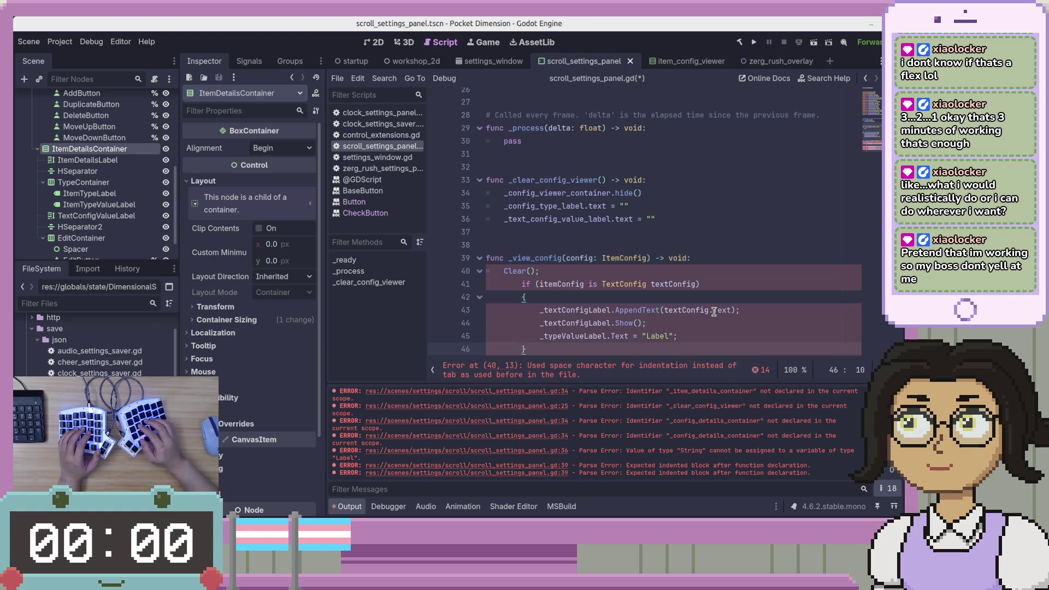
pyautogui.hotkey('shift', 'Up')
pyautogui.hotkey('shift', 'Up')
pyautogui.hotkey('shift', 'Up')
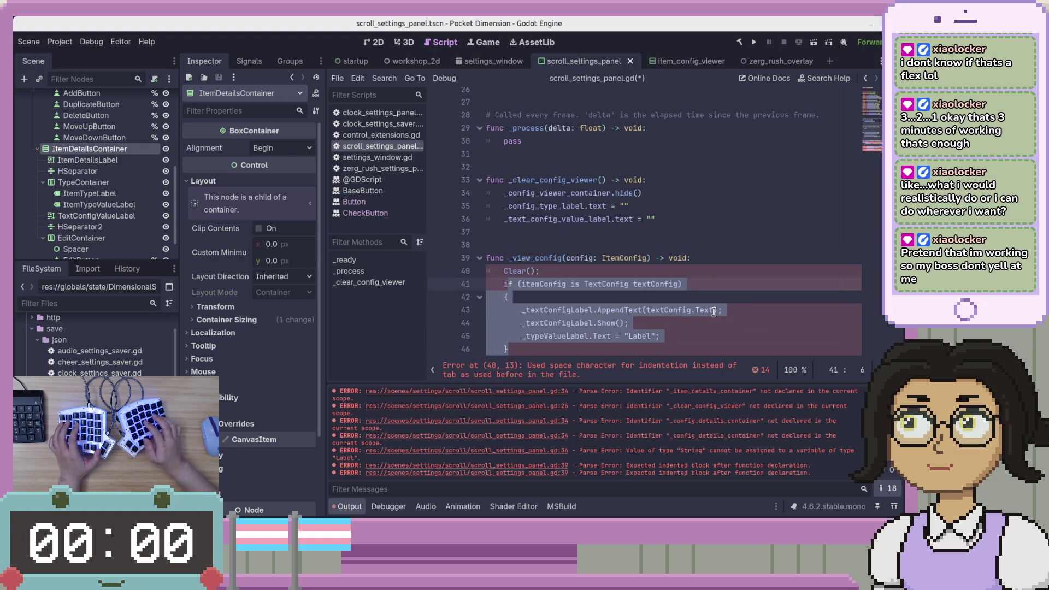
pyautogui.hotkey('shift', 'Tab')
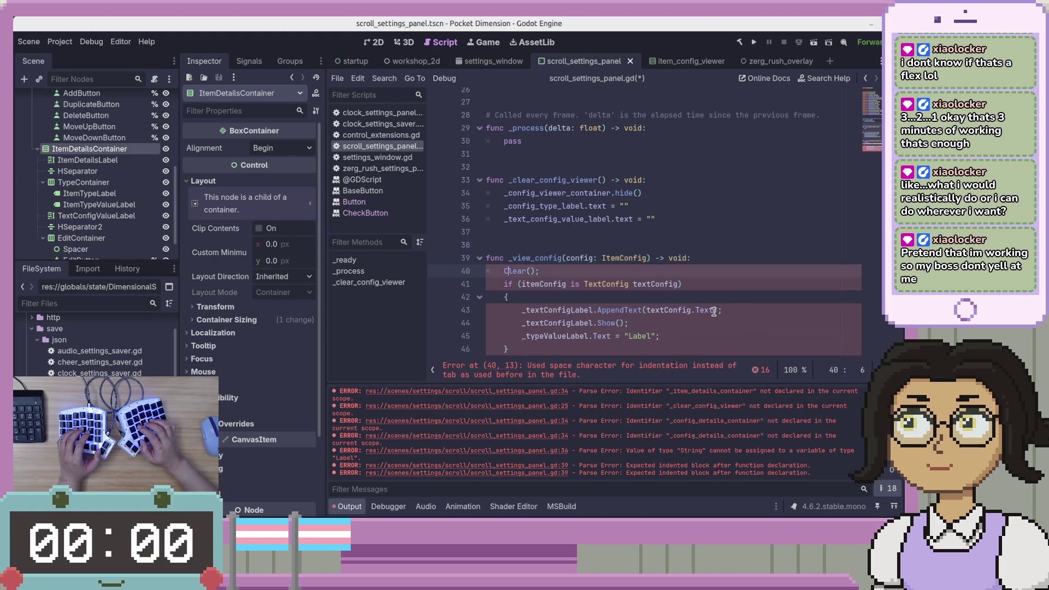
# Step: Retype line 40's Clear() as _config_viewer_container.show()
pyautogui.press('Left')
pyautogui.press('Left')
pyautogui.press('Right')
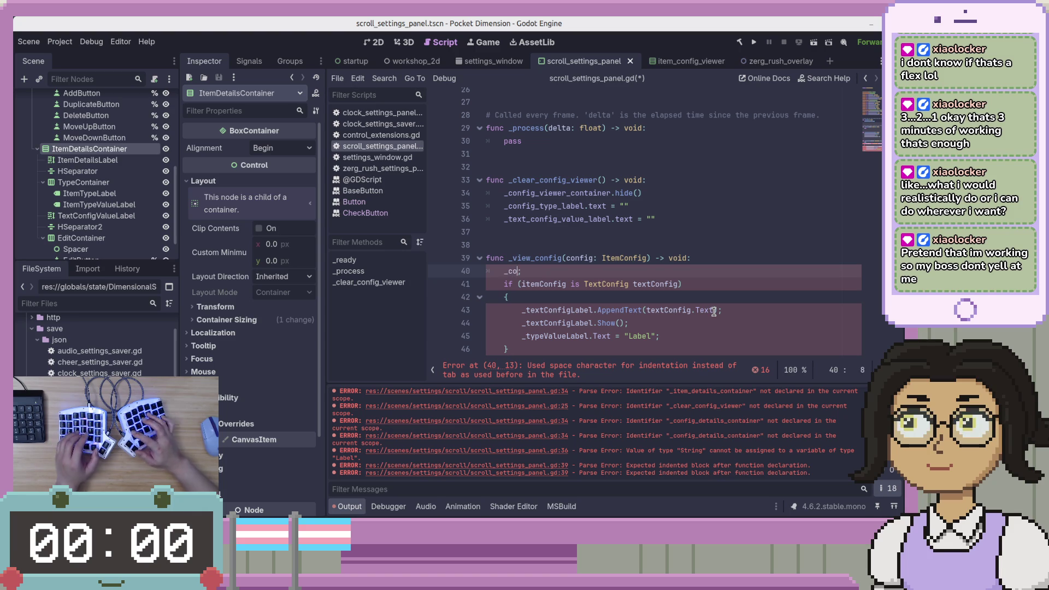
pyautogui.write('config_viewer')
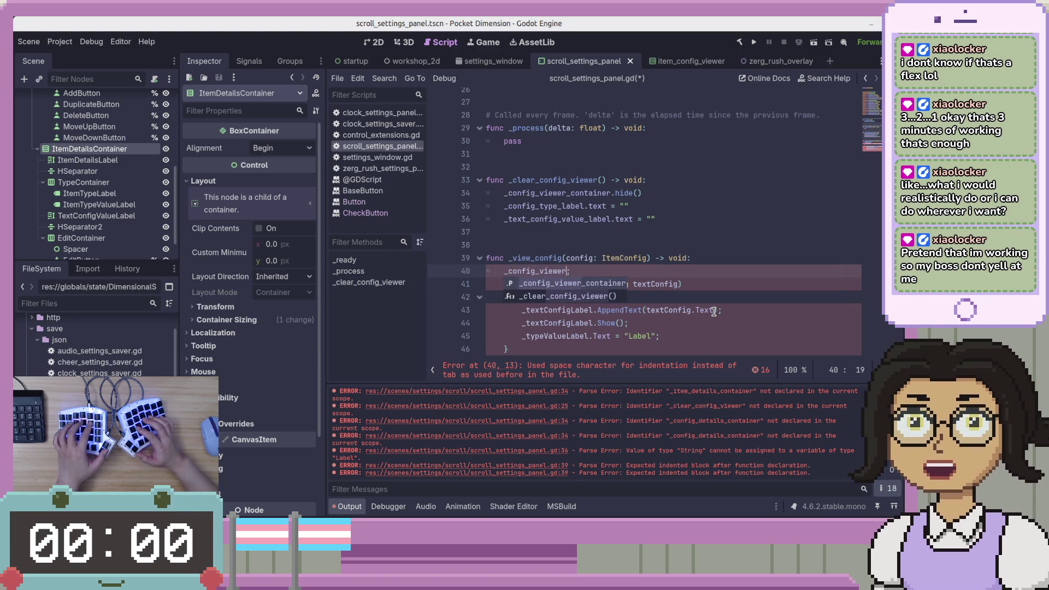
pyautogui.write('_container.')
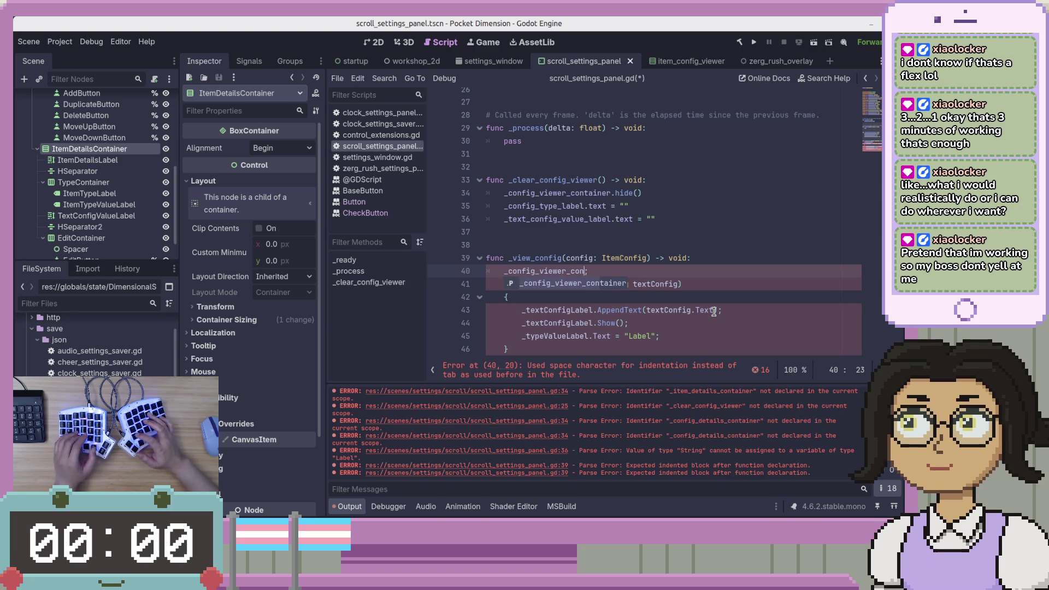
pyautogui.write('show()')
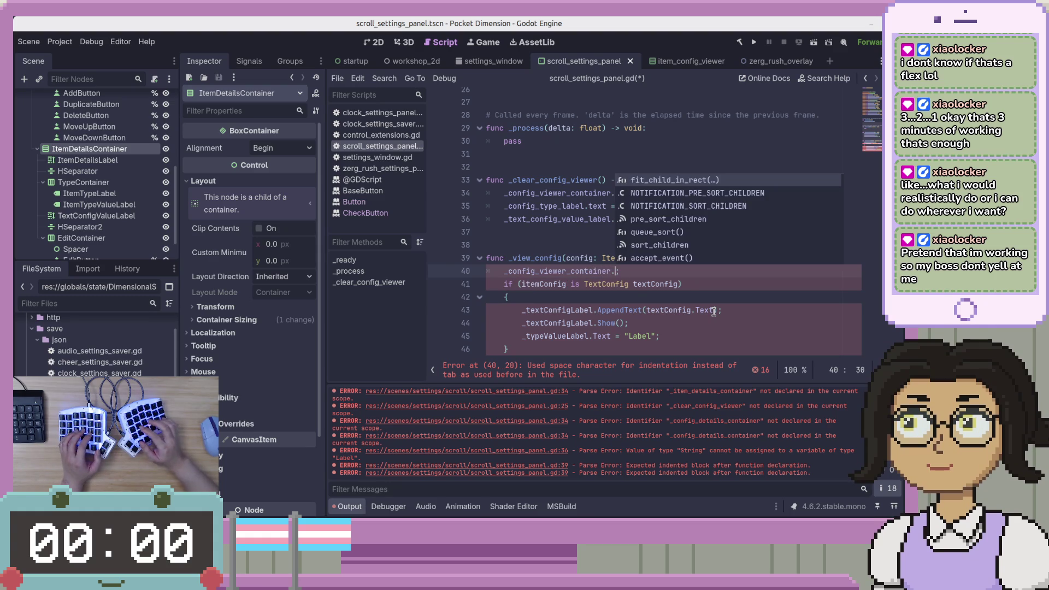
# Step: Remove the semicolon after show(), save, and delete the trailing textConfig from the if line
pyautogui.press('Delete')
pyautogui.hotkey('ctrl', 's')
pyautogui.press('Down')
pyautogui.press('Down')
pyautogui.press('Up')
pyautogui.press('Right')
pyautogui.press('Right')
pyautogui.press('Right')
pyautogui.hotkey('ctrl', 'shift', 'Right')
pyautogui.press('BackSpace')
pyautogui.press('Escape')
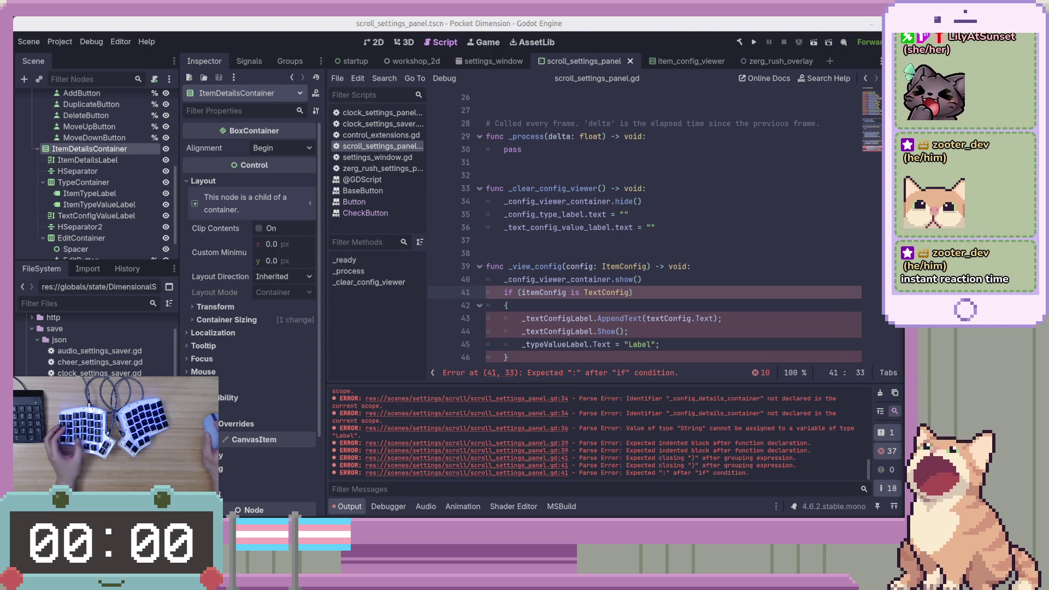
# Step: Strip the condition's parentheses and add a colon, giving 'if itemConfig is TextConfig:', then save
pyautogui.click(762, 307)
pyautogui.click(762, 295)
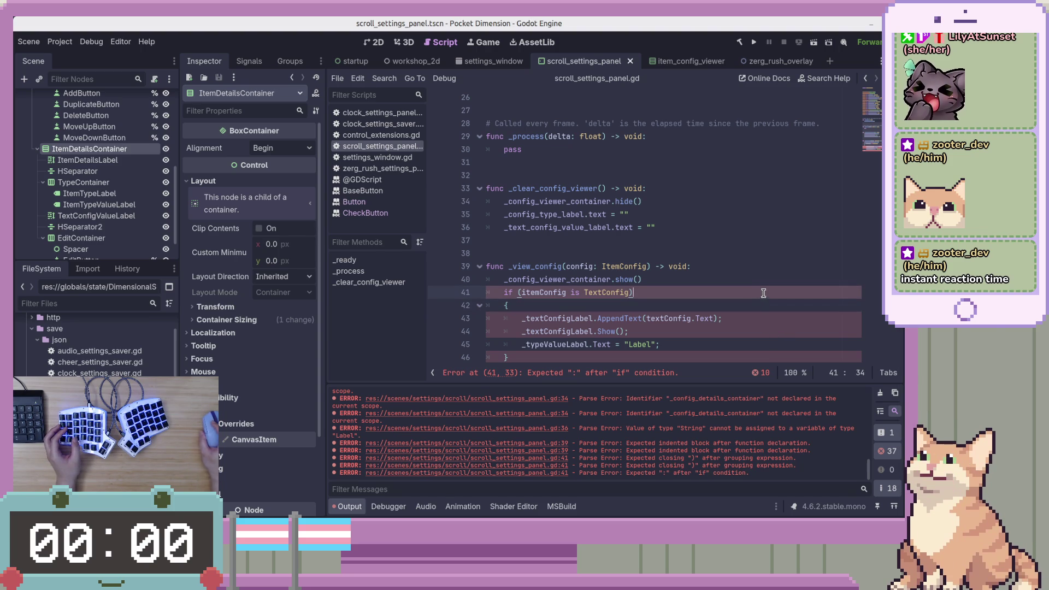
pyautogui.press('Down')
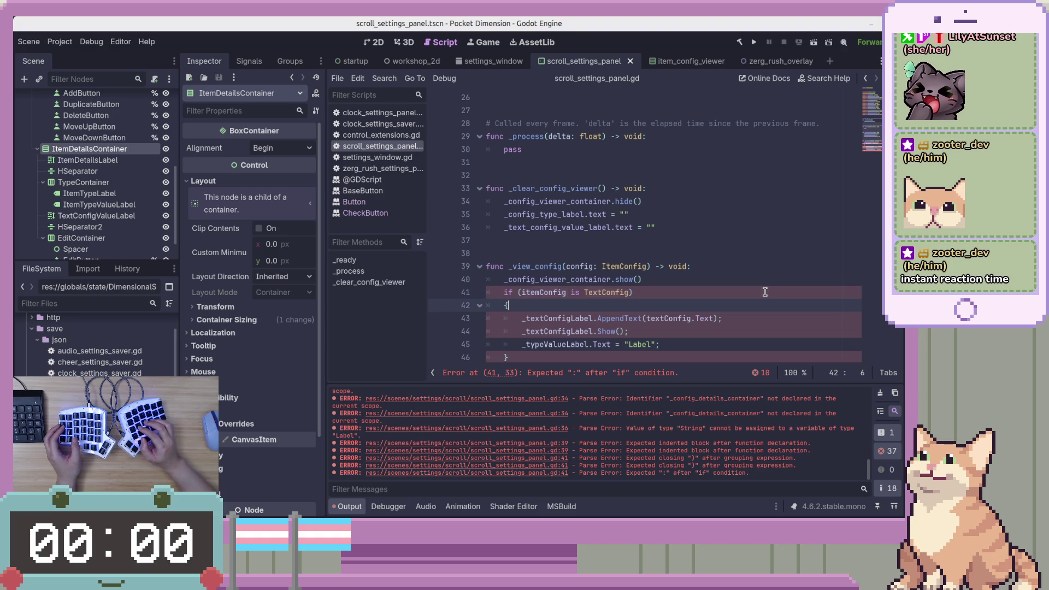
pyautogui.press('Down')
pyautogui.press('Down')
pyautogui.press('Down')
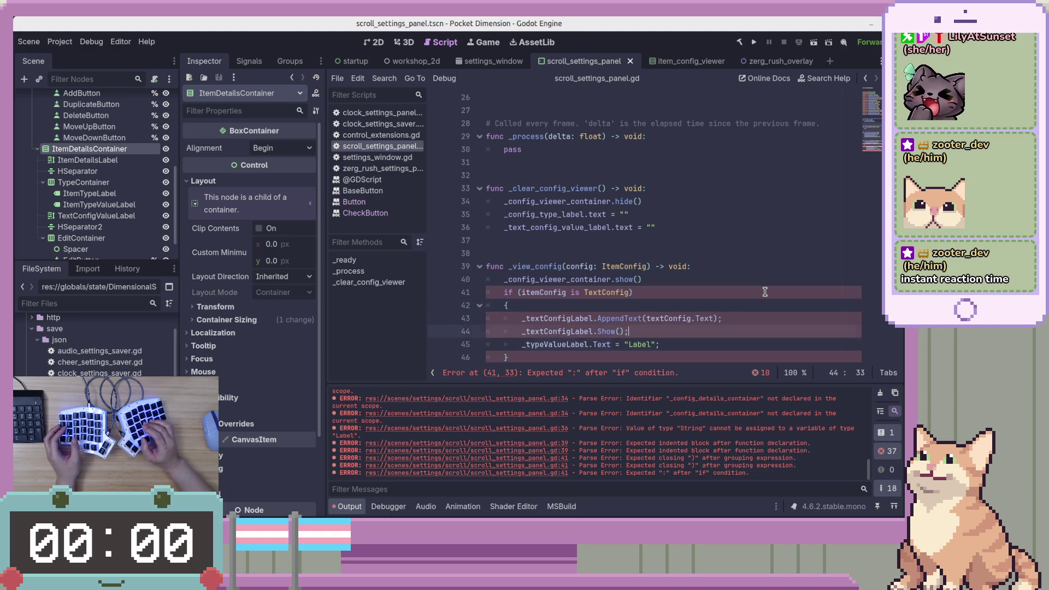
pyautogui.press('Up')
pyautogui.press('Up')
pyautogui.press('Up')
pyautogui.press('End')
pyautogui.press('Down')
pyautogui.press('Left')
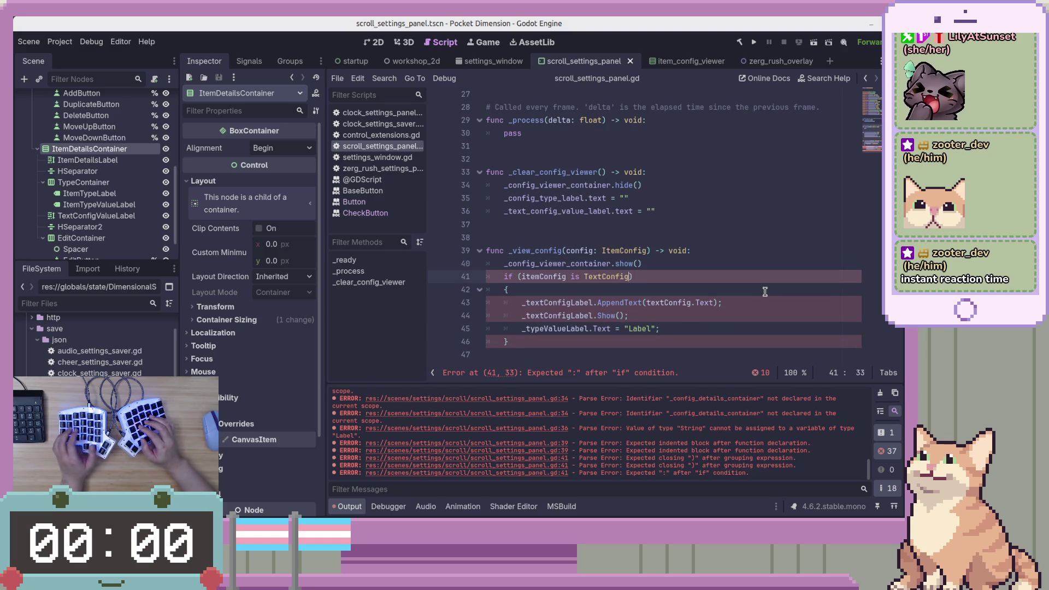
pyautogui.hotkey('ctrl', 'Left')
pyautogui.hotkey('ctrl', 'Left')
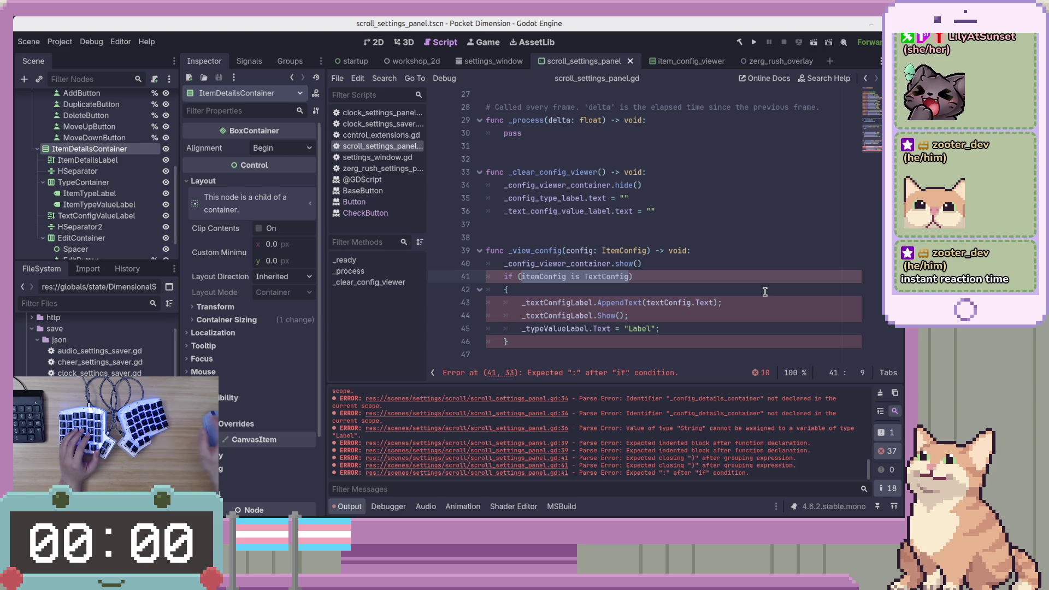
pyautogui.press('End')
pyautogui.press('BackSpace')
pyautogui.write(':')
pyautogui.press('Home')
pyautogui.press('Right')
pyautogui.press('Right')
pyautogui.press('Right')
pyautogui.press('Delete')
pyautogui.hotkey('ctrl', 's')
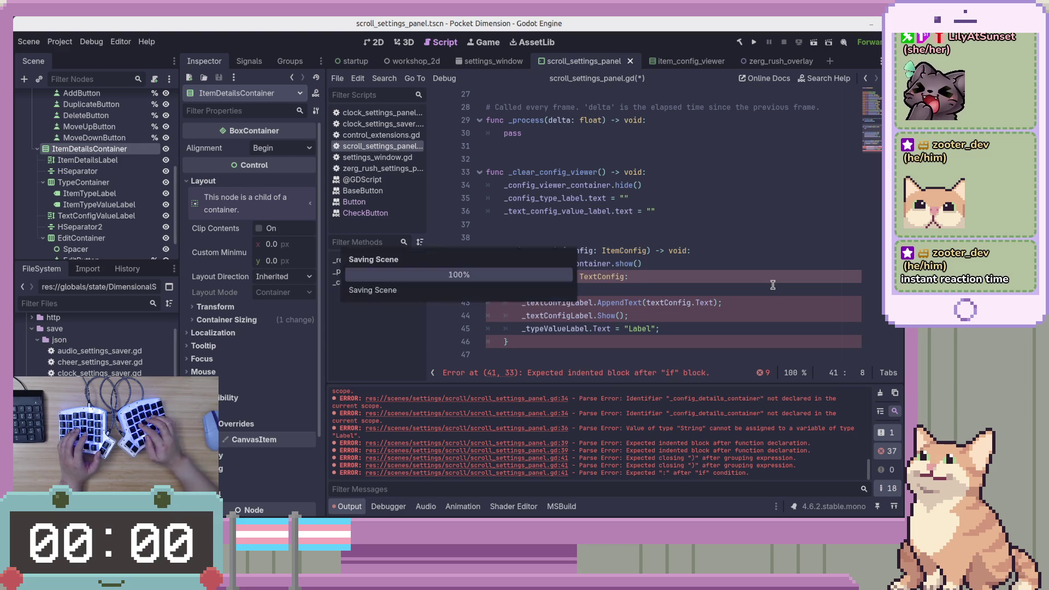
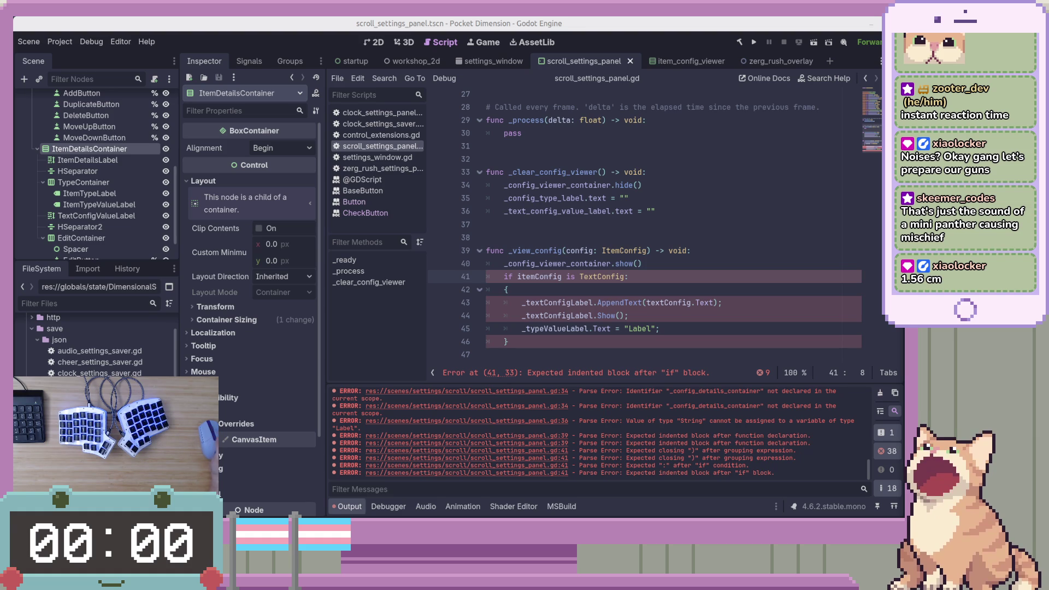
# Step: Delete the lone { and } lines around the if body in _view_config, then save the script
pyautogui.press('End')
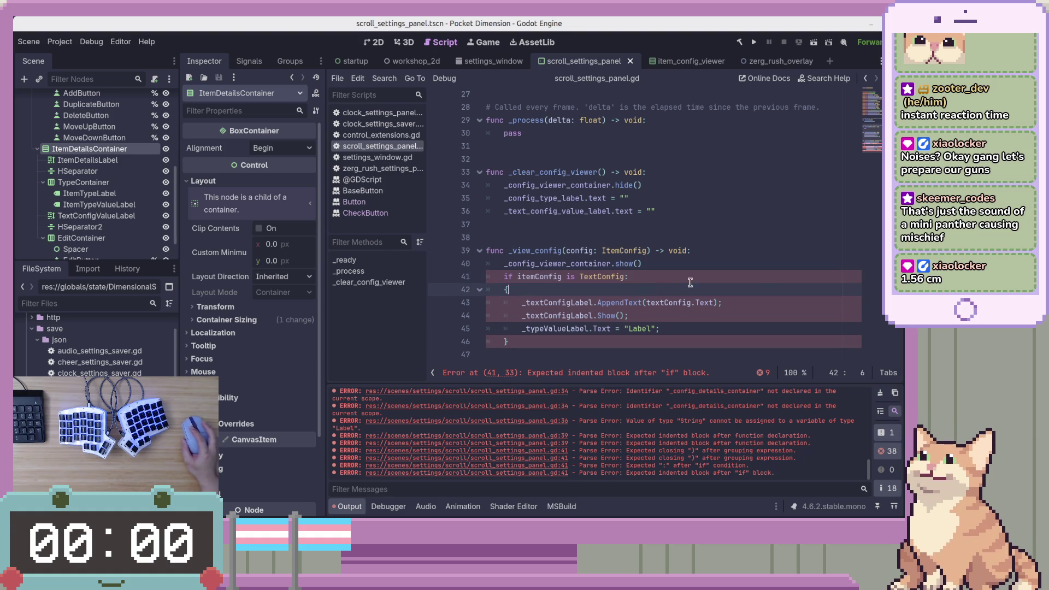
pyautogui.press('Down')
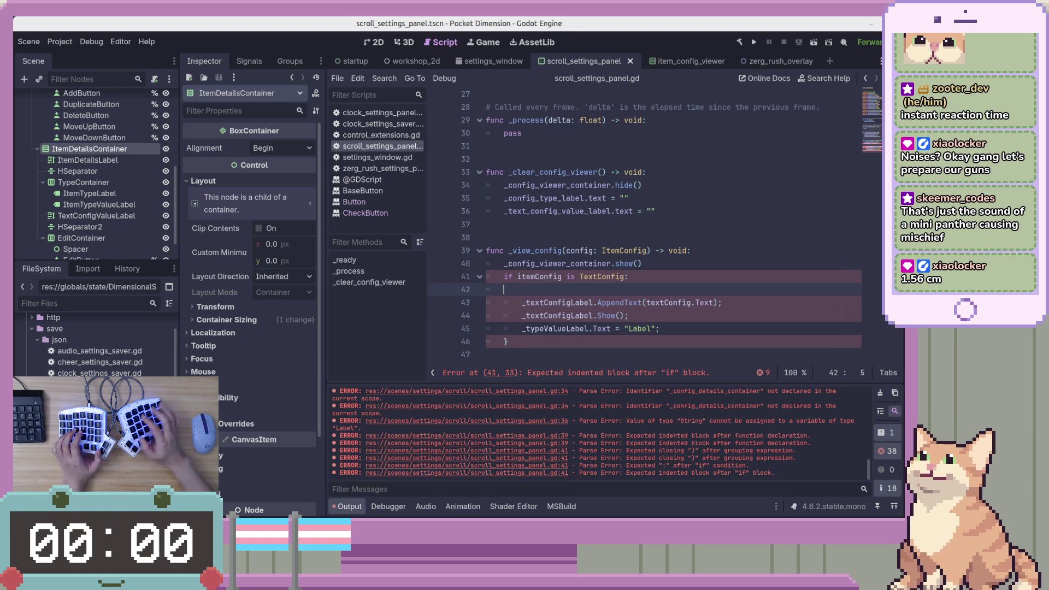
pyautogui.hotkey('ctrl', 'shift', 'k')
pyautogui.press('Down')
pyautogui.press('Down')
pyautogui.press('Down')
pyautogui.press('BackSpace')
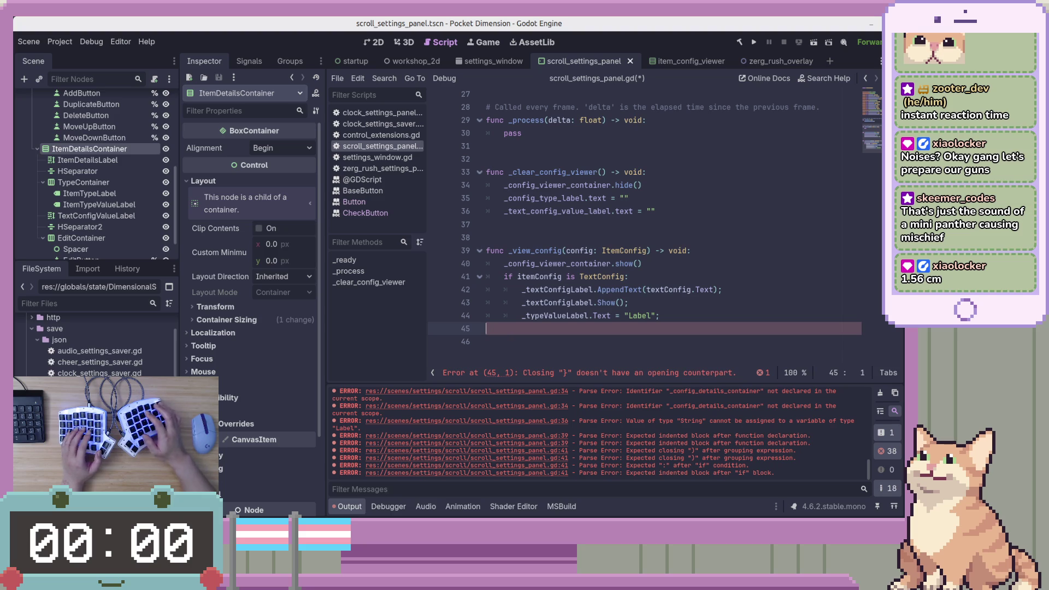
pyautogui.press('BackSpace')
pyautogui.press('BackSpace')
pyautogui.hotkey('ctrl', 's')
pyautogui.press('Up')
pyautogui.press('Up')
pyautogui.press('Up')
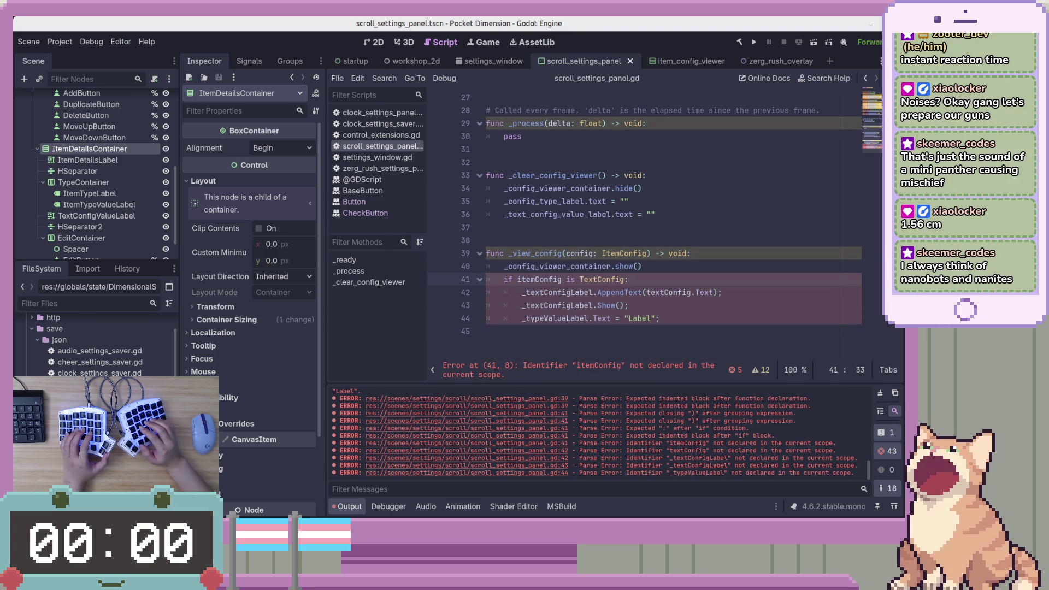
pyautogui.click(658, 293)
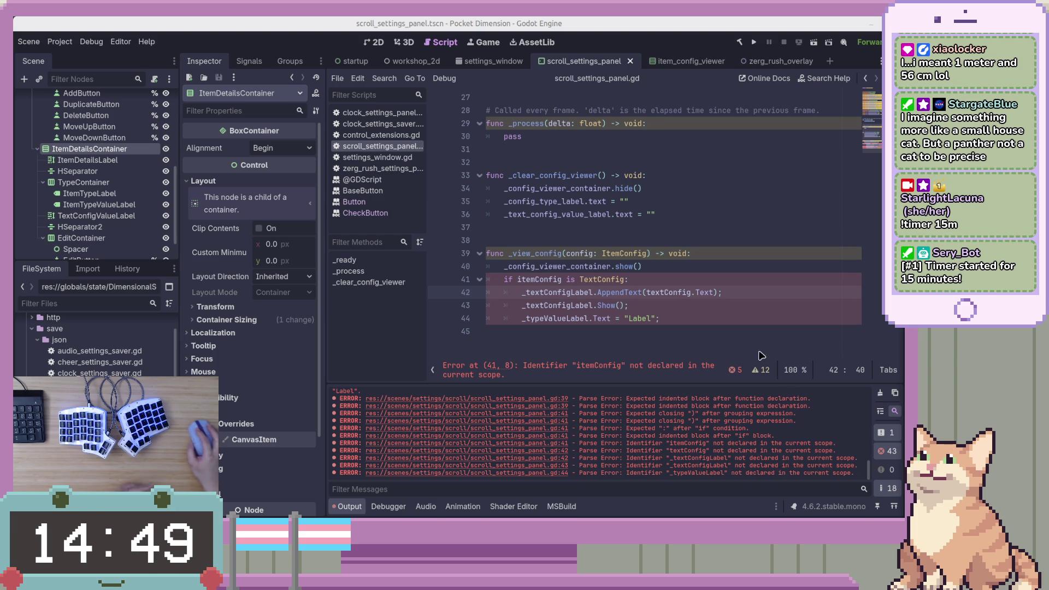
pyautogui.click(714, 303)
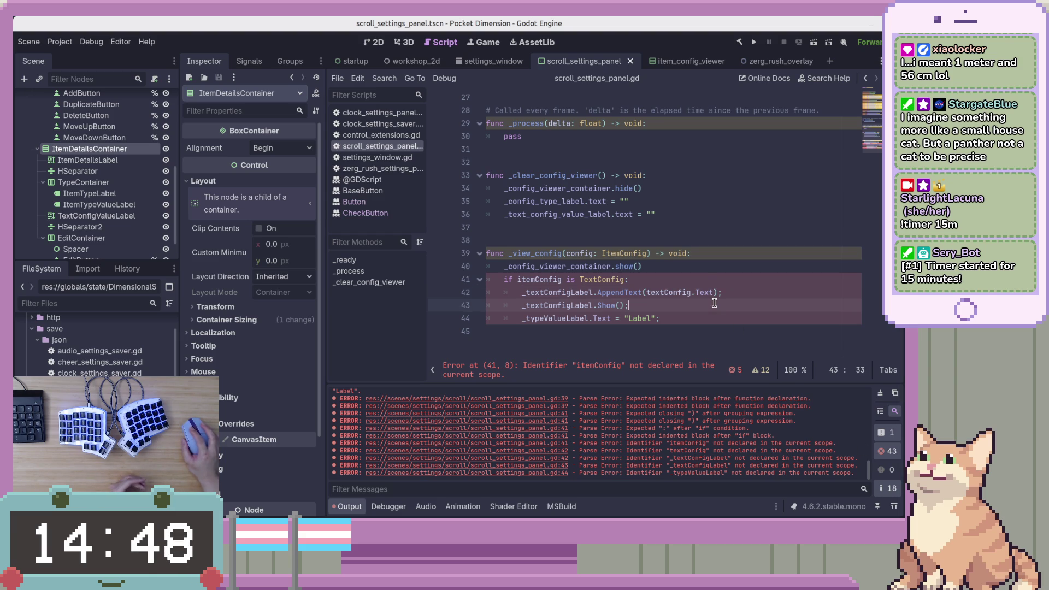
# Step: Change _textConfigLabel on line 42 to _text_config_value_label
pyautogui.click(596, 281)
pyautogui.press('Down')
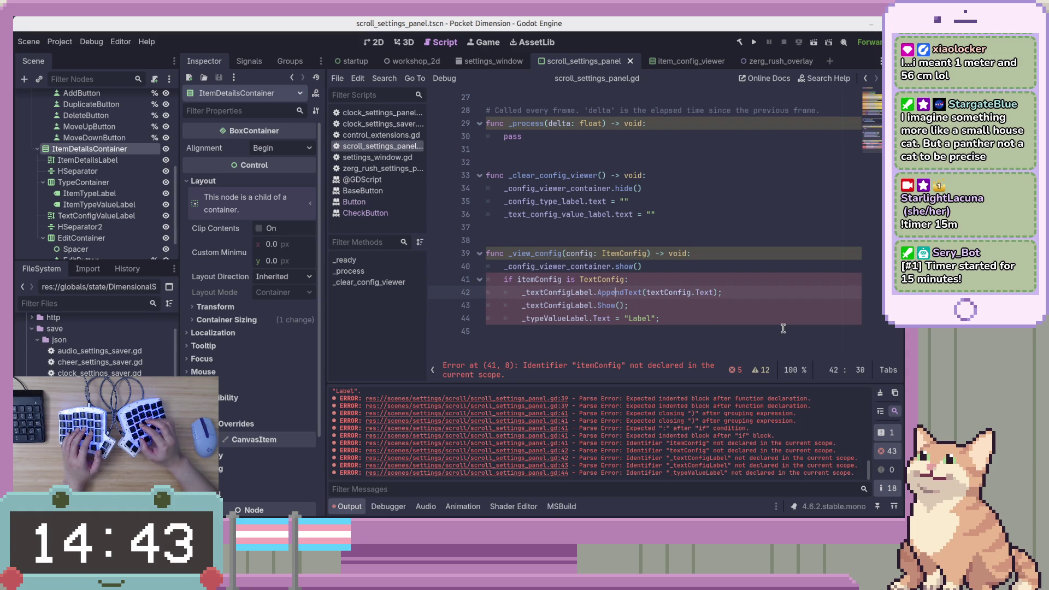
pyautogui.press('Left')
pyautogui.press('Left')
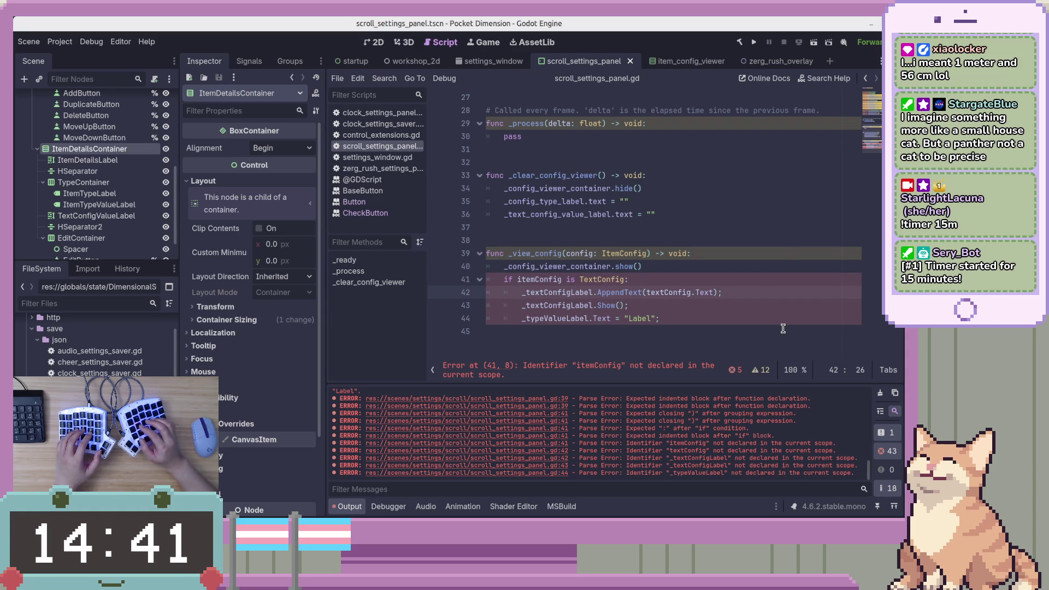
pyautogui.click(548, 292)
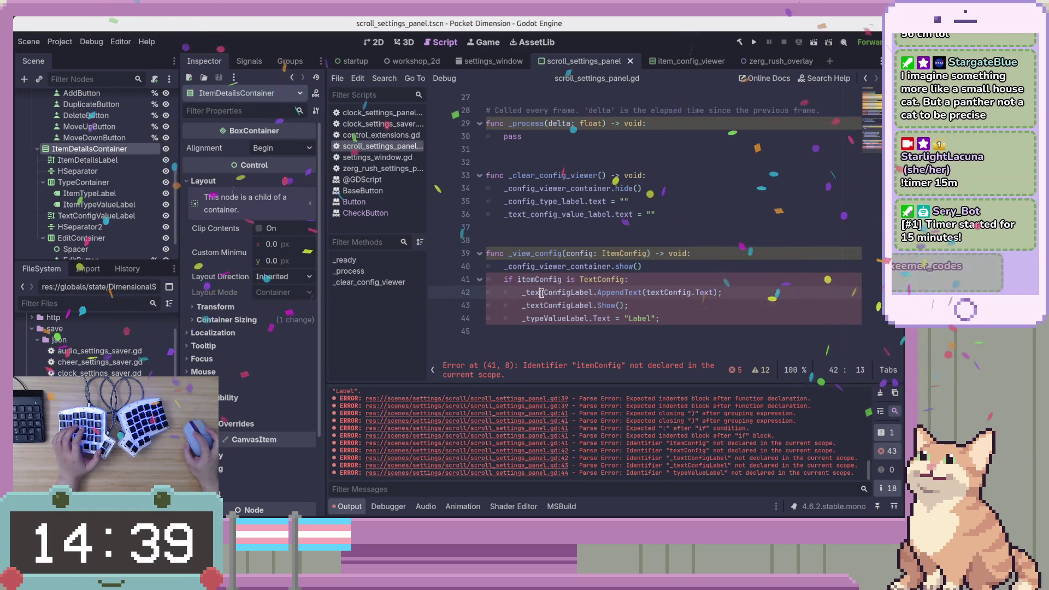
pyautogui.write('_')
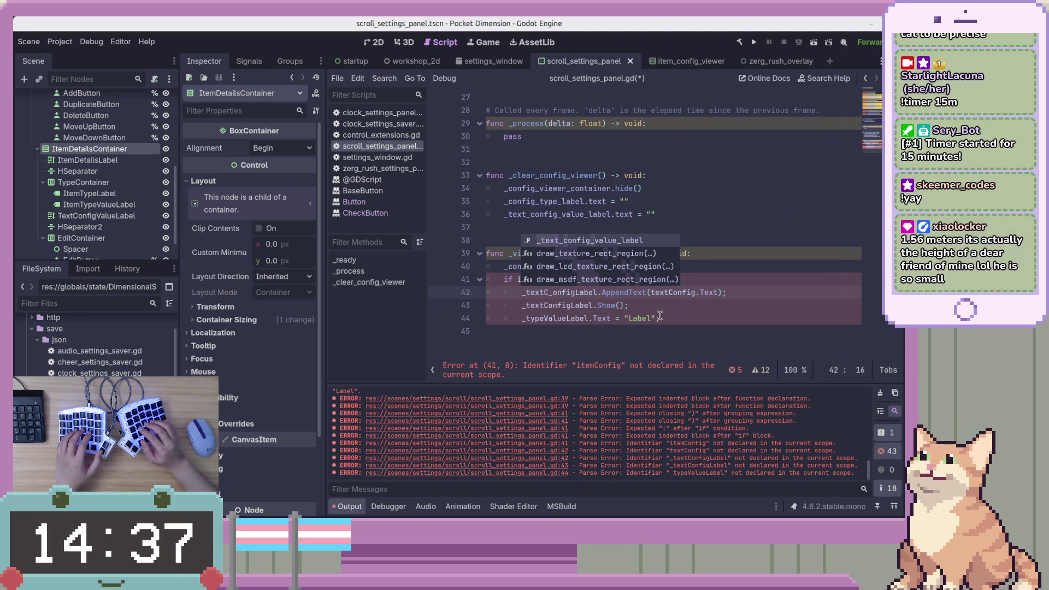
pyautogui.press('BackSpace')
pyautogui.press('BackSpace')
pyautogui.press('Delete')
pyautogui.press('Delete')
pyautogui.press('Delete')
pyautogui.write('_config_')
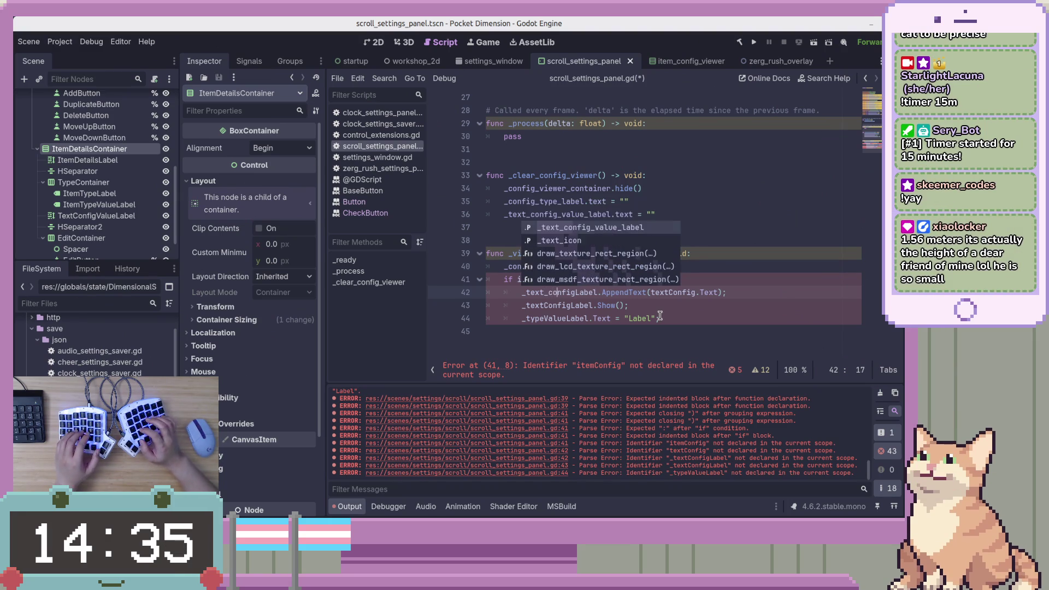
pyautogui.write('value_')
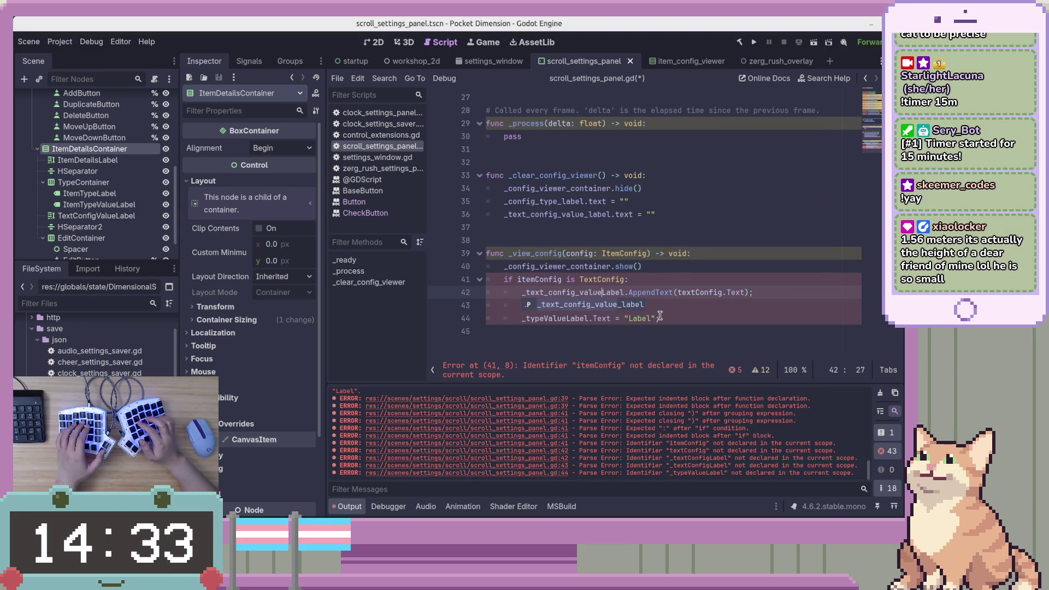
pyautogui.write("l'")
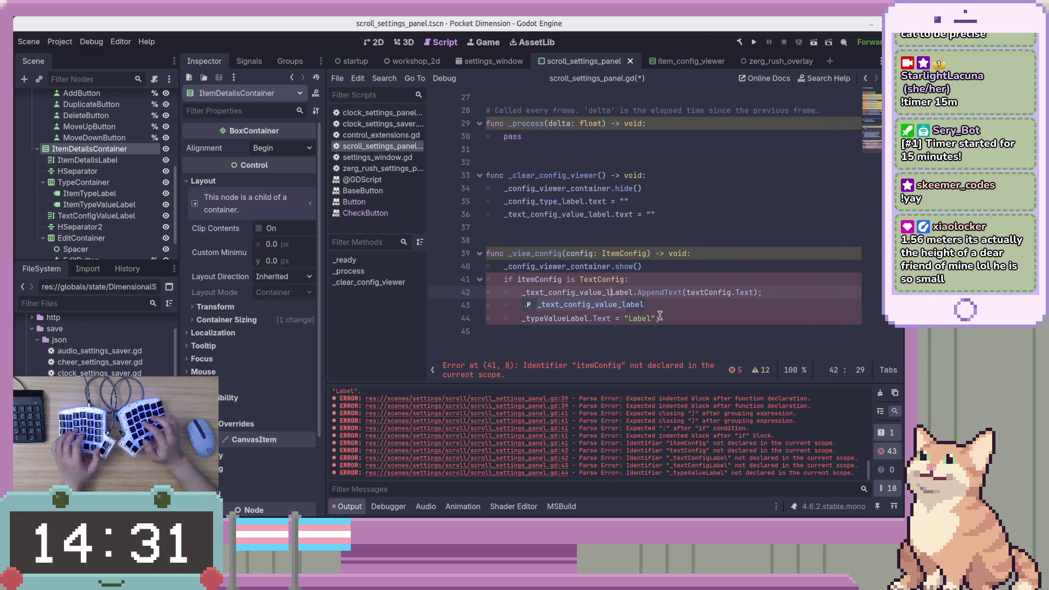
pyautogui.press('BackSpace')
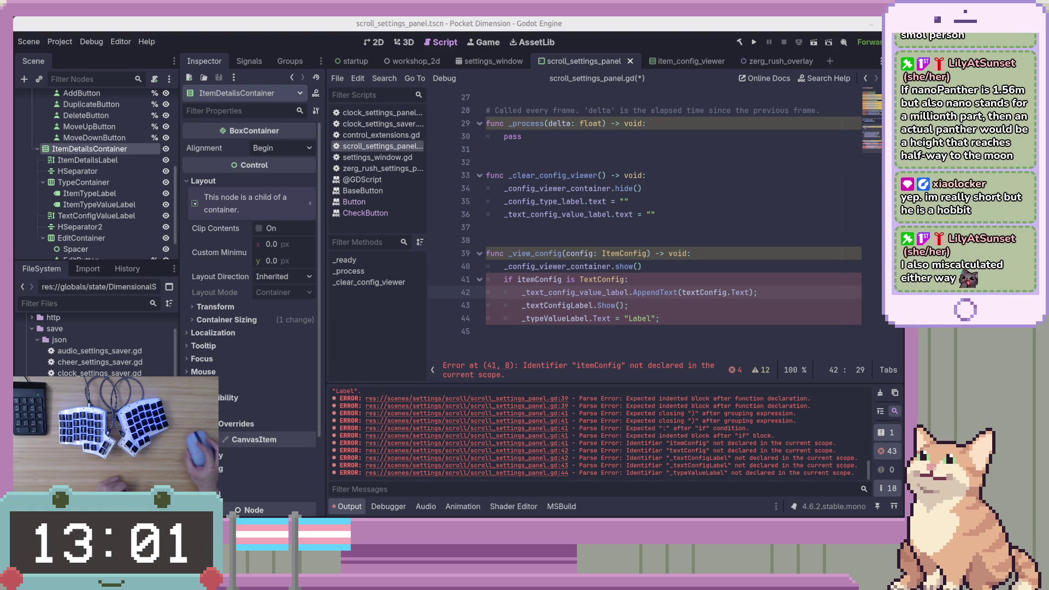
# Step: Change the _text_config_value_label export type on line 20 from Label to RichTextLabel
pyautogui.click(786, 305)
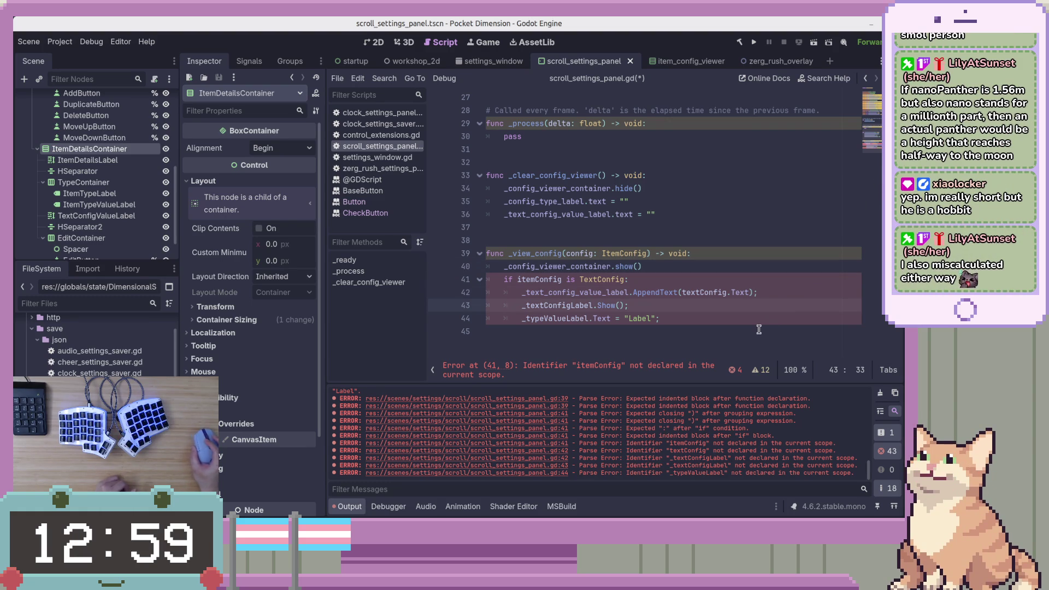
pyautogui.click(758, 322)
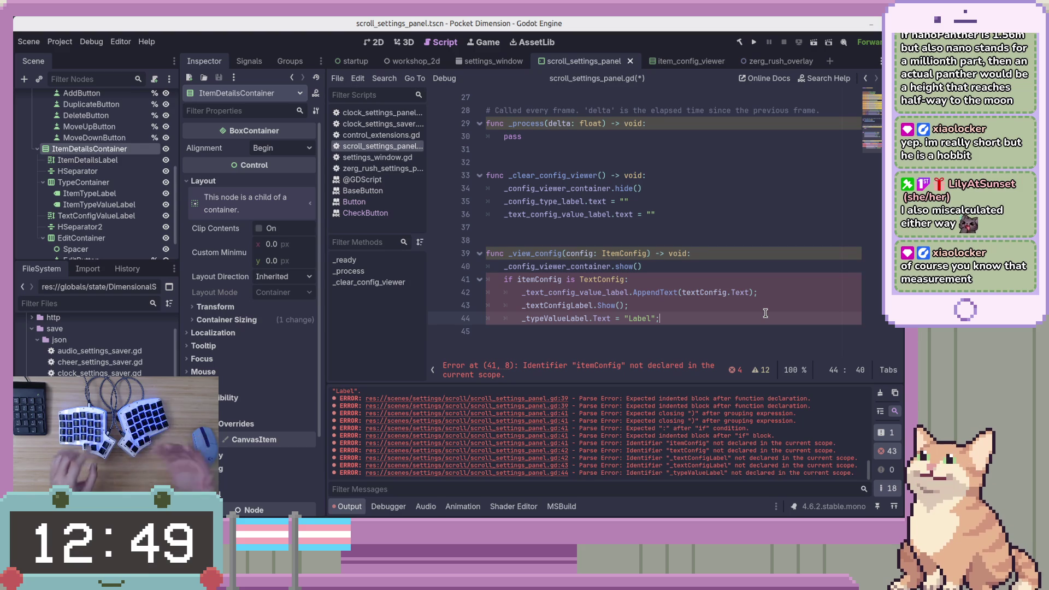
pyautogui.press('Up')
pyautogui.click(724, 316)
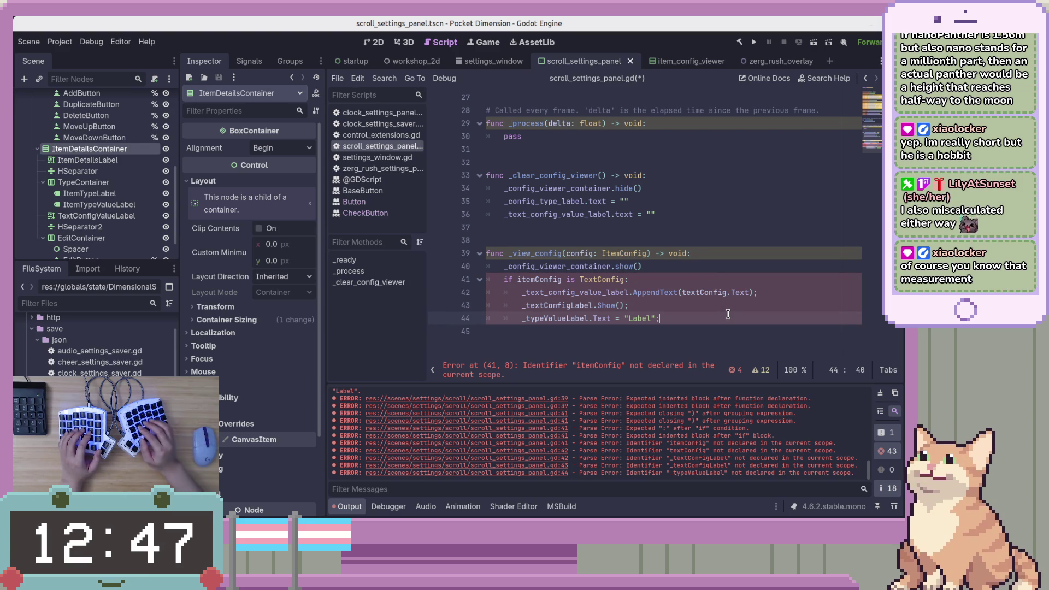
pyautogui.press('Down')
pyautogui.press('Up')
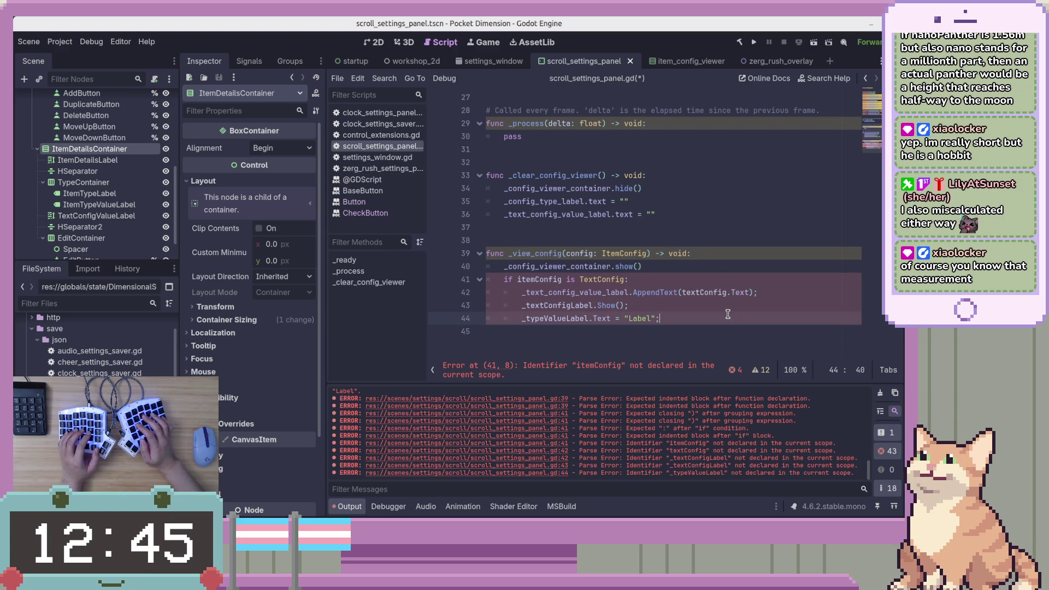
pyautogui.press('Up')
pyautogui.press('Up')
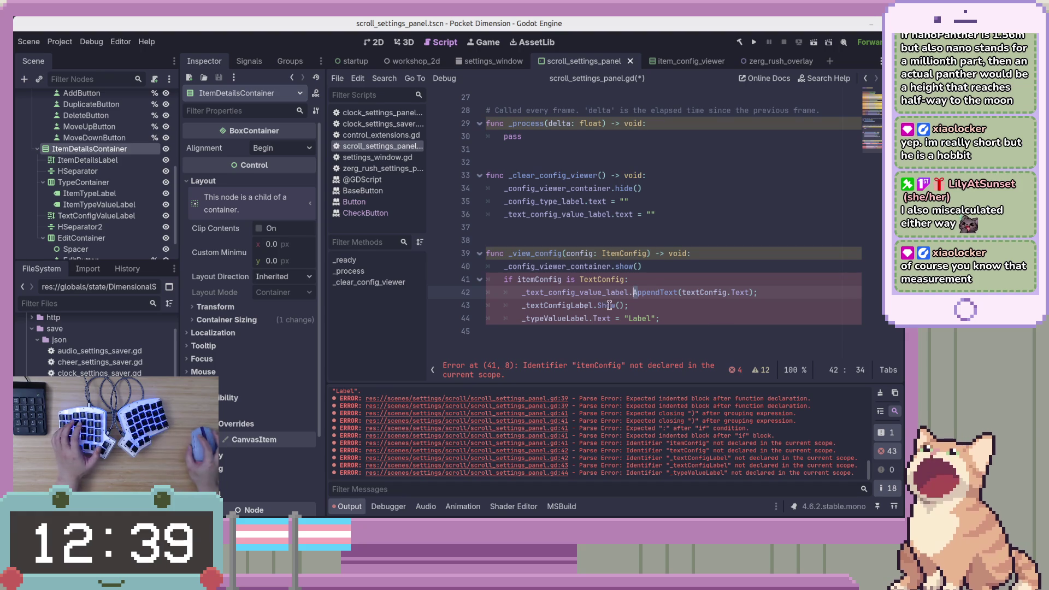
pyautogui.scroll(5, 637, 306)
pyautogui.click(677, 228)
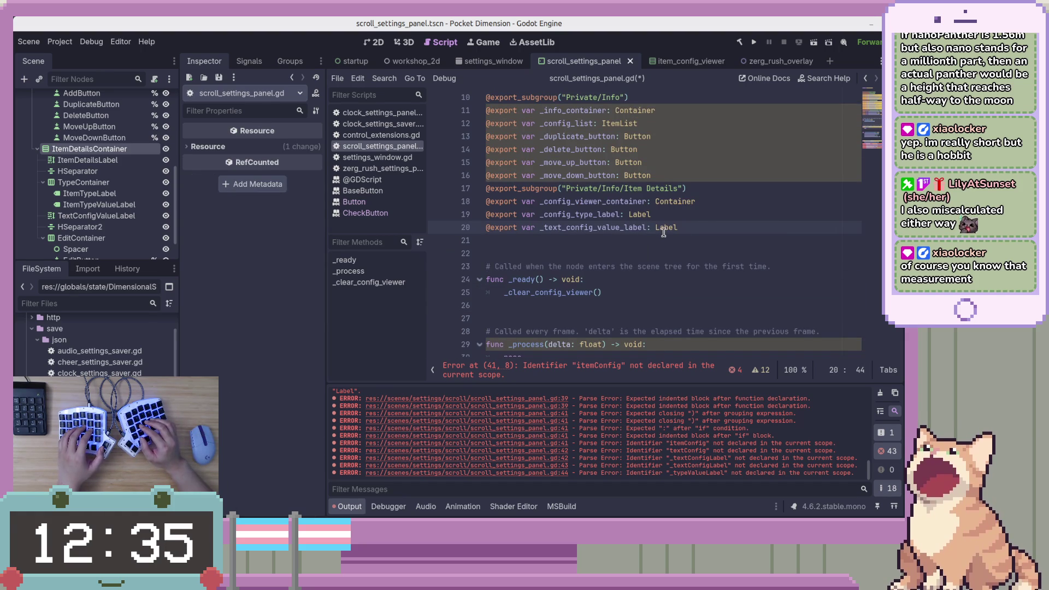
pyautogui.hotkey('ctrl', 'Left')
pyautogui.write('Ruc')
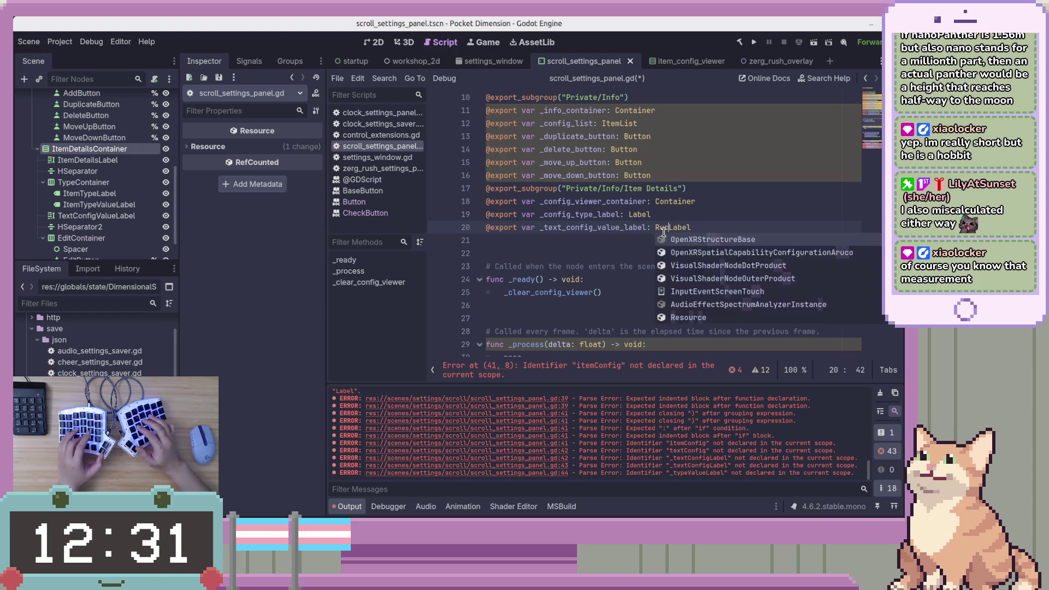
pyautogui.press('BackSpace')
pyautogui.press('BackSpace')
pyautogui.write('ich')
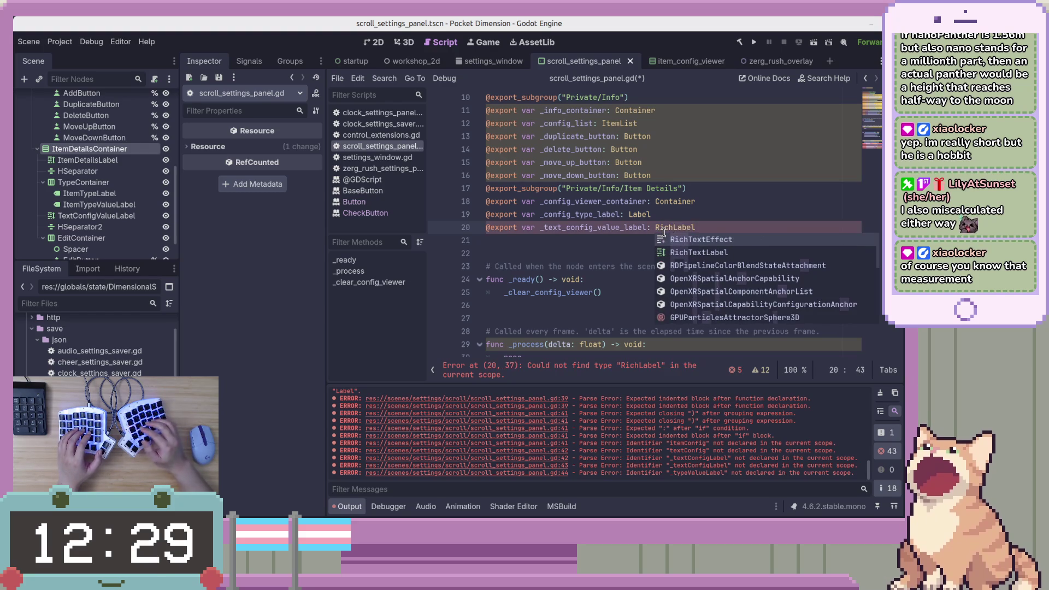
pyautogui.write('Text')
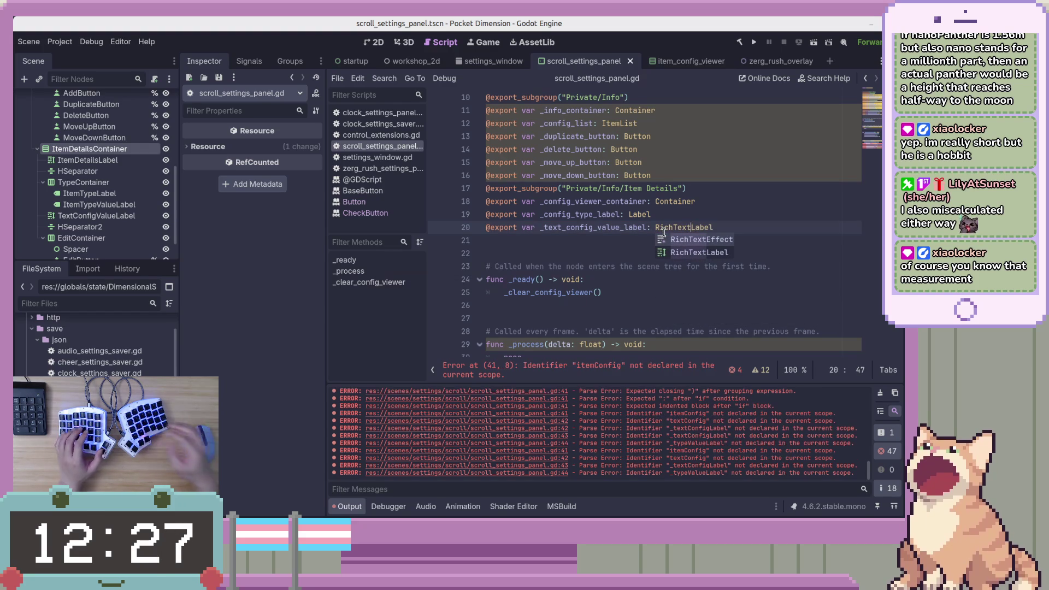
pyautogui.scroll(-7, 682, 235)
pyautogui.click(717, 246)
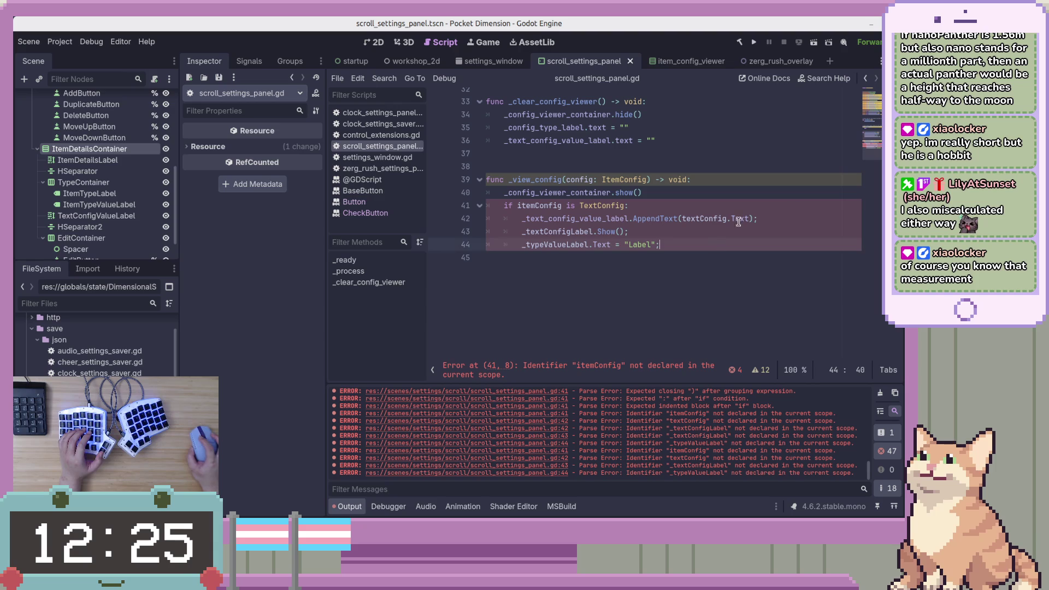
# Step: Rename AppendText on line 42 to append_text and open its RichTextLabel documentation entry
pyautogui.press('Up')
pyautogui.press('Up')
pyautogui.hotkey('ctrl', 'Left')
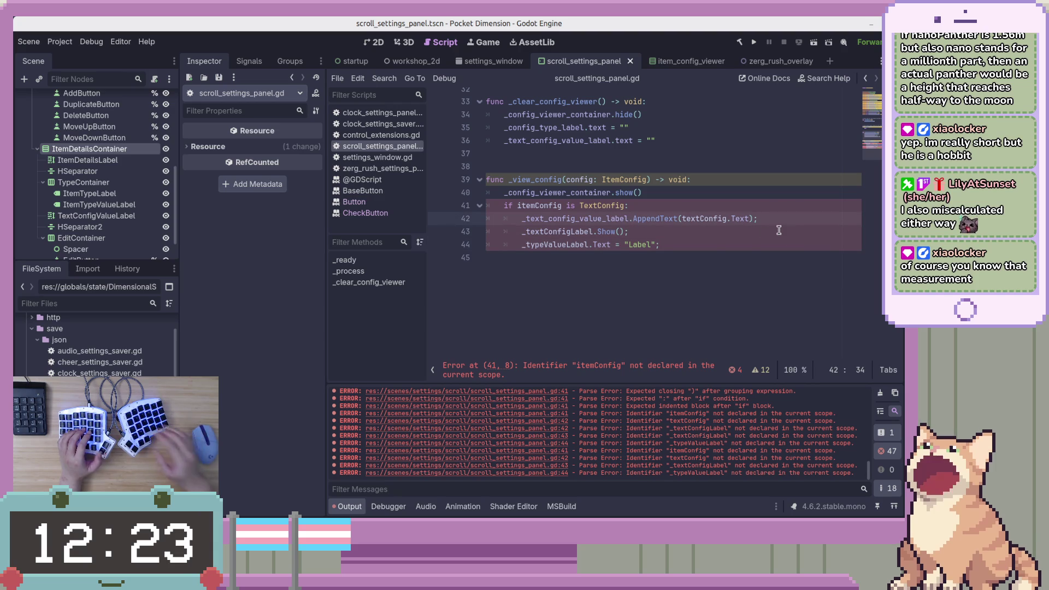
pyautogui.press('Delete')
pyautogui.write('a')
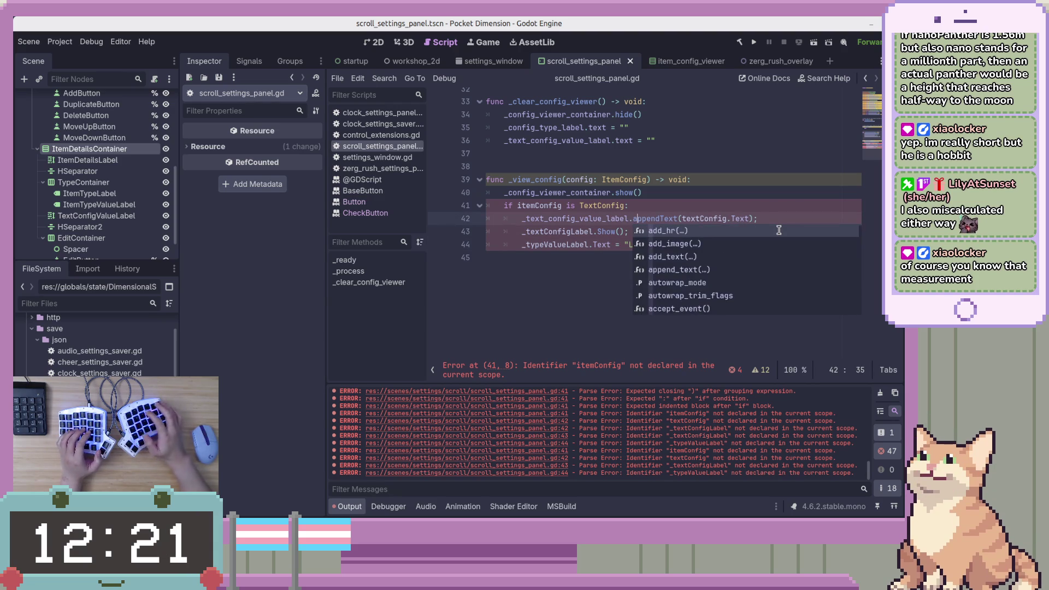
pyautogui.press('Right')
pyautogui.press('Right')
pyautogui.press('Right')
pyautogui.write('_')
pyautogui.press('Right')
pyautogui.press('Delete')
pyautogui.write('t')
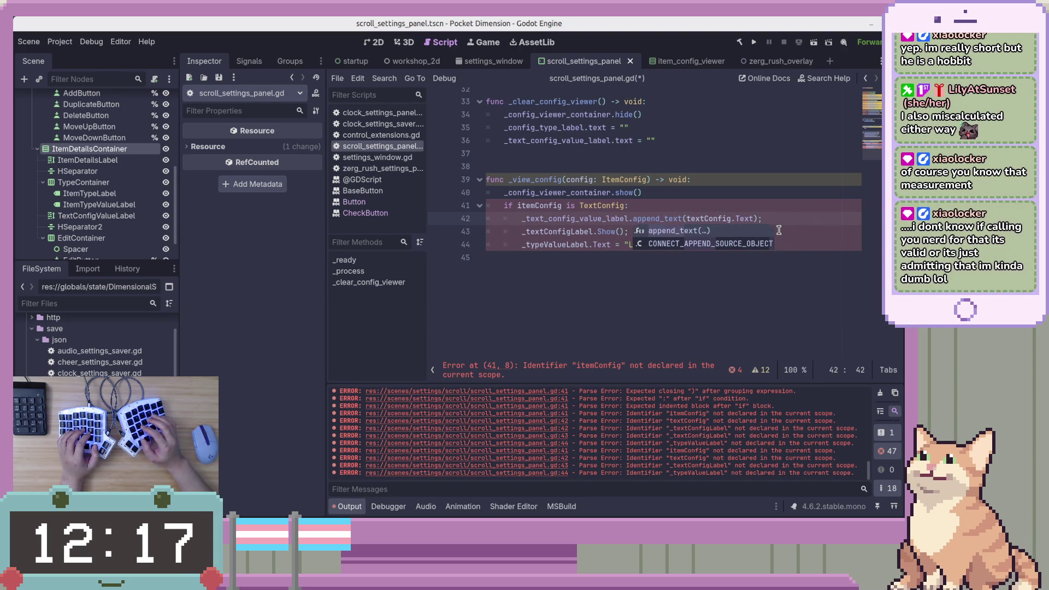
pyautogui.press('End')
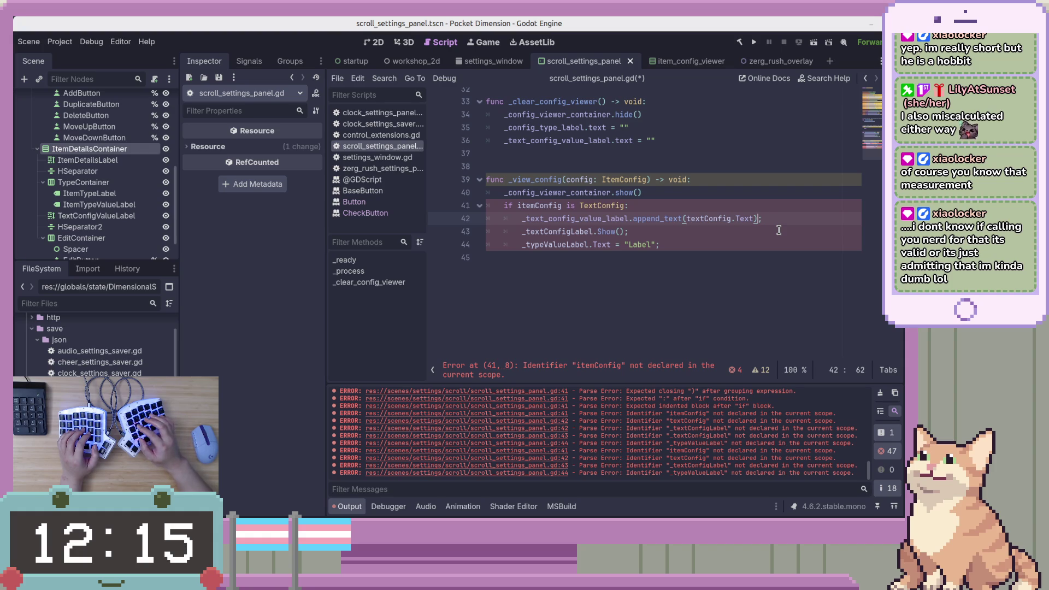
pyautogui.keyDown('ctrl'); pyautogui.click(646, 219); pyautogui.keyUp('ctrl')
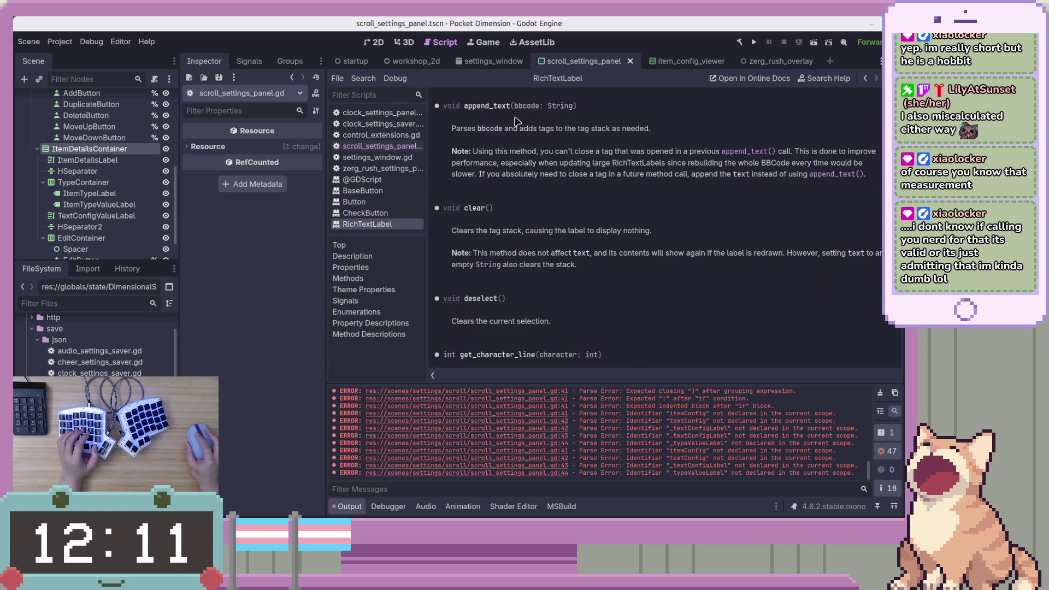
# Step: Return to the script and rename textConfig on line 42 to text_config
pyautogui.hotkey('alt', 'Left')
pyautogui.click(758, 227)
pyautogui.click(732, 245)
pyautogui.click(738, 227)
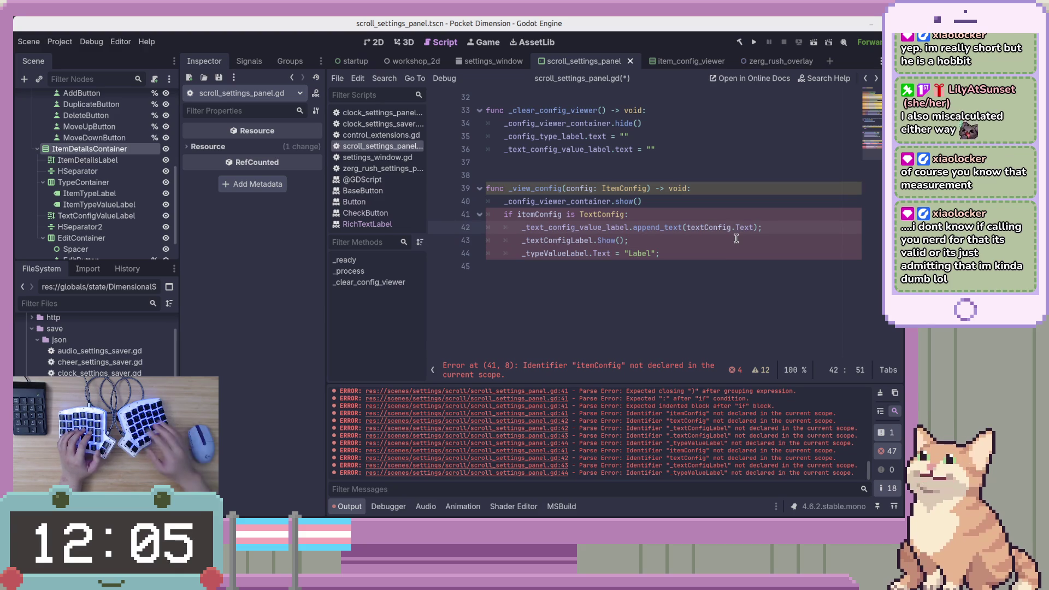
pyautogui.write('_')
pyautogui.press('BackSpace')
pyautogui.write('c')
# Step: Wrap it as (text_config as TextConfig), keeping the capitalised .Text property
pyautogui.press('Right')
pyautogui.press('Right')
pyautogui.press('Right')
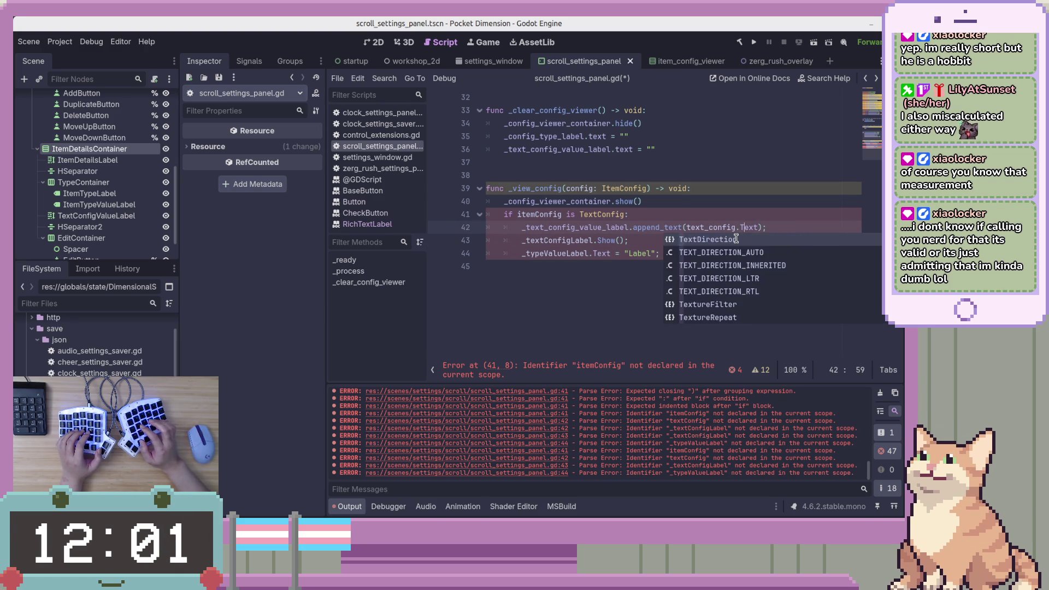
pyautogui.press('Left')
pyautogui.press('Left')
pyautogui.write('as TextConfig')
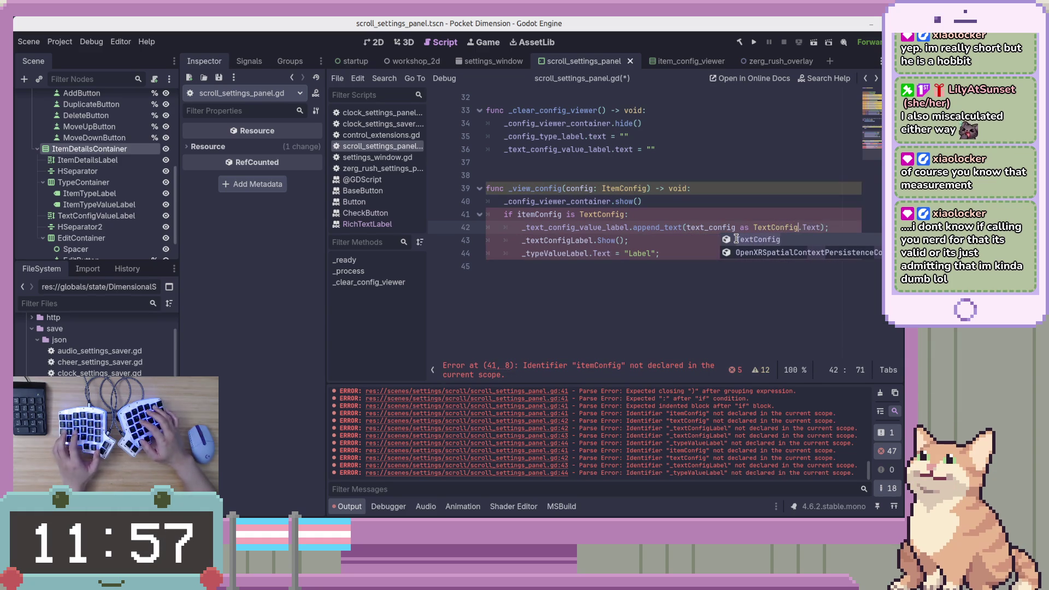
pyautogui.write(')')
pyautogui.press('Left')
pyautogui.press('Left')
pyautogui.press('Left')
pyautogui.write('(')
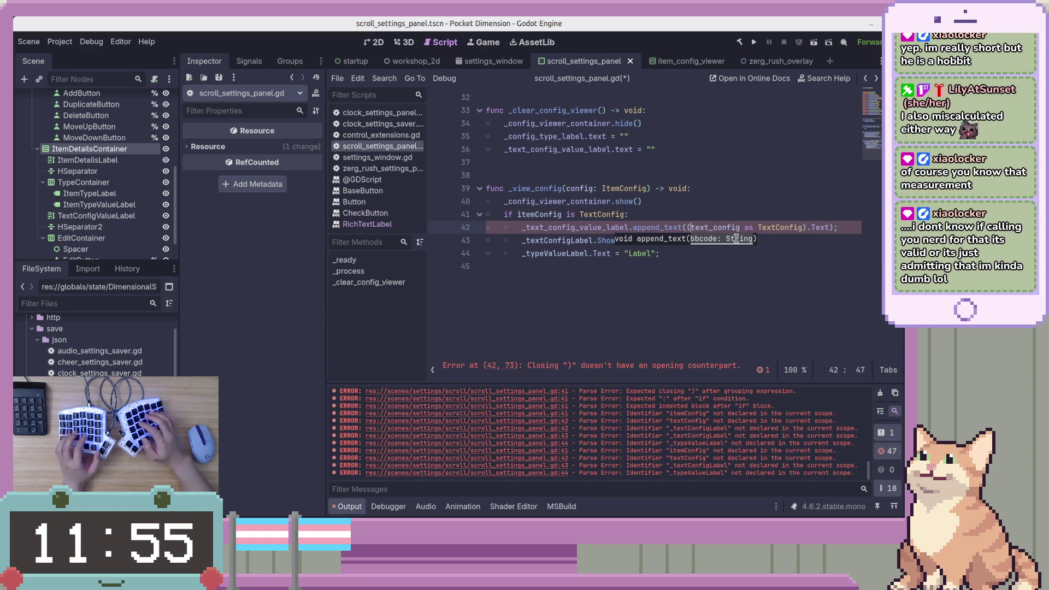
pyautogui.press('End')
pyautogui.press('Left')
pyautogui.press('Left')
pyautogui.press('Left')
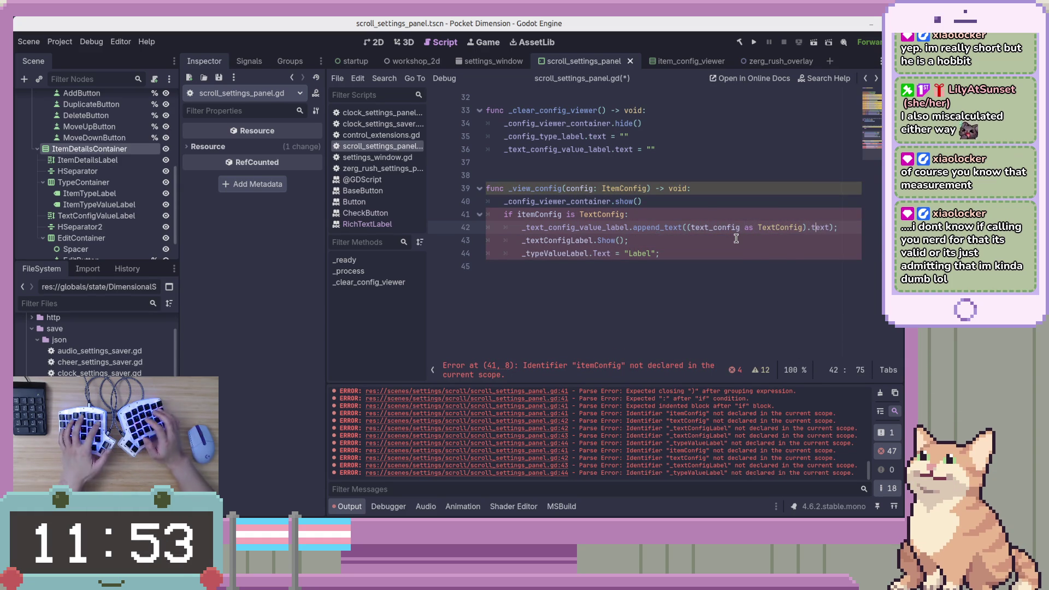
pyautogui.press('BackSpace')
pyautogui.write('t')
pyautogui.press('BackSpace')
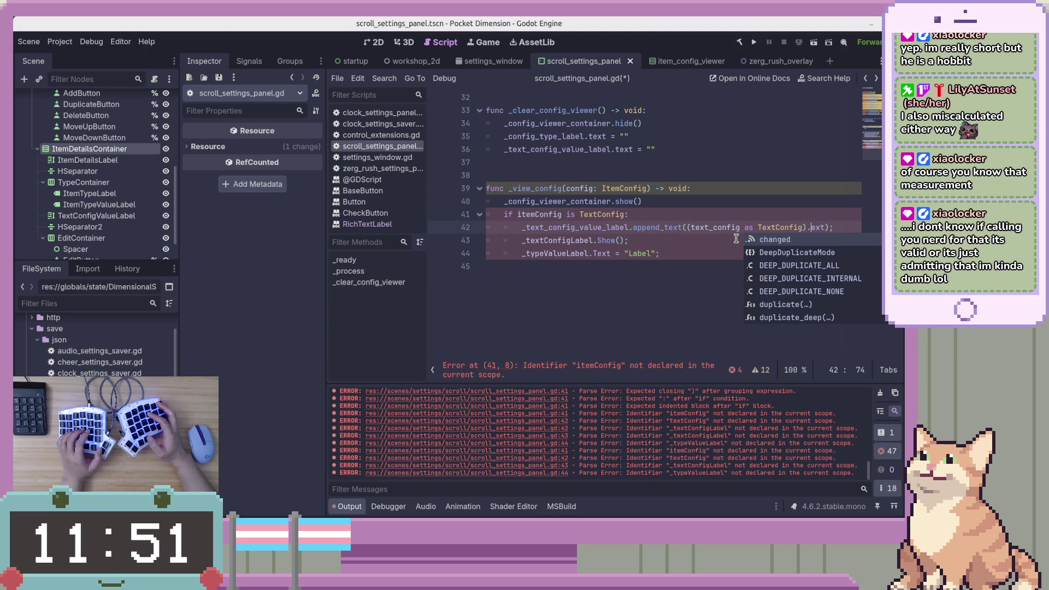
pyautogui.write('t')
pyautogui.hotkey('ctrl', 'z')
pyautogui.hotkey('ctrl', 'z')
pyautogui.hotkey('ctrl', 'z')
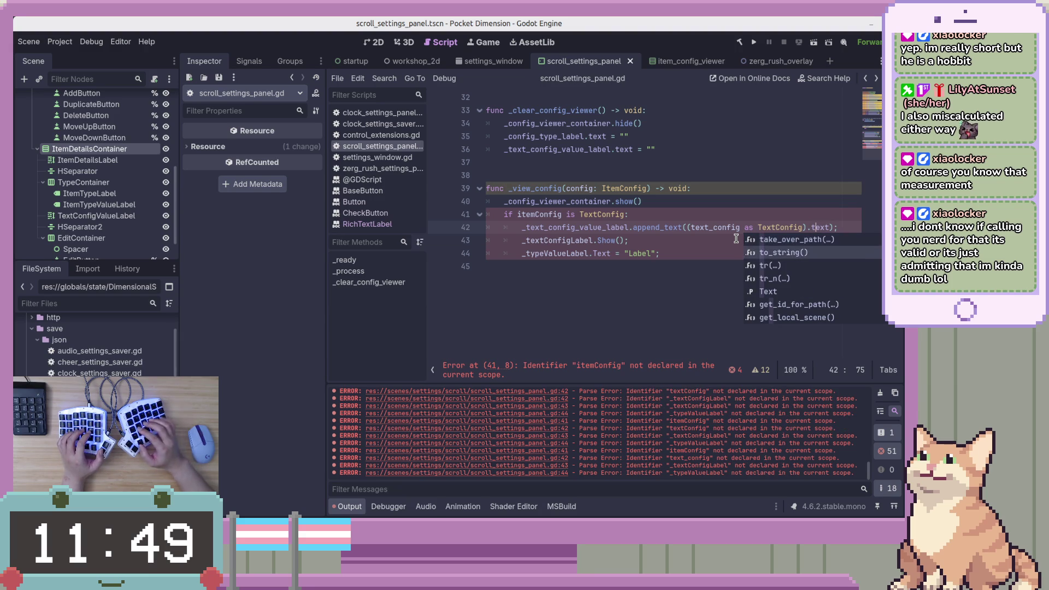
pyautogui.hotkey('ctrl', 'z')
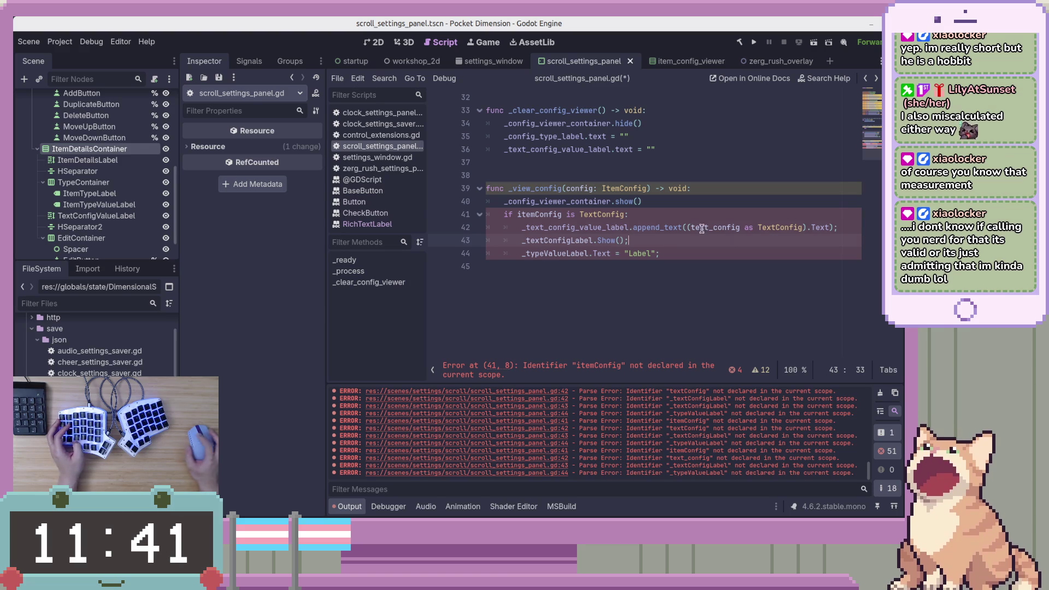
# Step: Drop the semicolons on lines 42–43 and make line 43 call _text_config_value_label.show()
pyautogui.click(852, 226)
pyautogui.press('BackSpace')
pyautogui.hotkey('ctrl', 's')
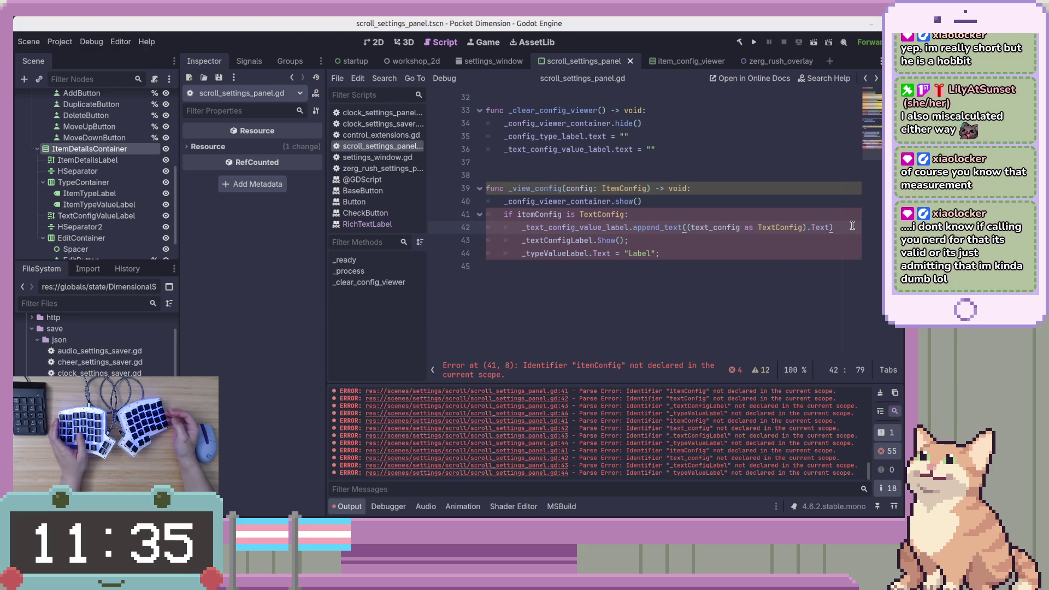
pyautogui.click(731, 246)
pyautogui.press('BackSpace')
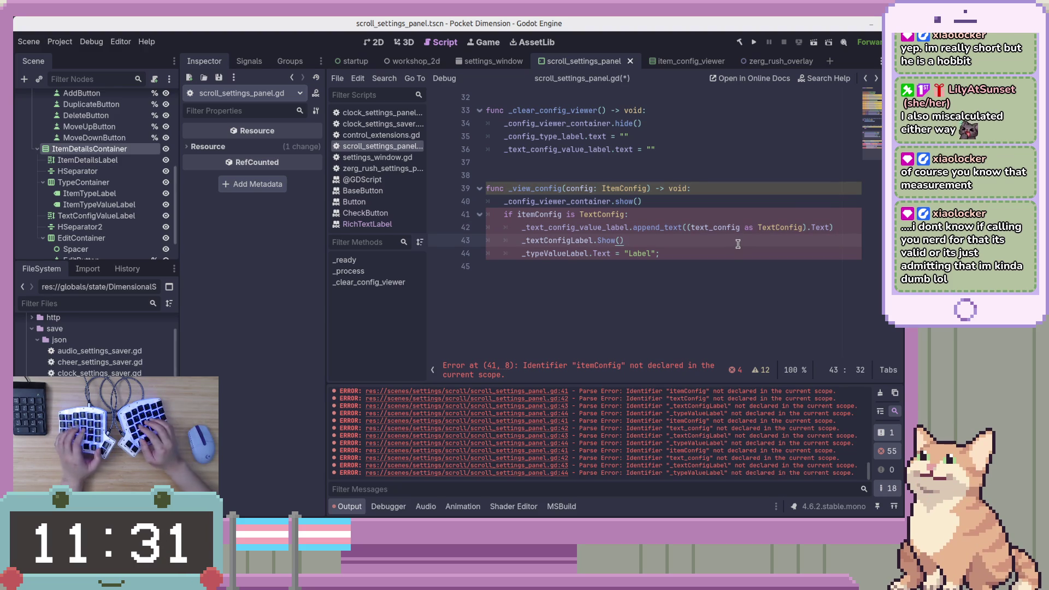
pyautogui.press('Left')
pyautogui.press('Left')
pyautogui.press('Left')
pyautogui.press('Left')
pyautogui.press('Left')
pyautogui.press('Left')
pyautogui.write('c')
pyautogui.press('Delete')
pyautogui.press('Escape')
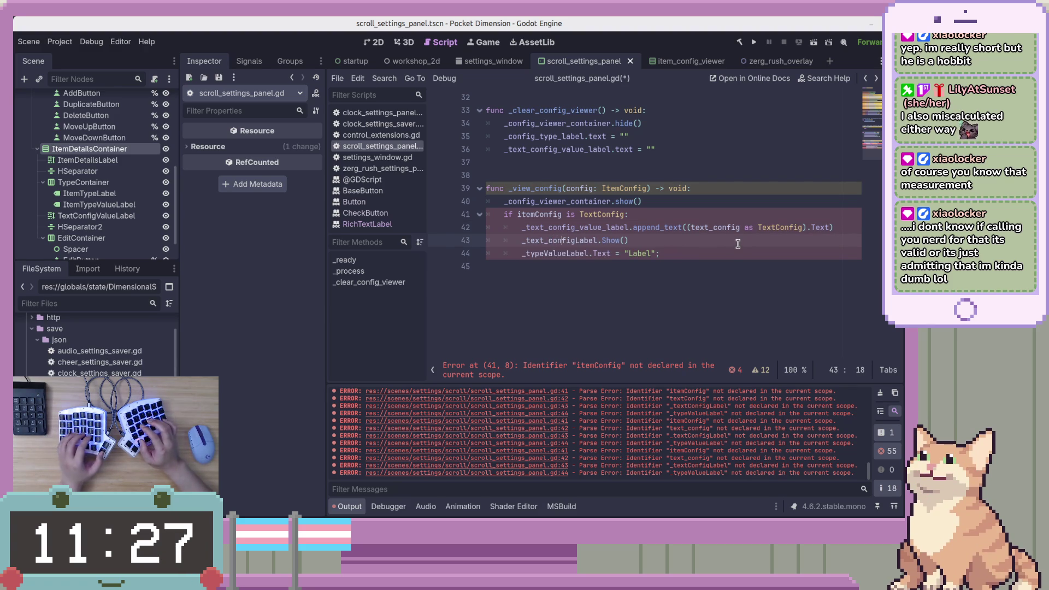
pyautogui.write('value')
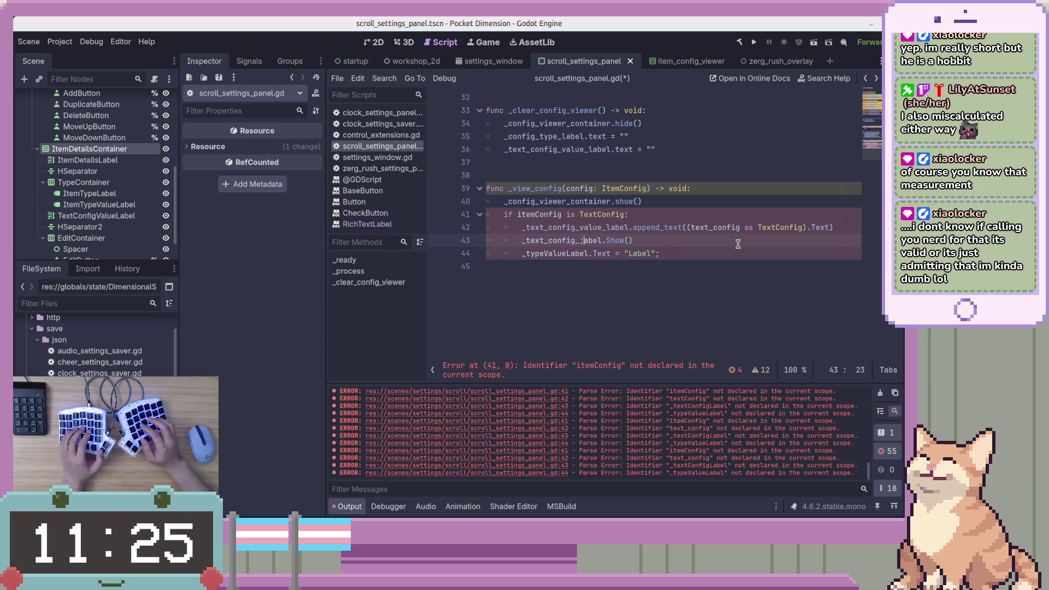
pyautogui.press('Delete')
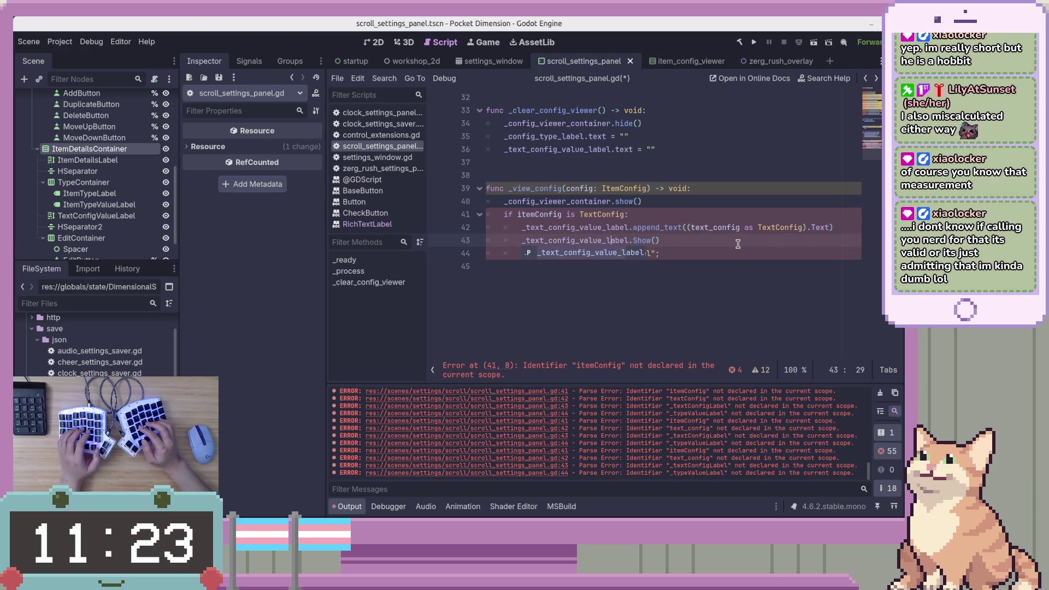
pyautogui.press('Right')
pyautogui.press('Right')
pyautogui.press('Right')
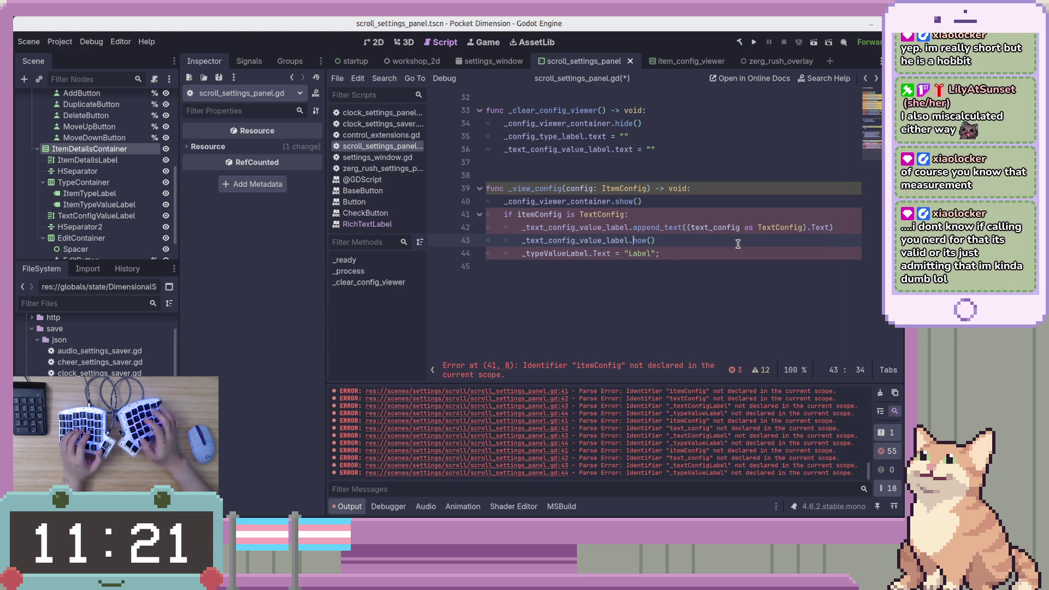
pyautogui.write('s')
# Step: Make line 44 set _config_type_label.text = "Label", then save the script
pyautogui.press('Down')
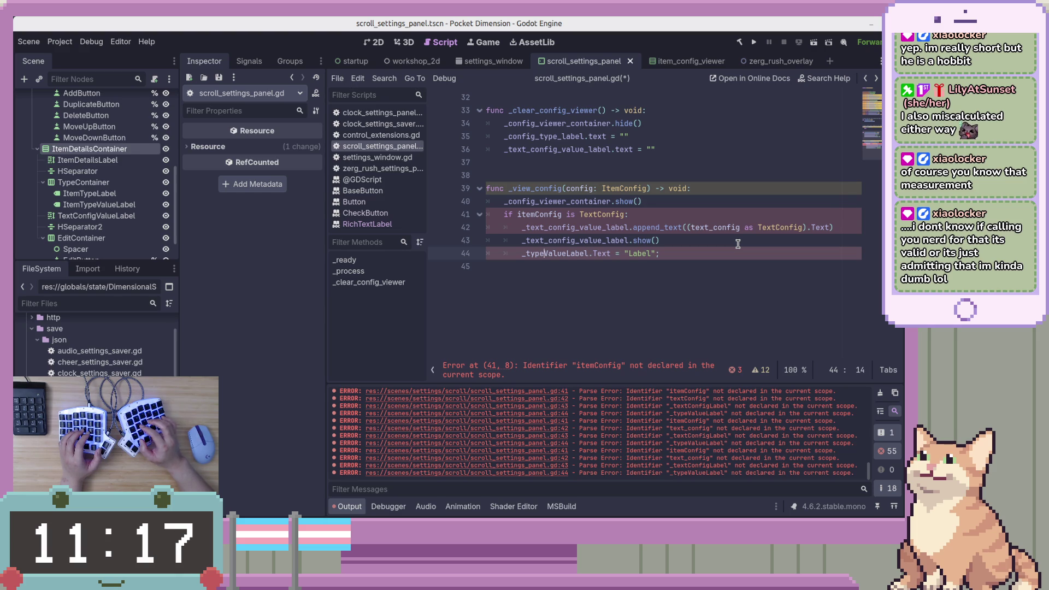
pyautogui.write('_')
pyautogui.press('Home')
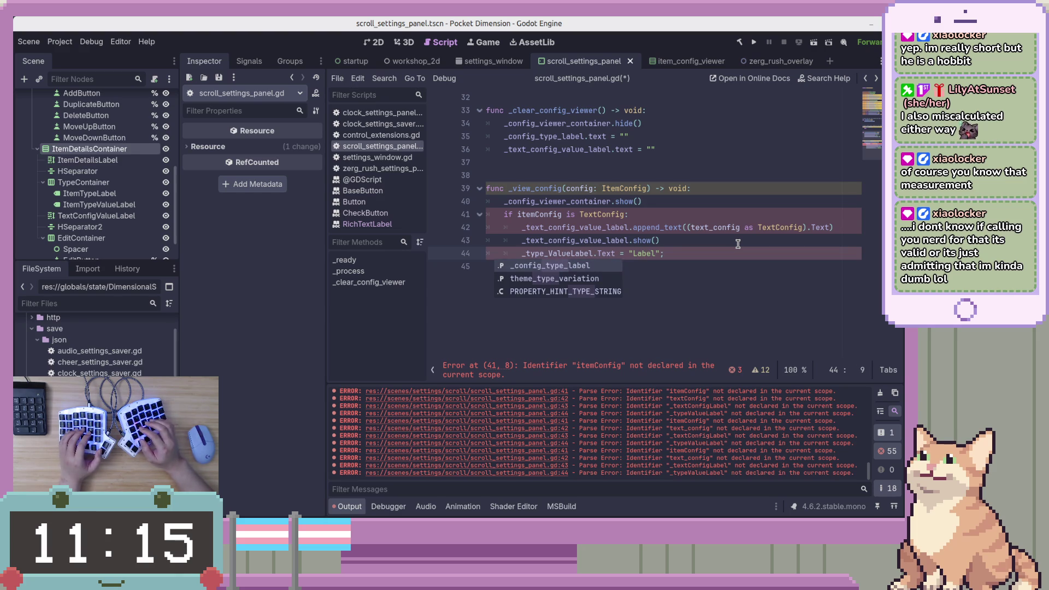
pyautogui.press('Right')
pyautogui.write('v')
pyautogui.press('BackSpace')
pyautogui.write('config_')
pyautogui.hotkey('ctrl', 'Right')
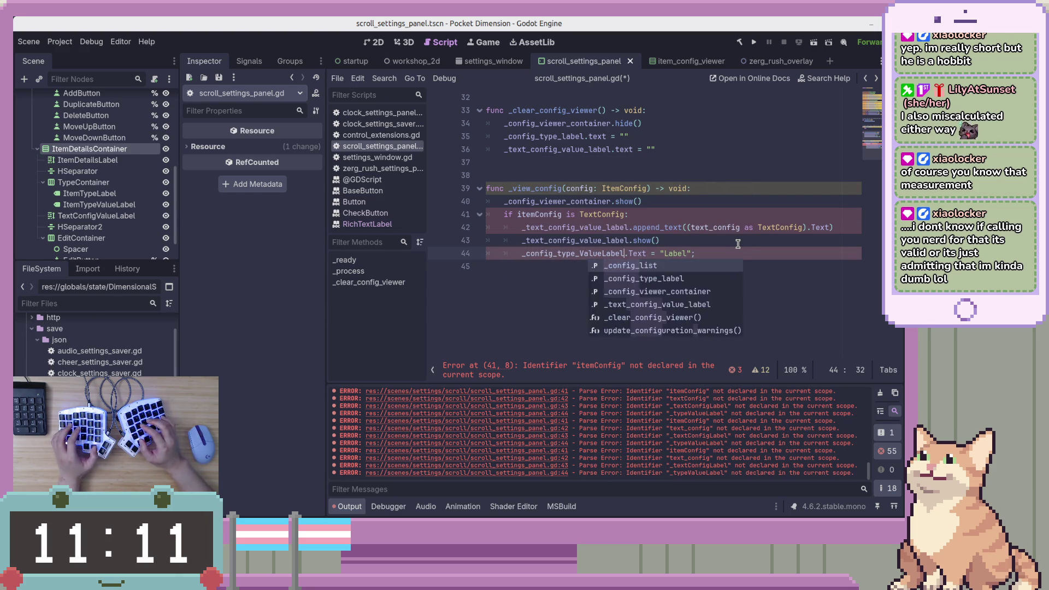
pyautogui.press('Left')
pyautogui.press('Right')
pyautogui.press('Right')
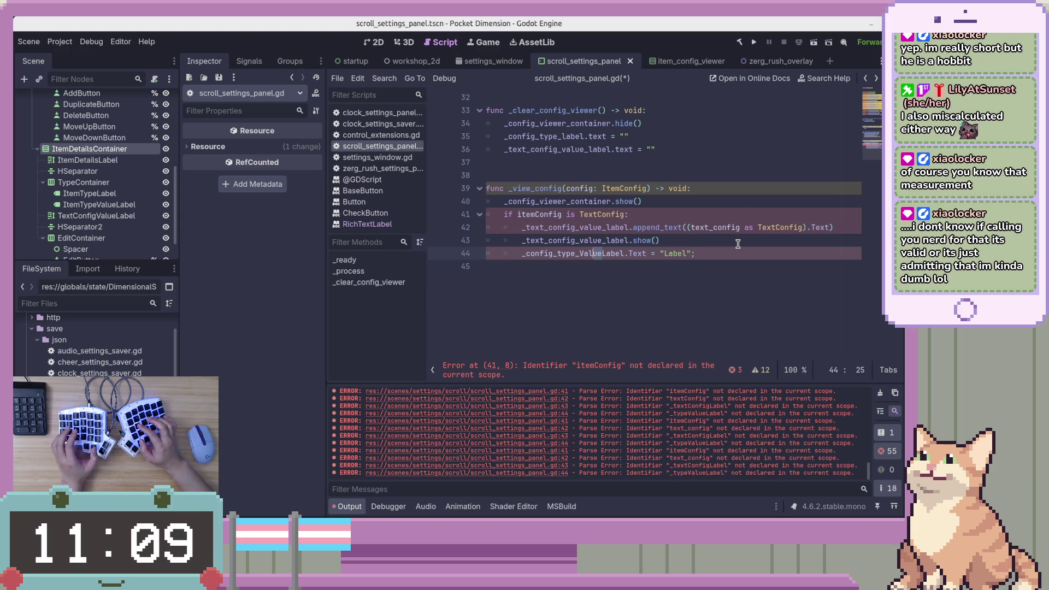
pyautogui.press('BackSpace')
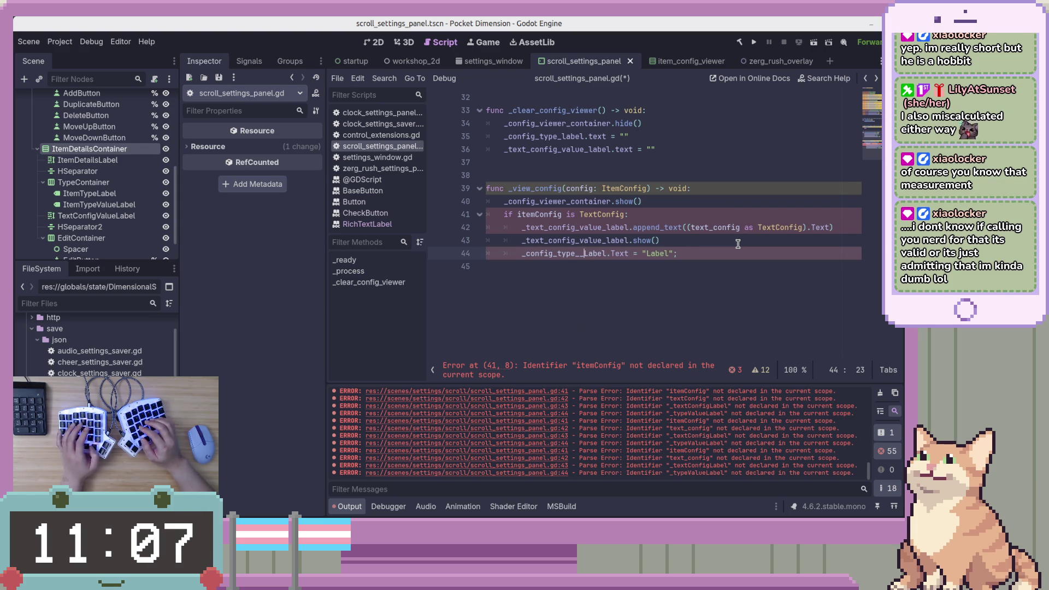
pyautogui.press('Delete')
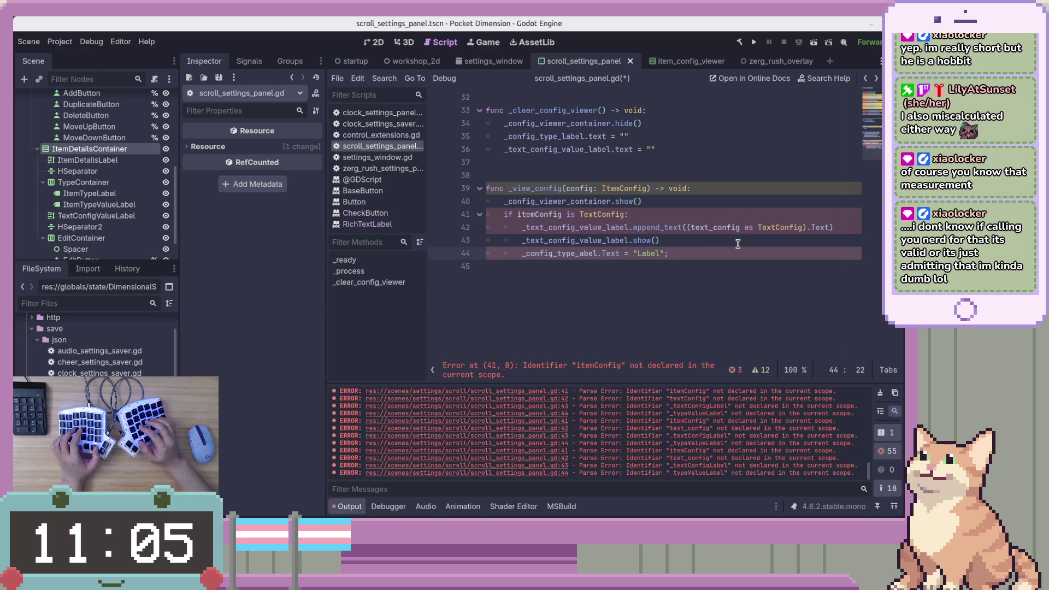
pyautogui.press('BackSpace')
pyautogui.write('l')
pyautogui.press('Right')
pyautogui.press('Right')
pyautogui.press('Right')
pyautogui.press('Right')
pyautogui.press('Right')
pyautogui.press('Right')
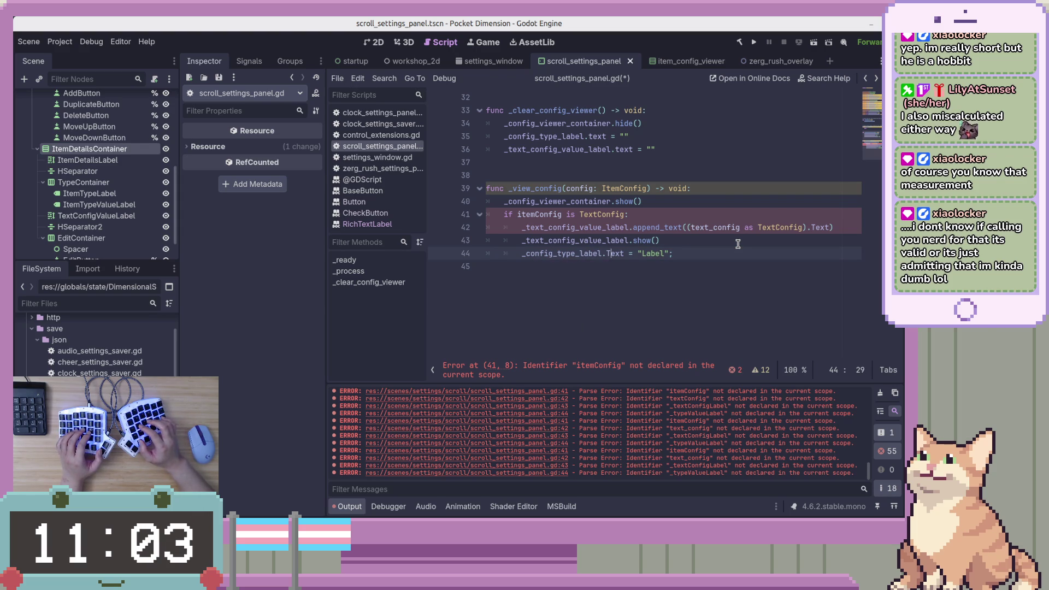
pyautogui.press('End')
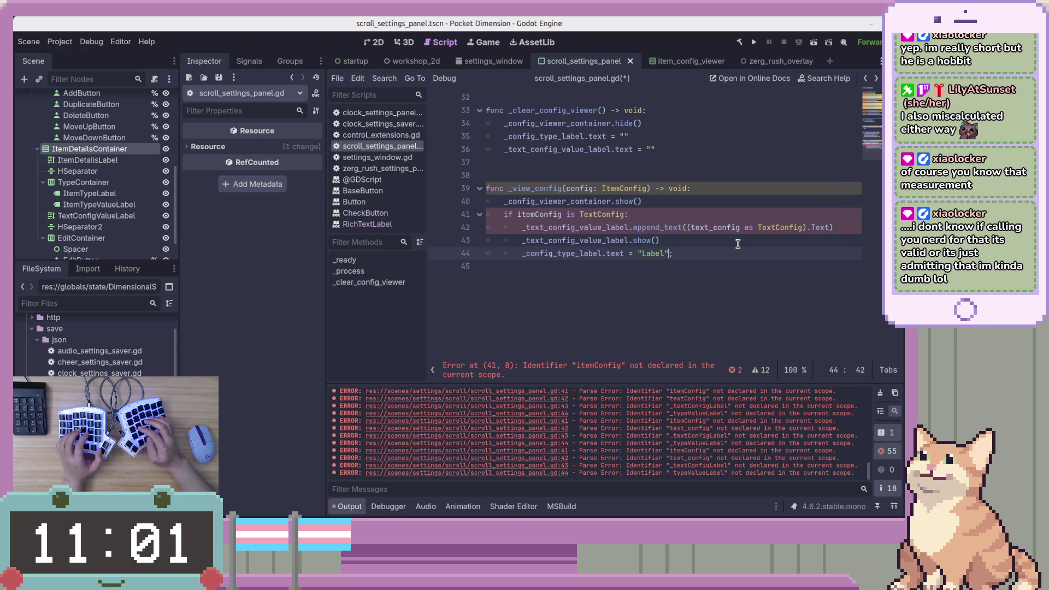
pyautogui.hotkey('ctrl', 's')
pyautogui.press('Up')
pyautogui.press('Up')
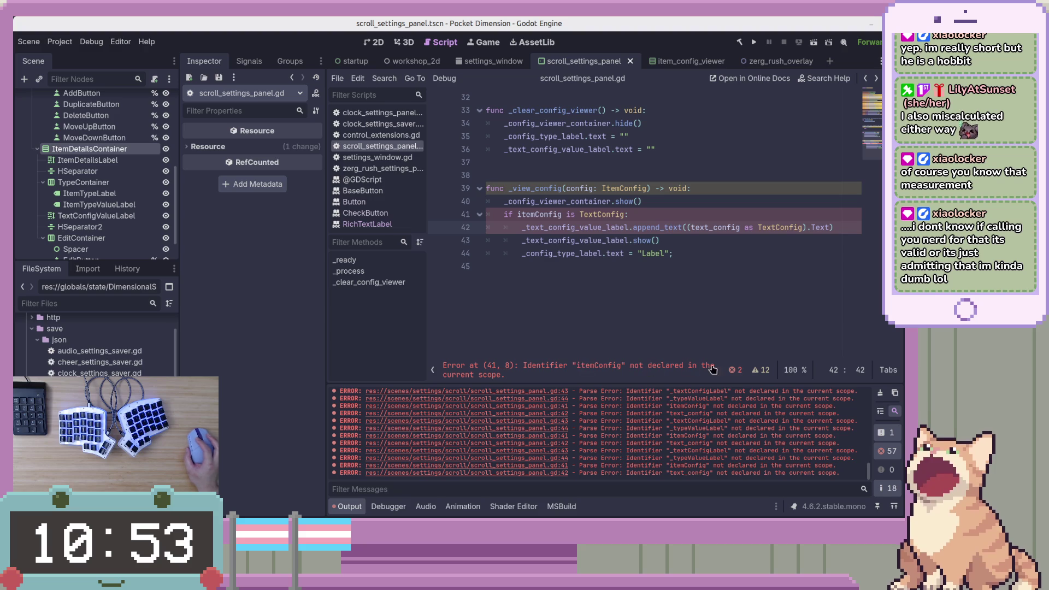
pyautogui.click(541, 215)
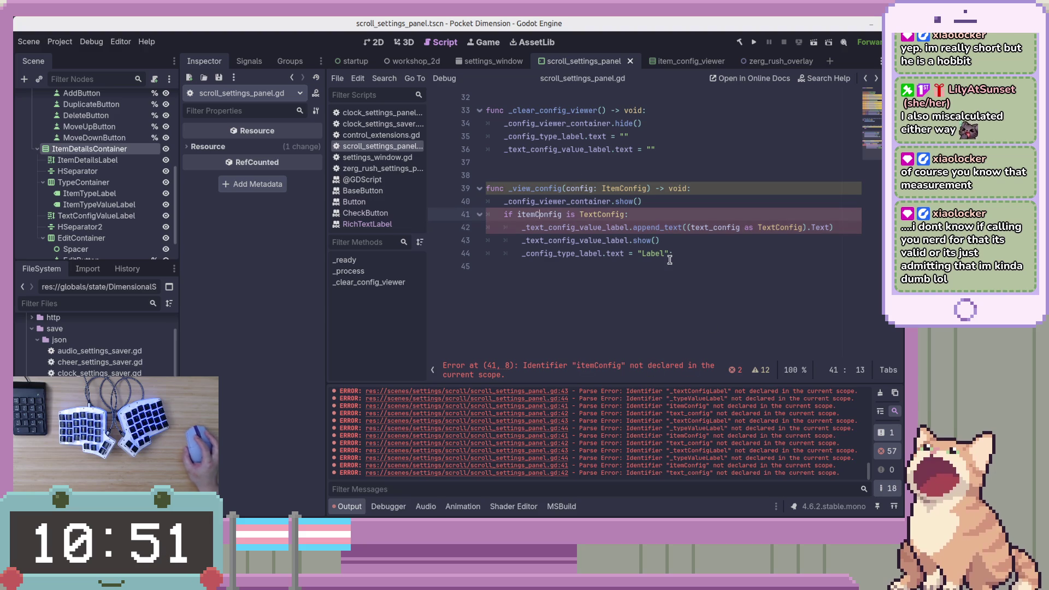
# Step: Change the line 41 condition from itemConfig to config and save
pyautogui.press('Delete')
pyautogui.write('_')
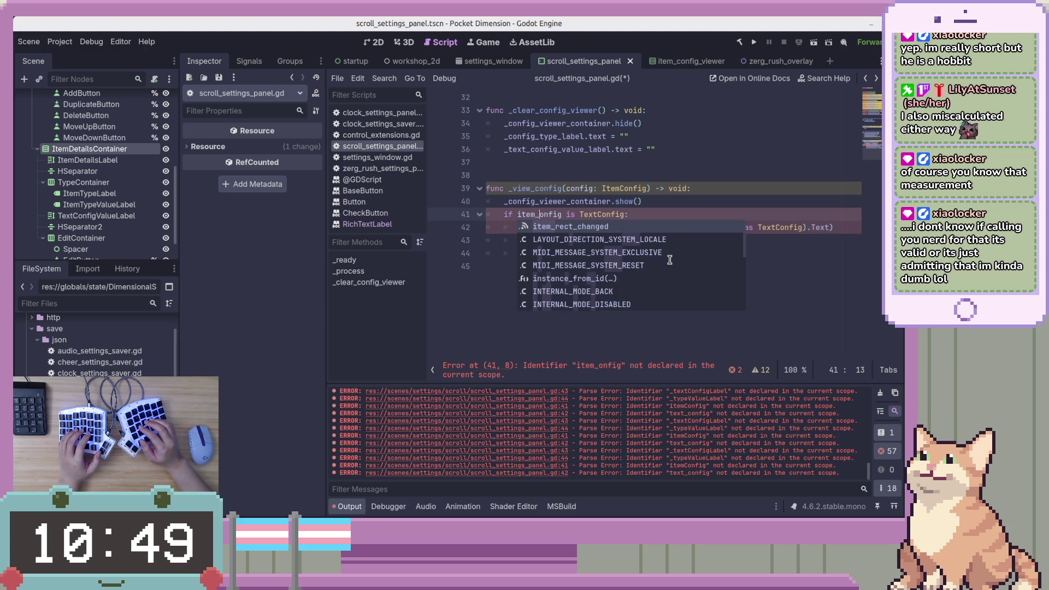
pyautogui.write('c')
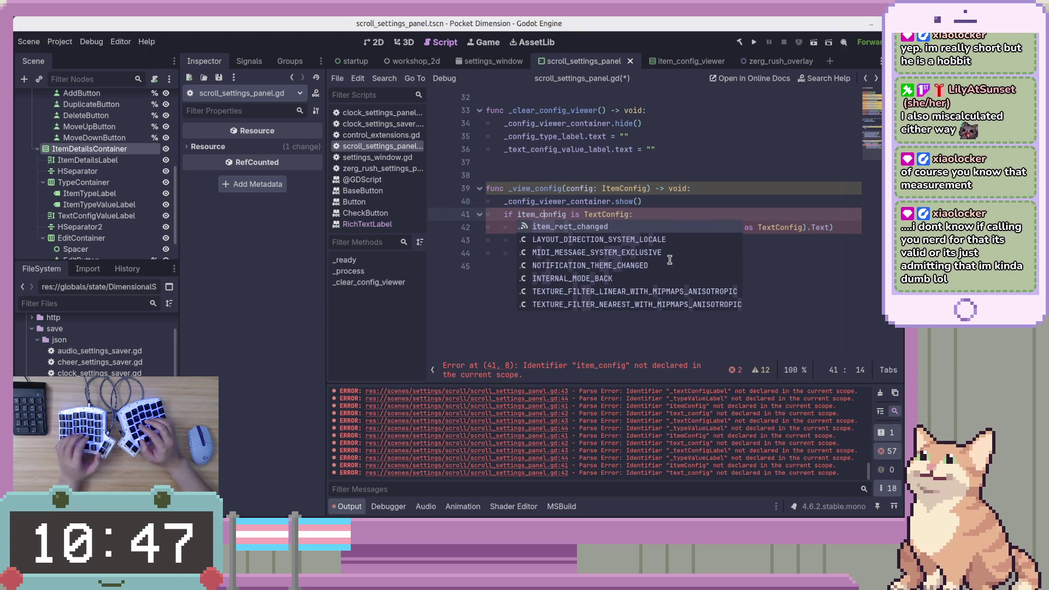
pyautogui.press('Left')
pyautogui.press('Left')
pyautogui.press('Left')
pyautogui.press('Delete')
pyautogui.press('Delete')
pyautogui.press('Delete')
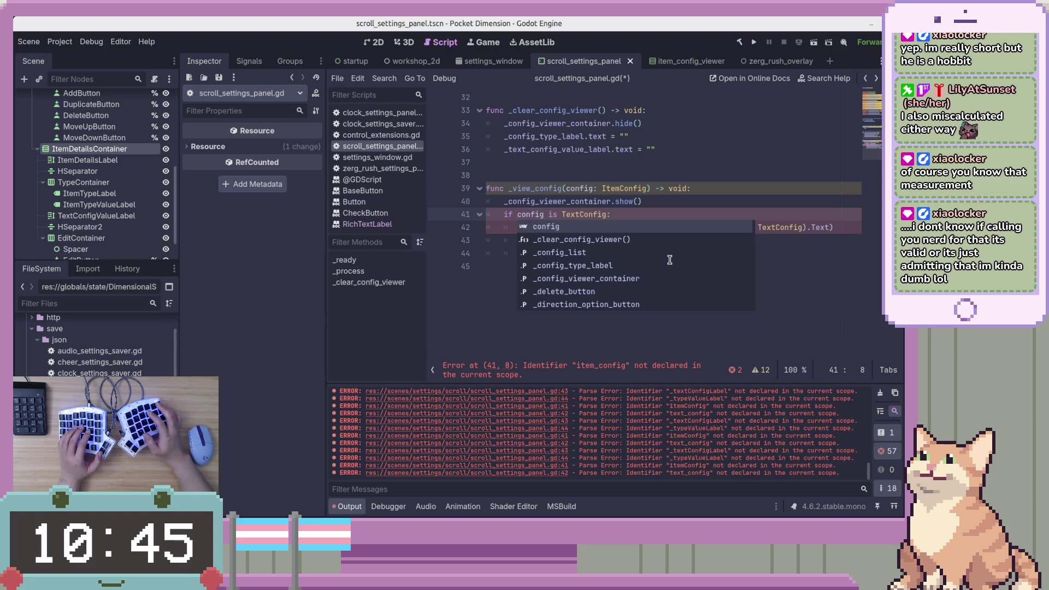
pyautogui.hotkey('ctrl', 's')
# Step: Make the line 42 cast read (config as TextConfig) instead of text_config
pyautogui.click(788, 190)
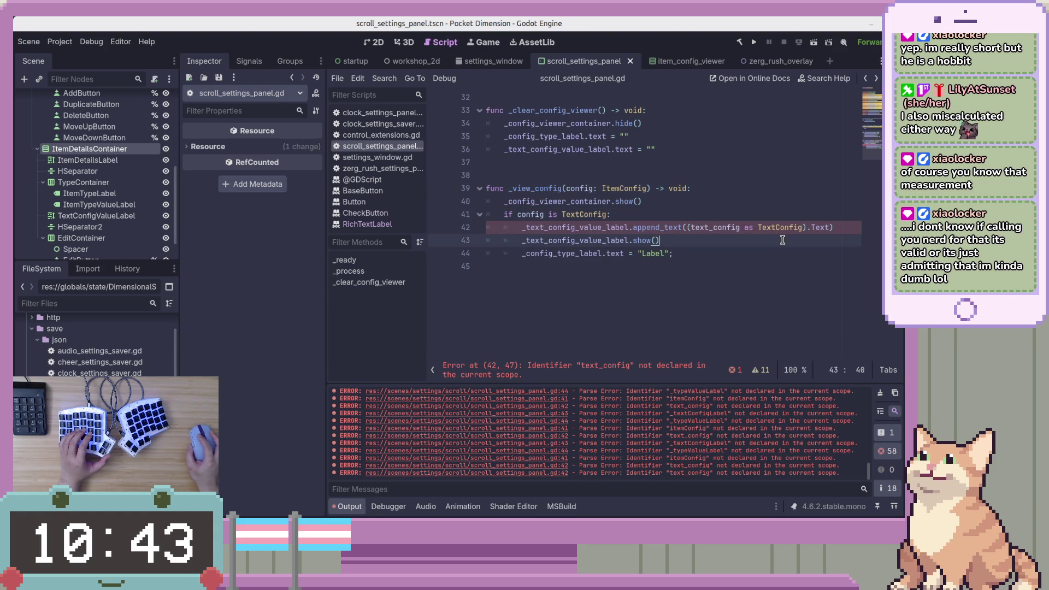
pyautogui.click(710, 227)
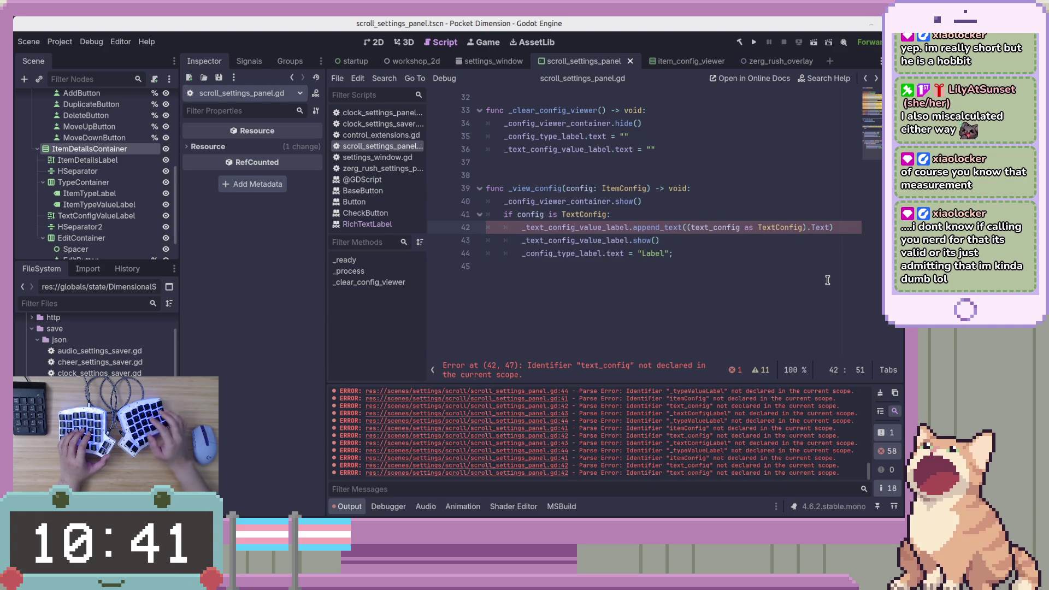
pyautogui.press('BackSpace')
pyautogui.press('BackSpace')
pyautogui.press('BackSpace')
pyautogui.press('Delete')
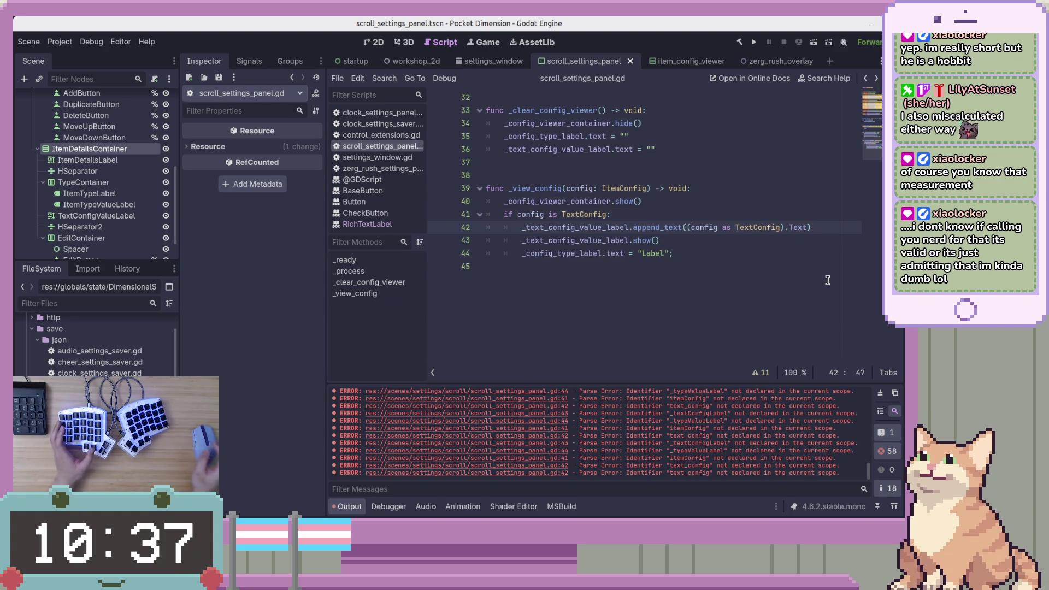
pyautogui.click(808, 278)
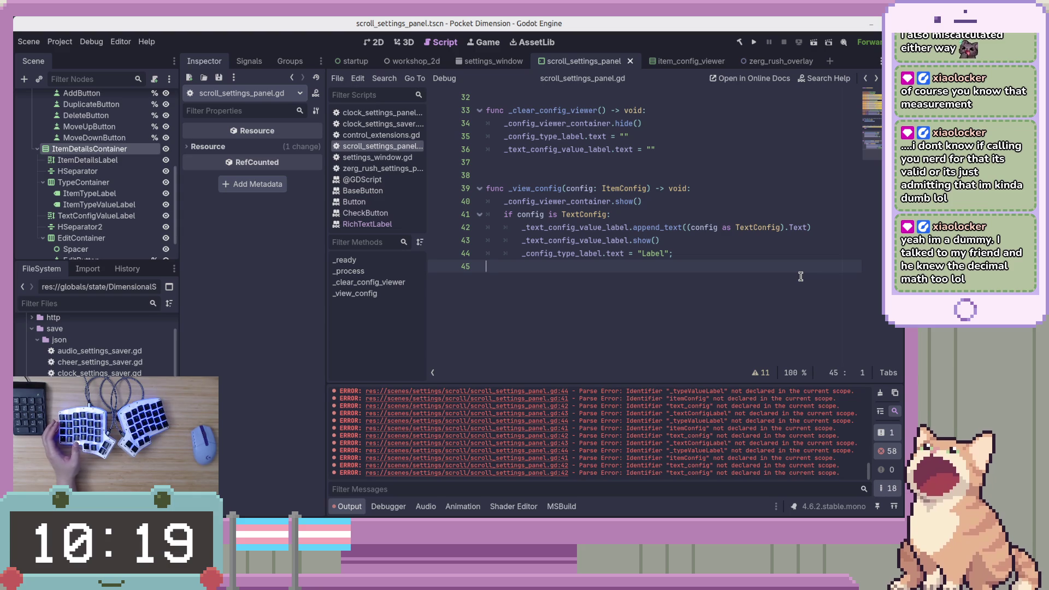
# Step: Delete the _process stub, its comment and extra blank lines, then save
pyautogui.click(740, 215)
pyautogui.click(745, 242)
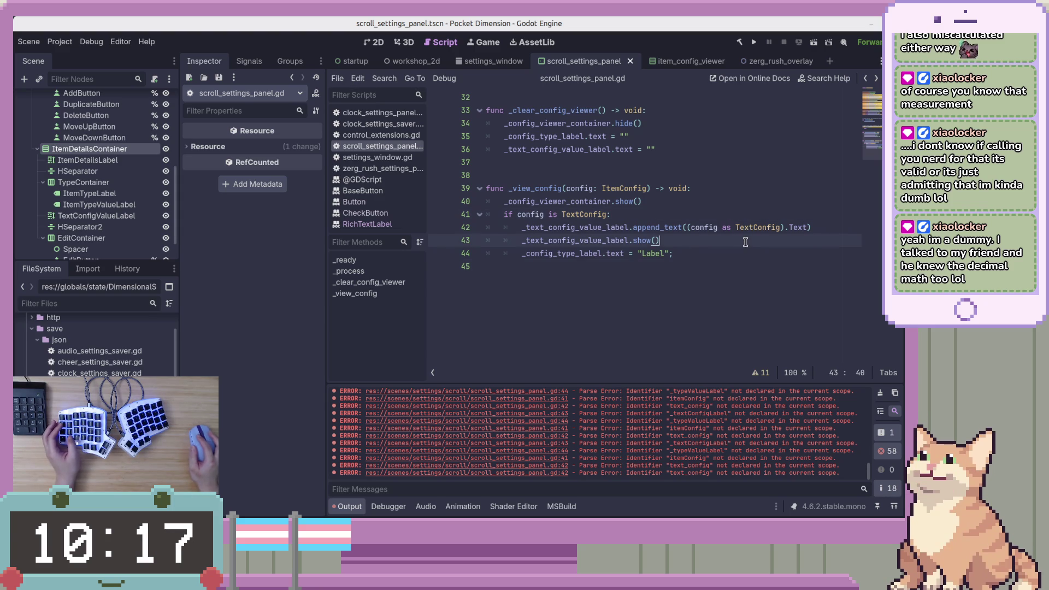
pyautogui.click(747, 253)
pyautogui.scroll(2, 756, 257)
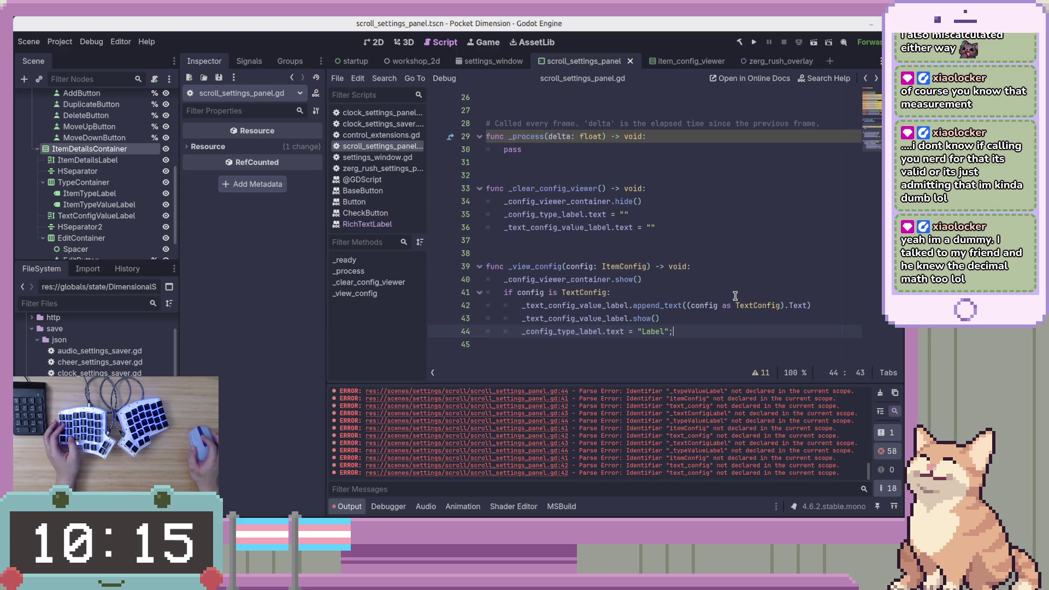
pyautogui.click(694, 209)
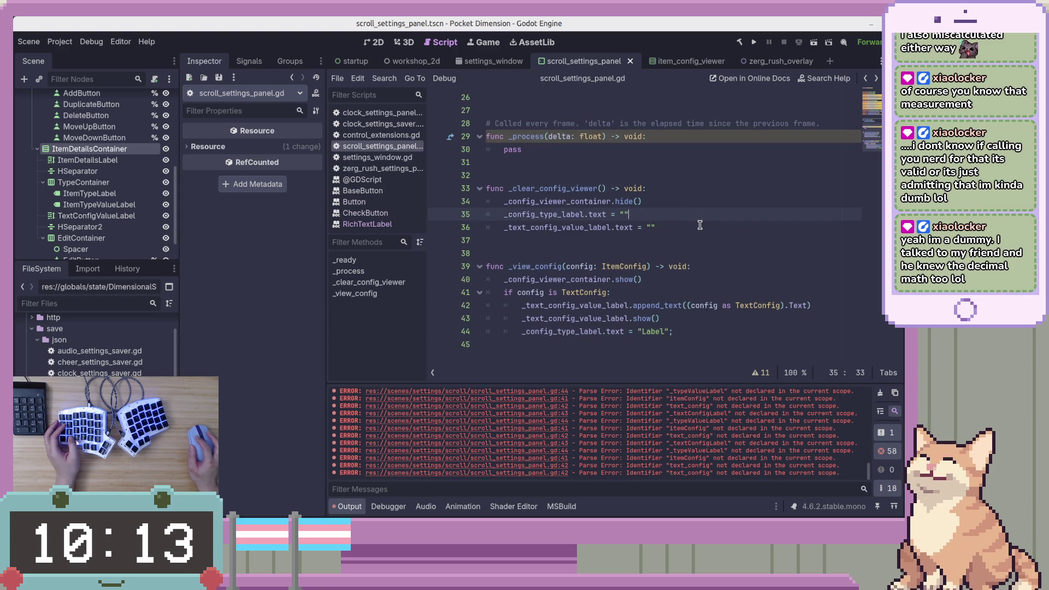
pyautogui.click(699, 225)
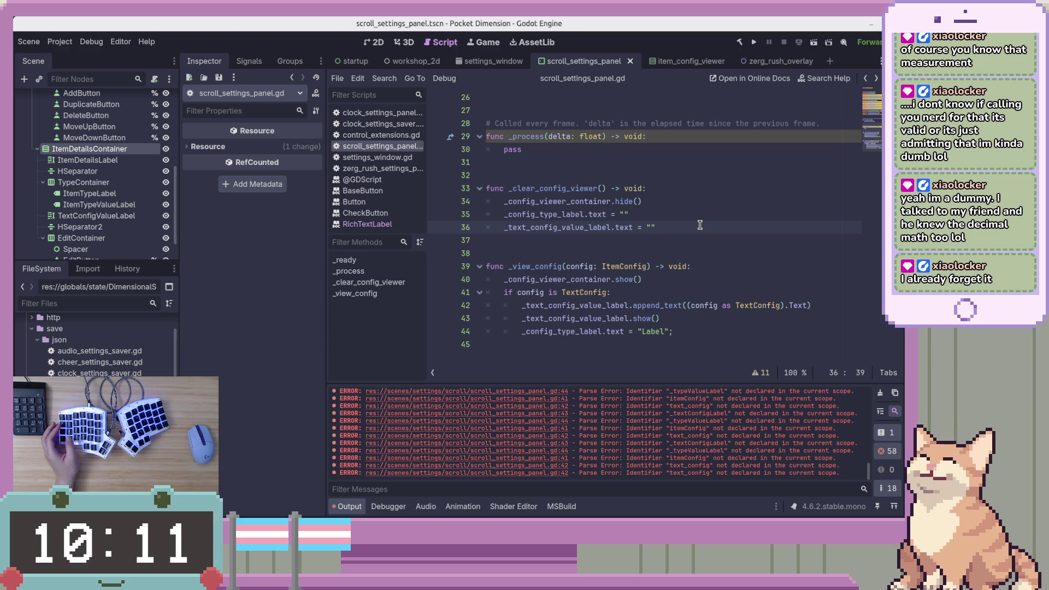
pyautogui.click(572, 162)
pyautogui.hotkey('shift', 'Up')
pyautogui.hotkey('shift', 'Up')
pyautogui.hotkey('shift', 'Up')
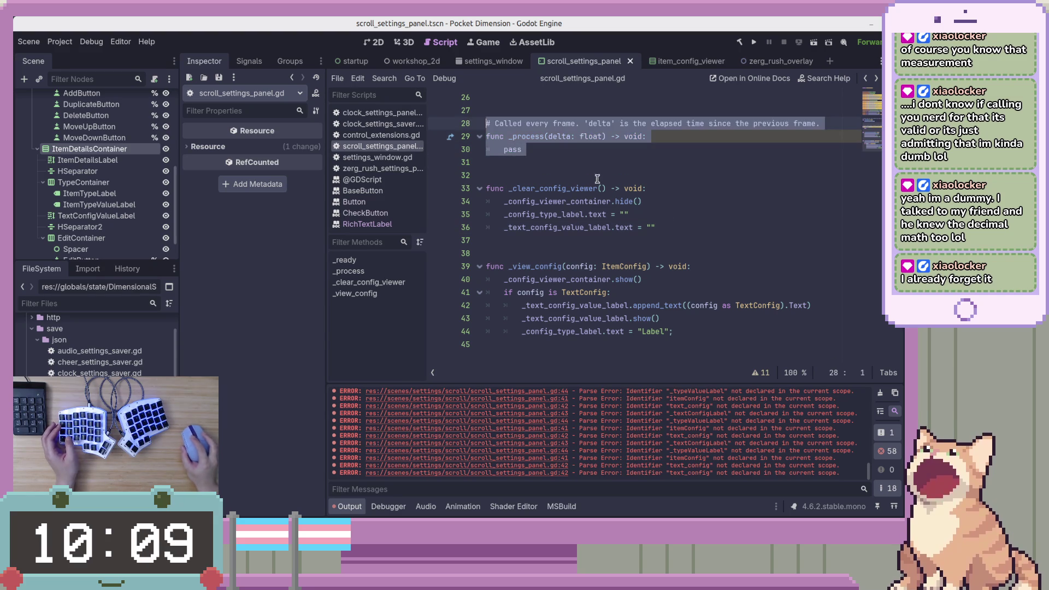
pyautogui.scroll(3, 572, 177)
pyautogui.press('BackSpace')
pyautogui.press('Down')
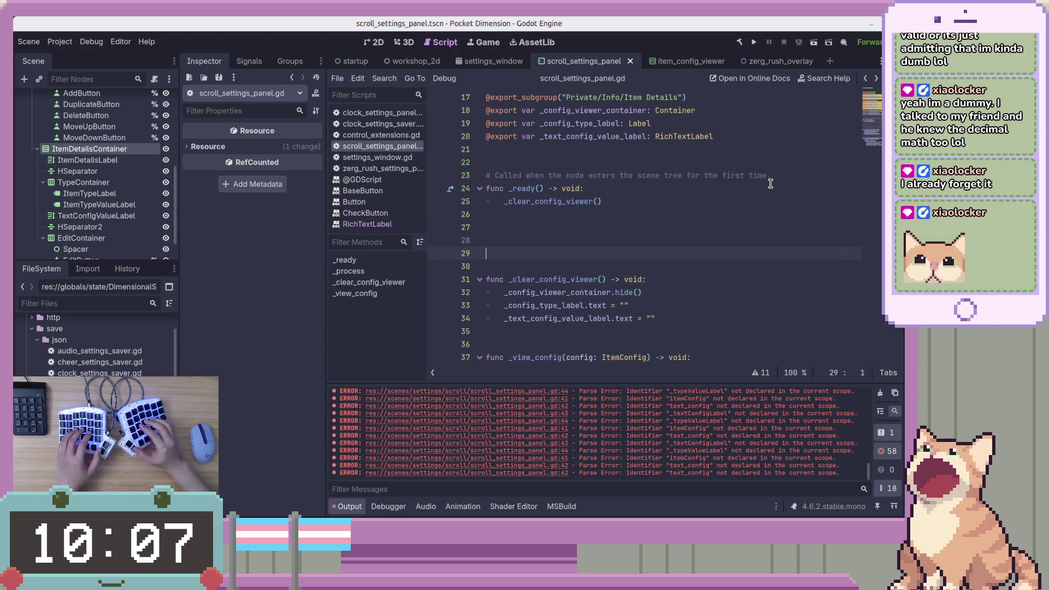
pyautogui.press('Up')
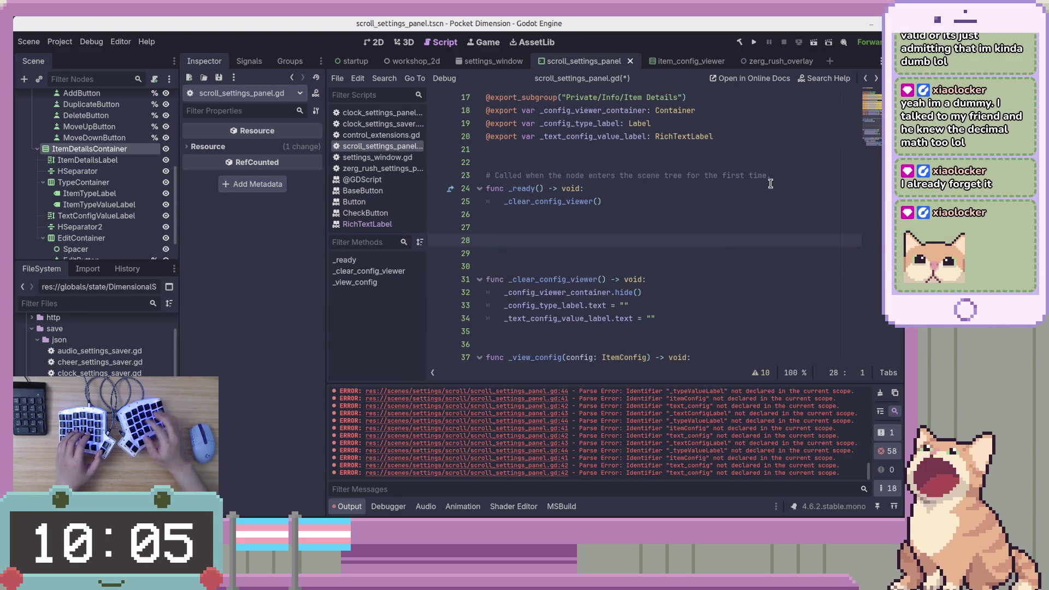
pyautogui.write('func _')
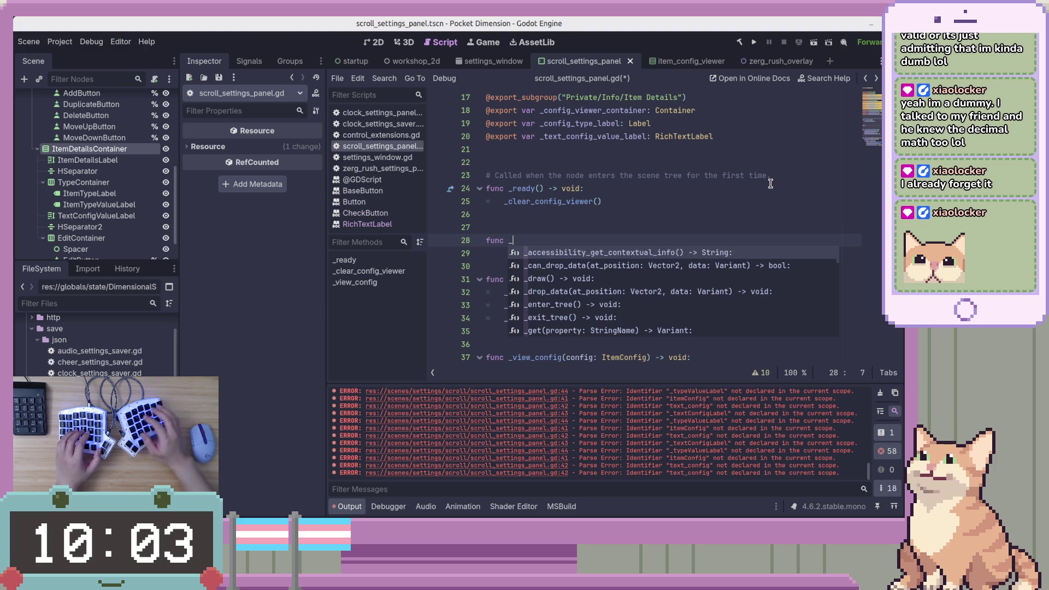
pyautogui.press('BackSpace')
pyautogui.press('BackSpace')
pyautogui.press('BackSpace')
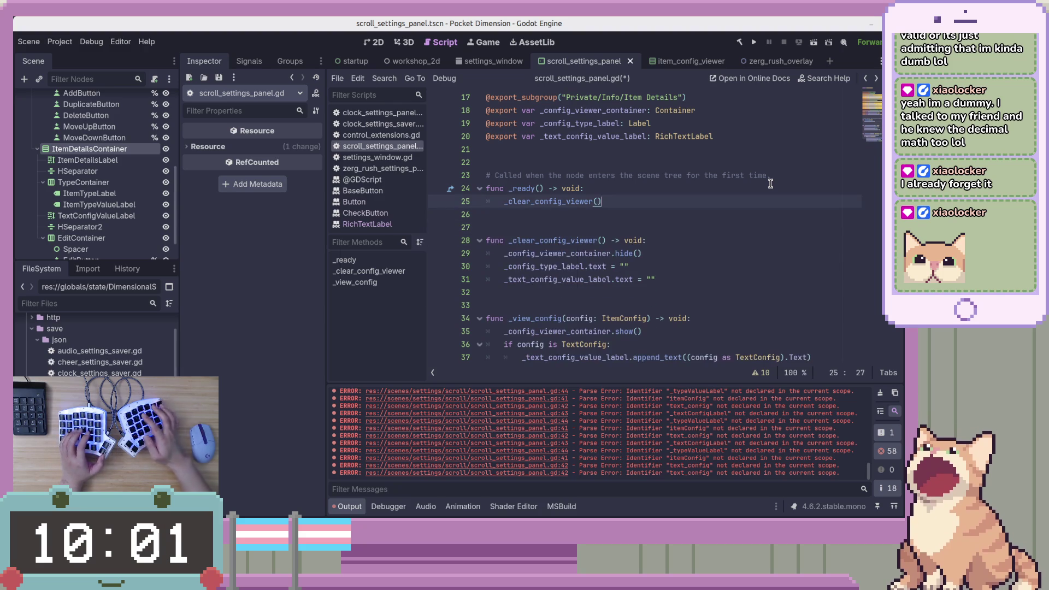
pyautogui.hotkey('ctrl', 's')
# Step: Delete the template comment above _ready and switch over to VS Code
pyautogui.click(707, 224)
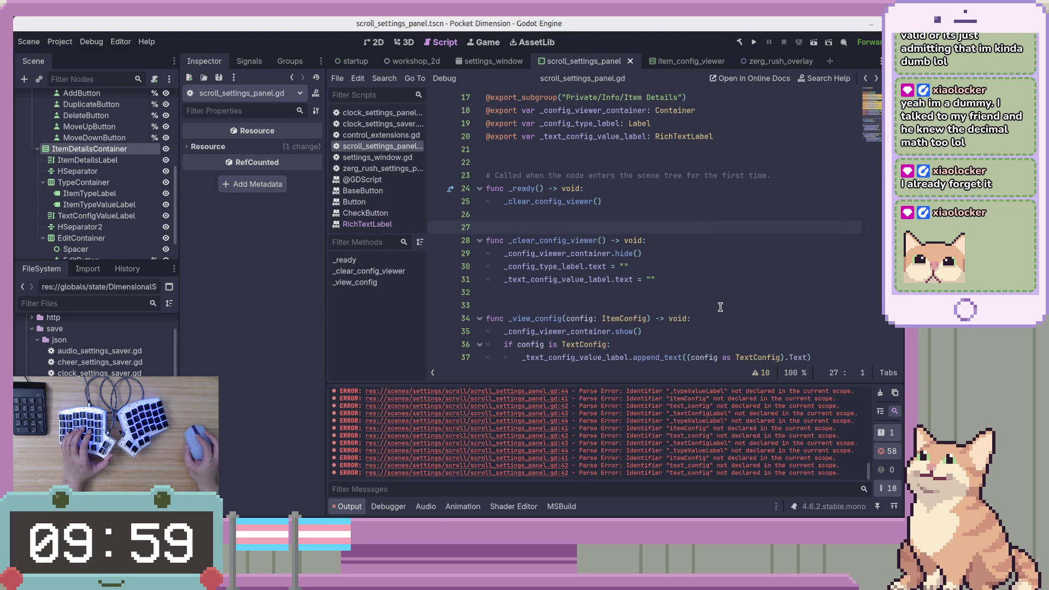
pyautogui.click(726, 300)
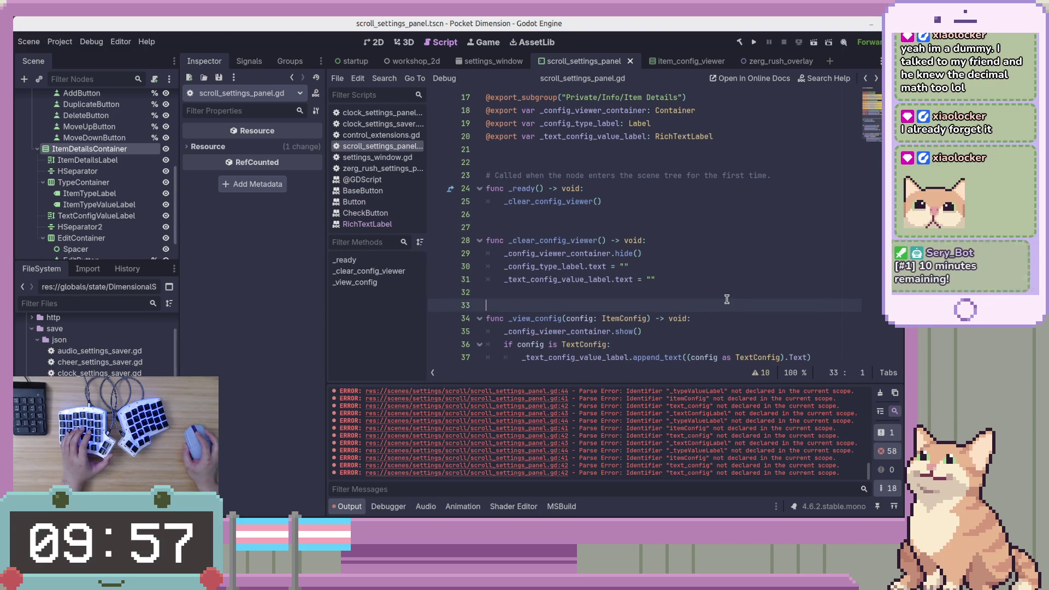
pyautogui.scroll(-2, 726, 299)
pyautogui.click(728, 297)
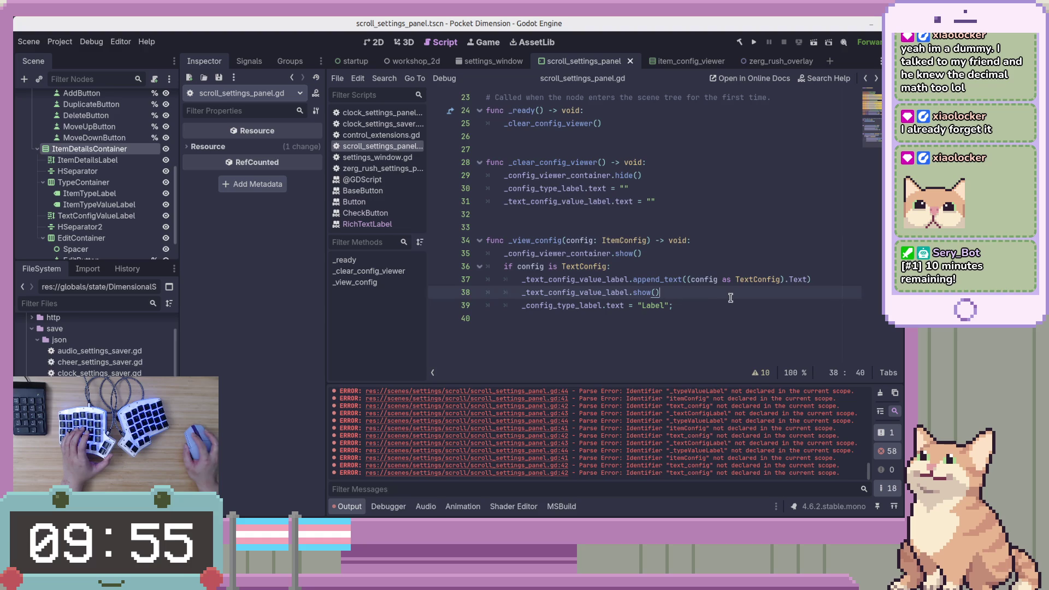
pyautogui.scroll(1, 789, 230)
pyautogui.moveTo(808, 130); pyautogui.dragTo(807, 125)
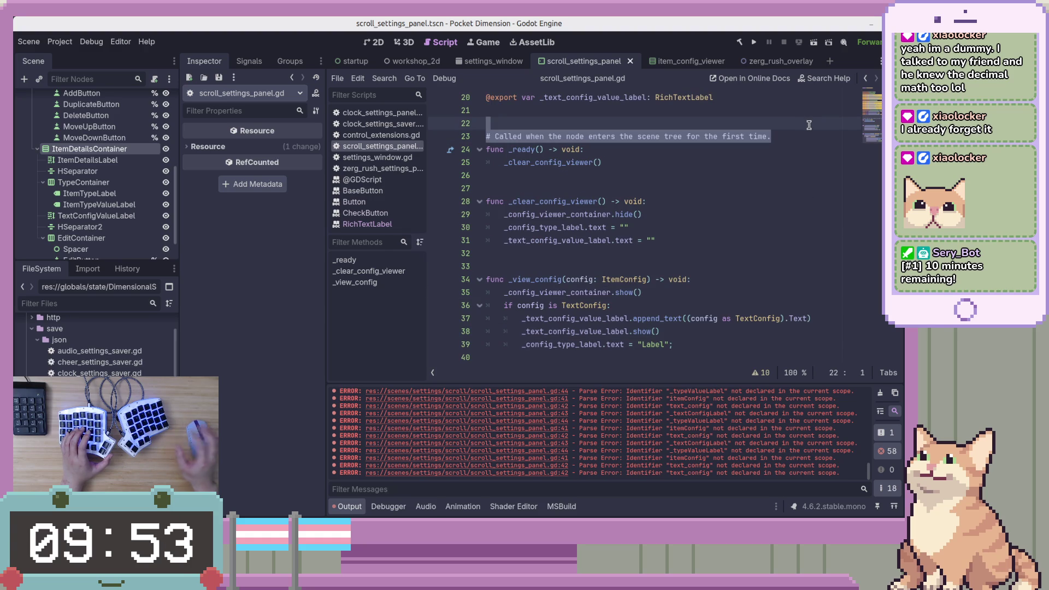
pyautogui.press('BackSpace')
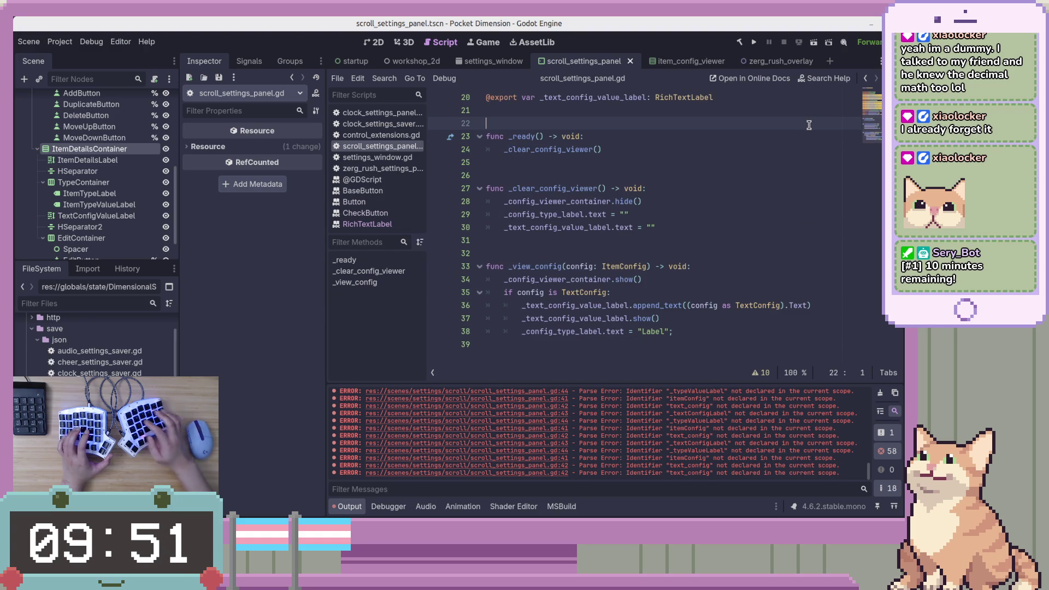
pyautogui.click(784, 214)
pyautogui.click(782, 279)
pyautogui.click(783, 302)
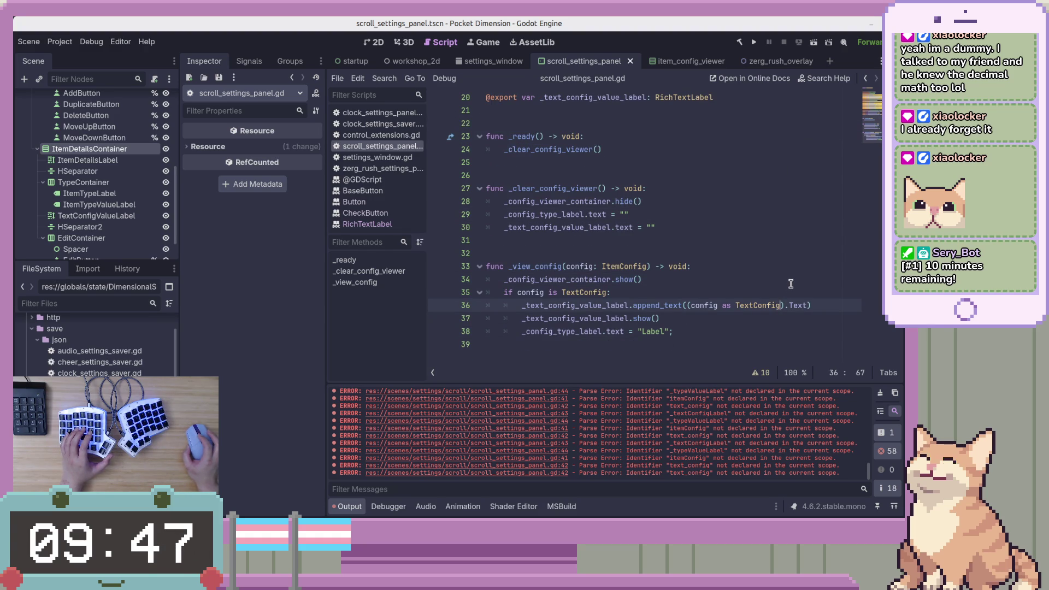
pyautogui.click(802, 239)
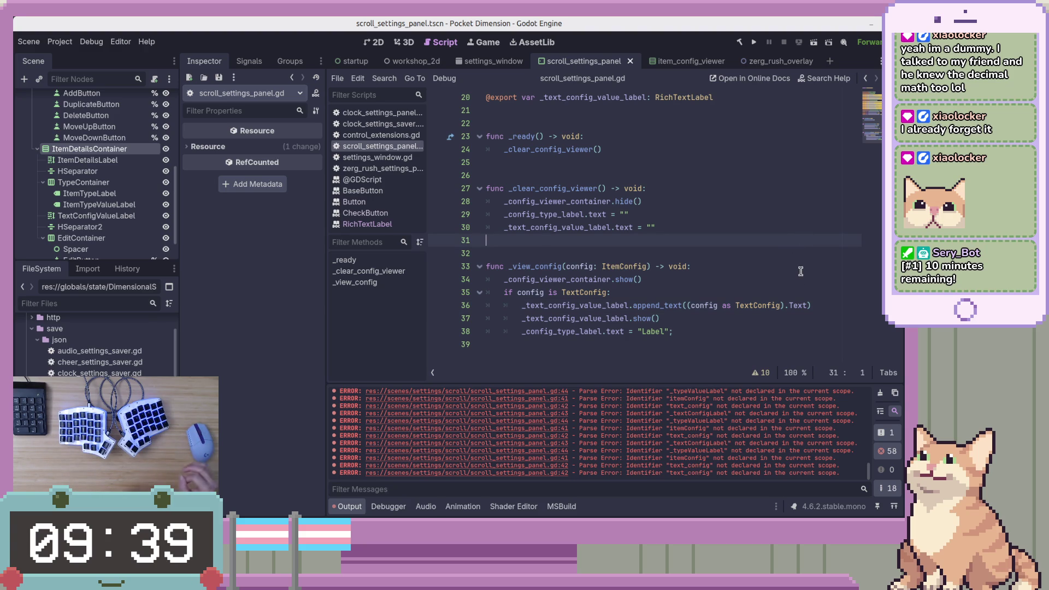
pyautogui.hotkey('alt', 'Tab')
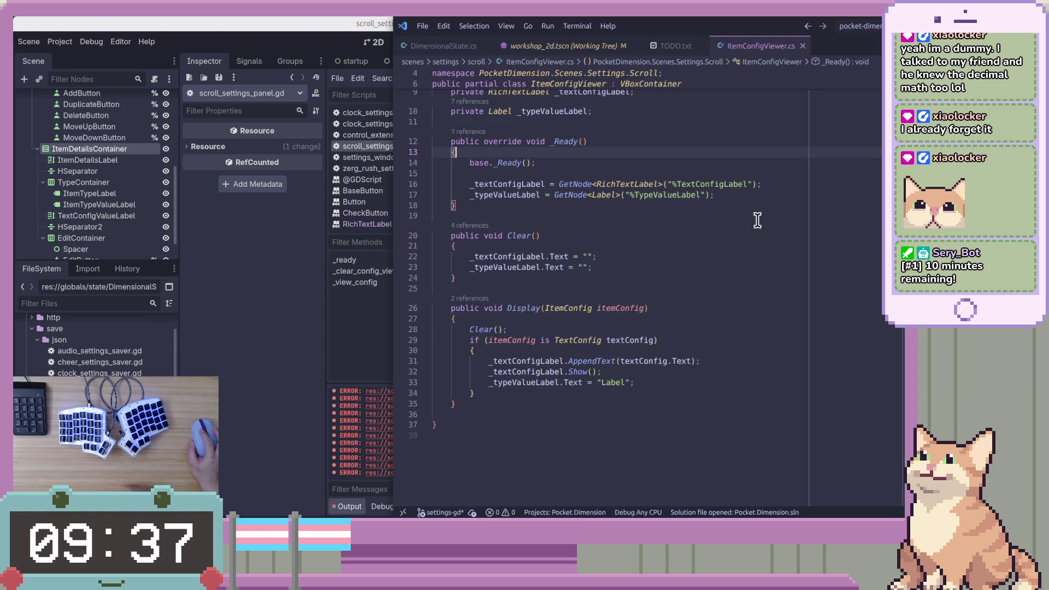
# Step: Close the ItemConfigViewer.cs, TODO.txt and workshop_2d.tscn tabs in VS Code
pyautogui.click(802, 46)
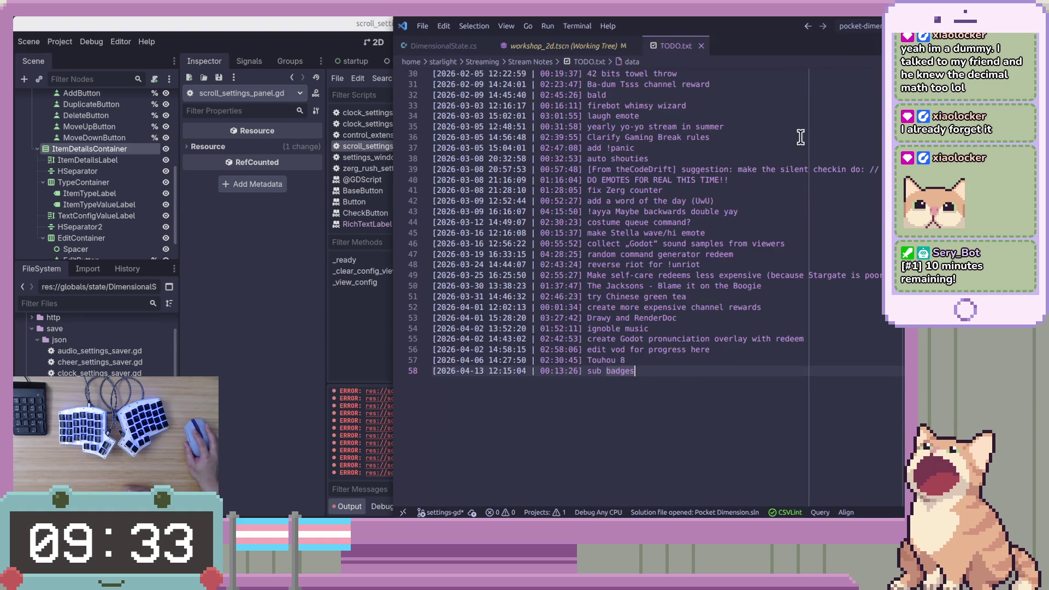
pyautogui.click(702, 46)
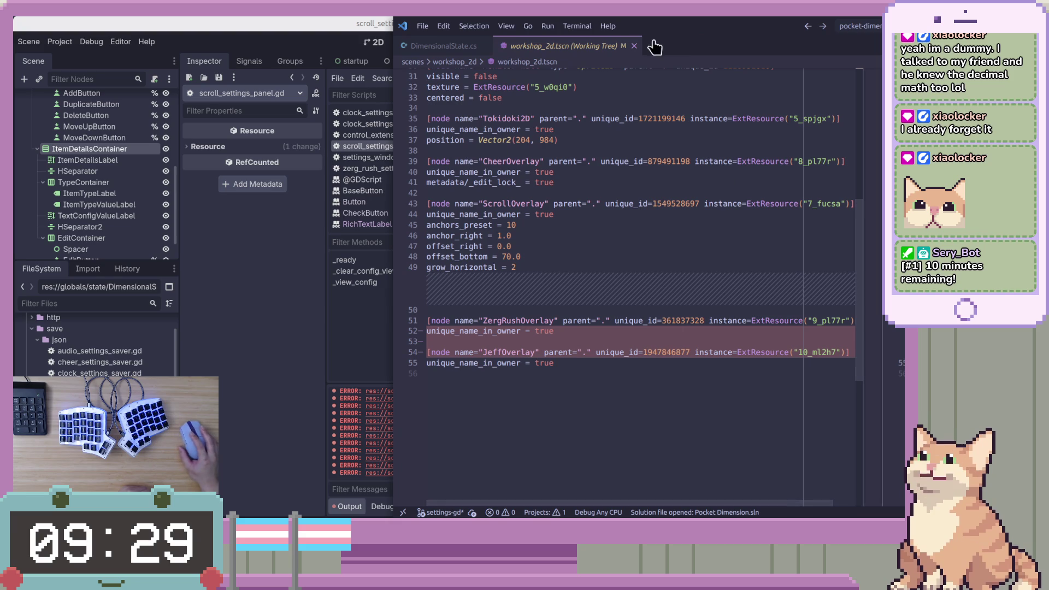
pyautogui.click(634, 45)
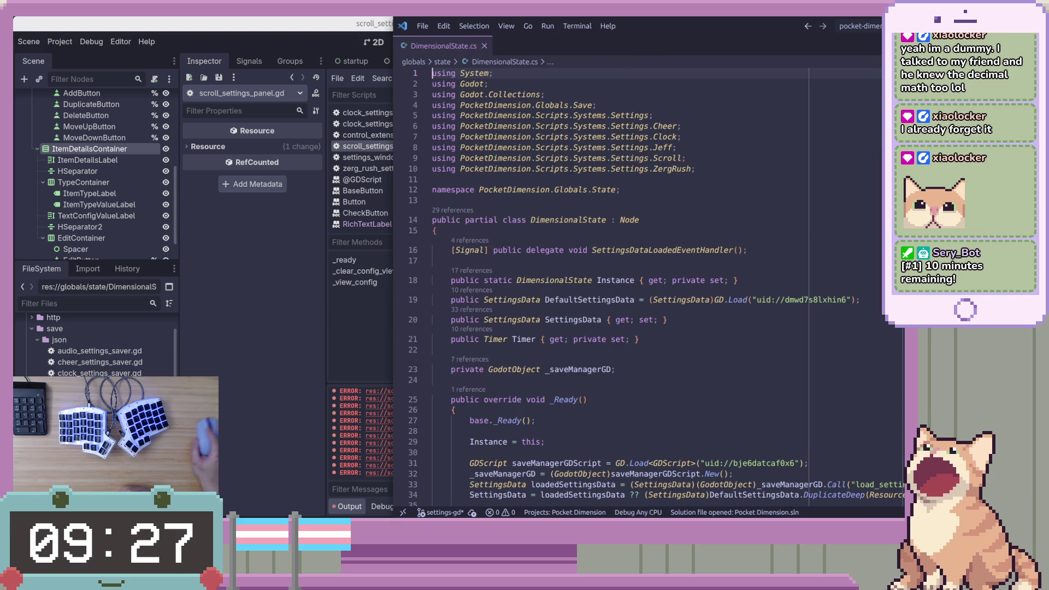
# Step: Open ScrollSettingsPanel.cs in VS Code for reference
pyautogui.hotkey('alt', 'Tab')
pyautogui.click(709, 213)
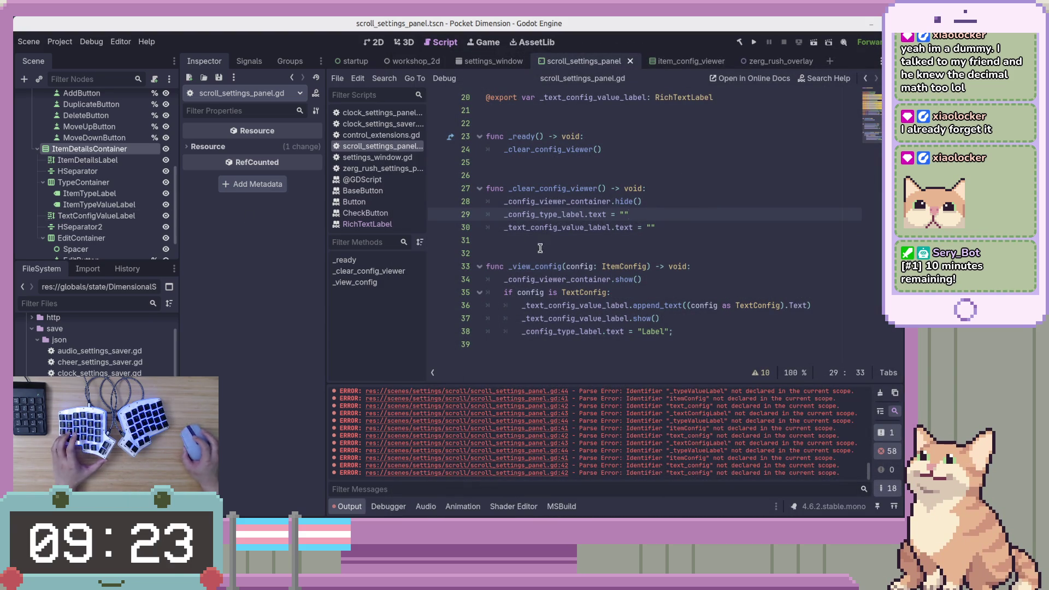
pyautogui.hotkey('alt', 'Tab')
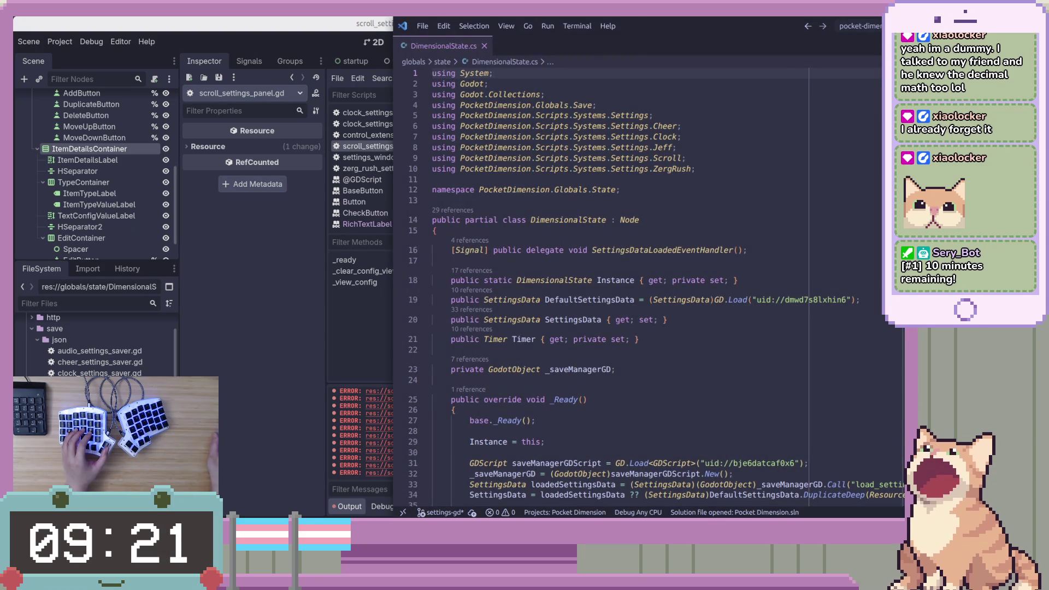
pyautogui.hotkey('ctrl', 'alt', '-')
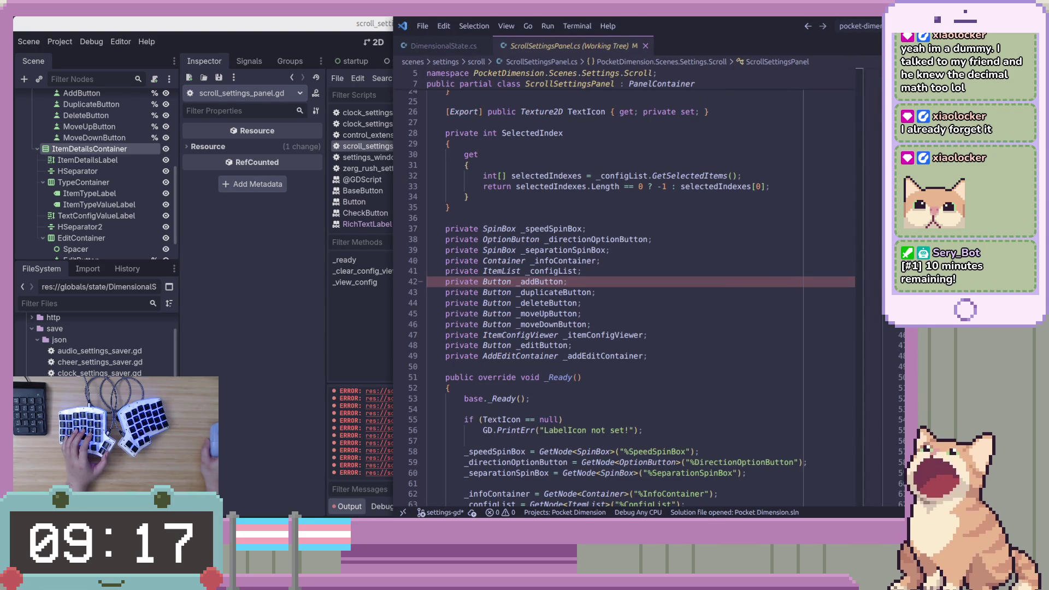
# Step: Open the actual ScrollSettingsPanel.cs instead of its diff view
pyautogui.hotkey('ctrl', 'alt', '-')
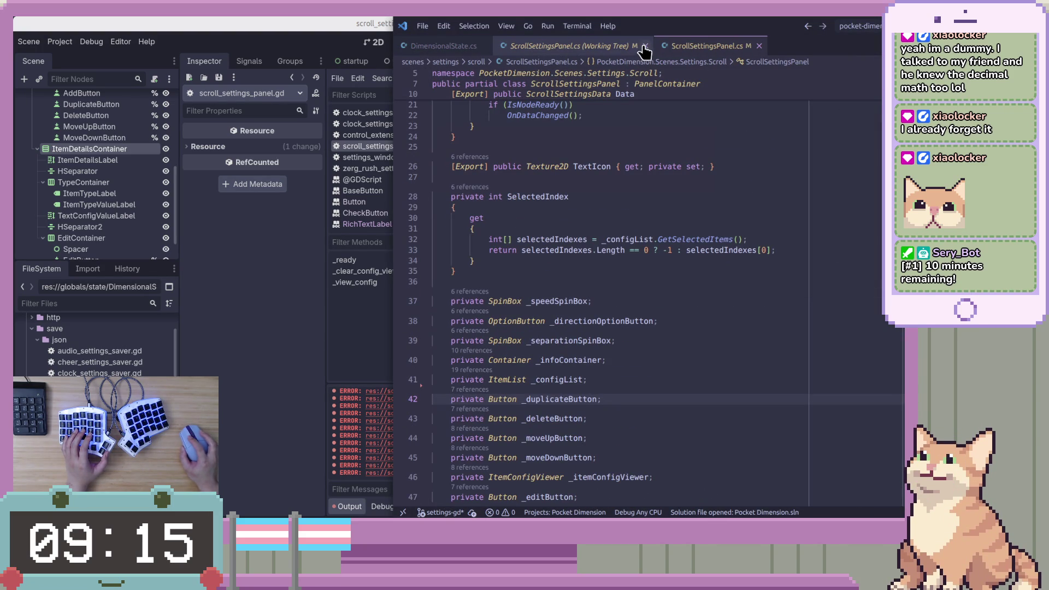
pyautogui.click(644, 46)
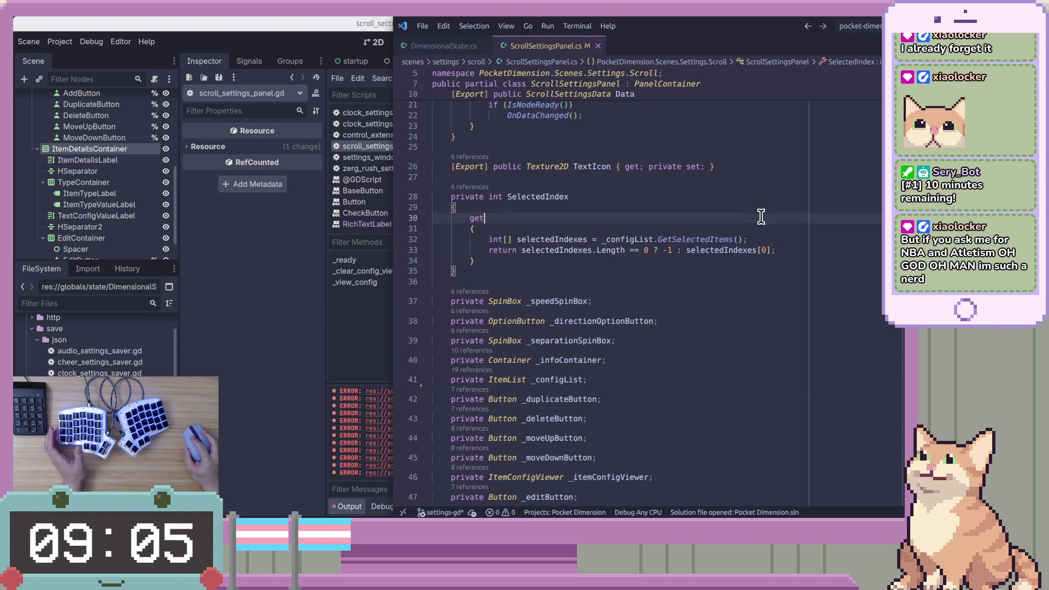
pyautogui.click(744, 305)
# Step: Scroll down to the ToggleMoveButtons declaration, then return to the Godot script
pyautogui.scroll(-10, 744, 305)
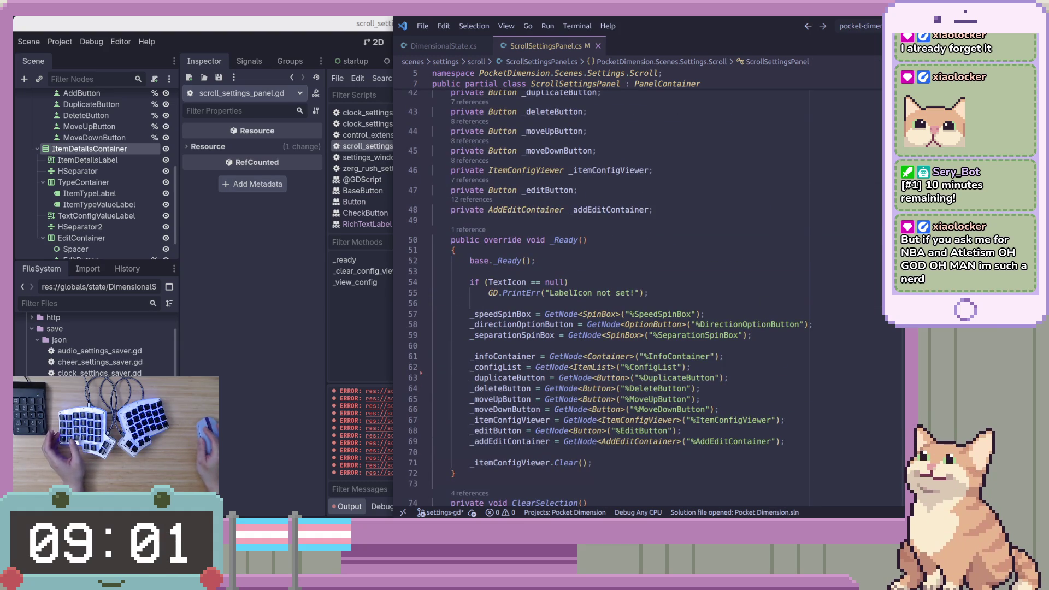
pyautogui.scroll(-20, 644, 301)
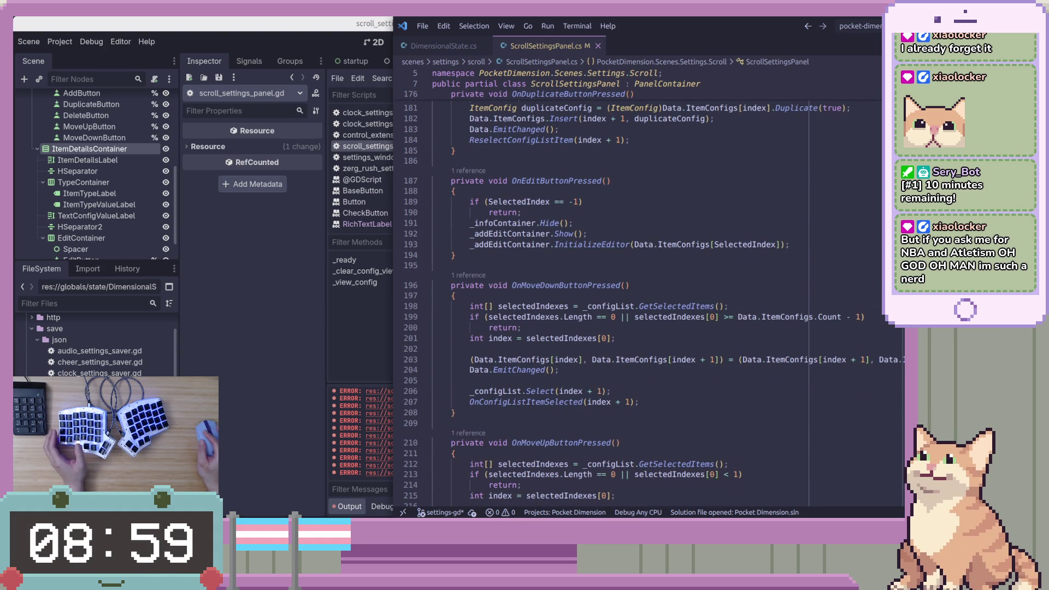
pyautogui.scroll(-15, 642, 303)
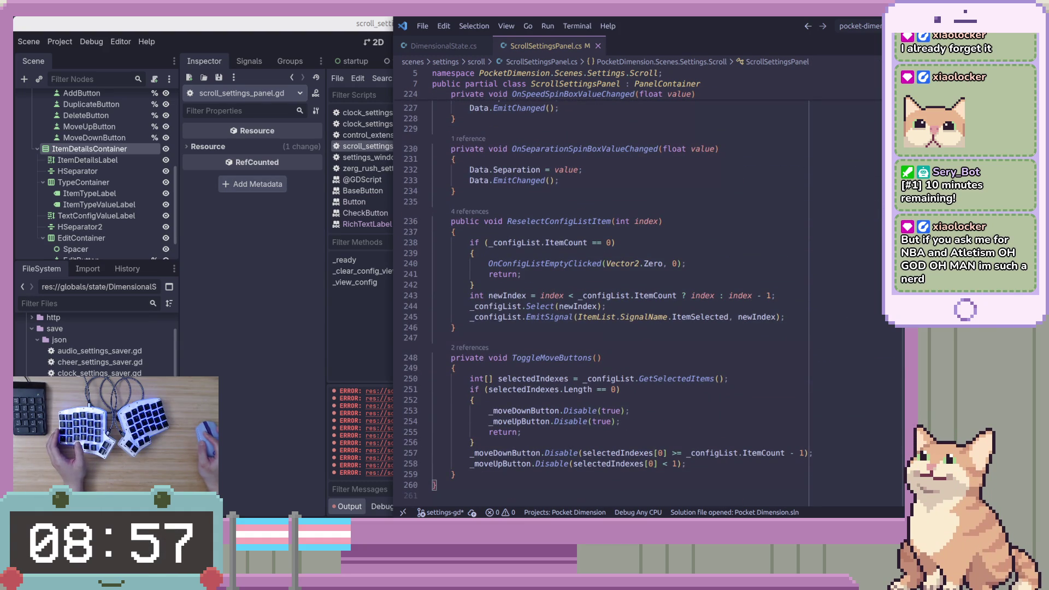
pyautogui.scroll(-5, 644, 301)
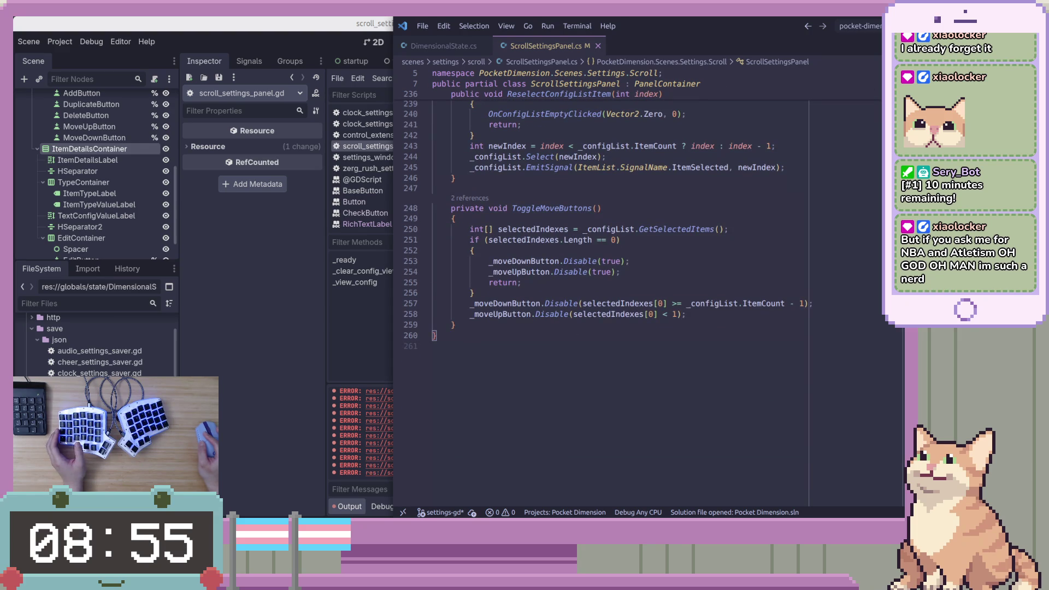
pyautogui.scroll(2, 644, 300)
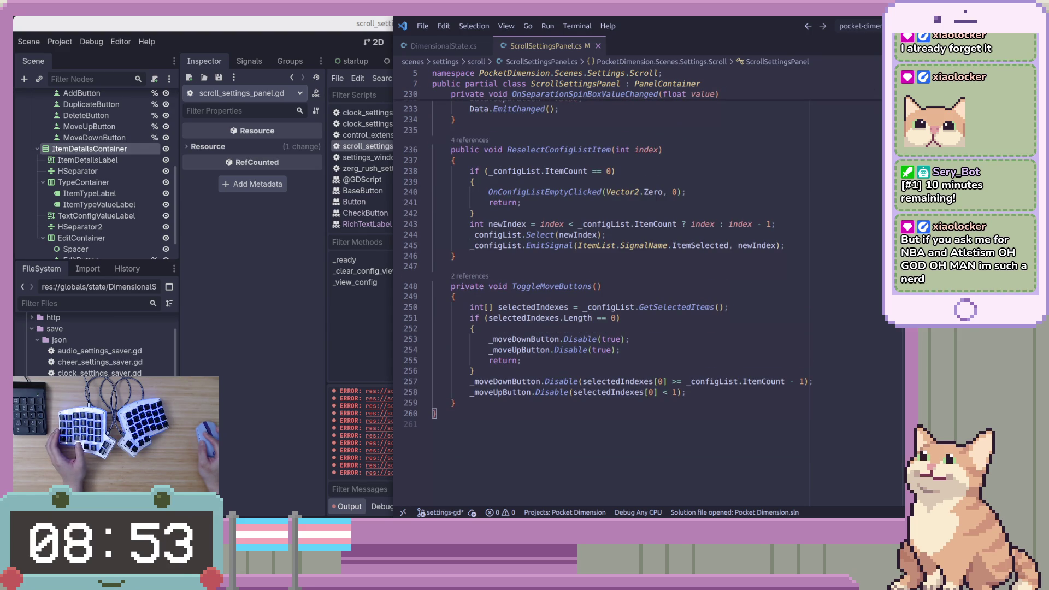
pyautogui.click(551, 286)
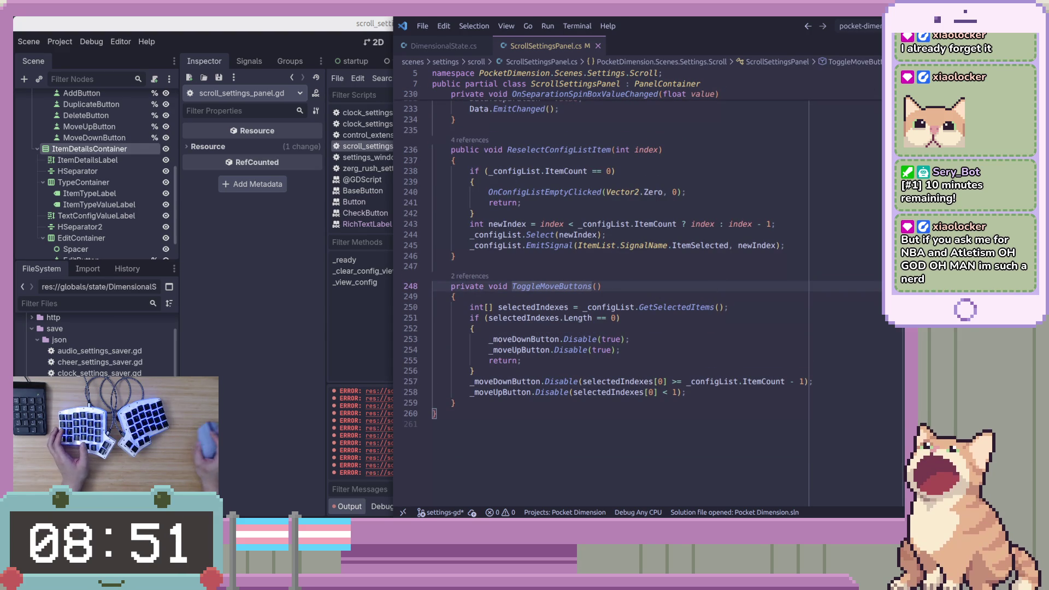
pyautogui.hotkey('alt', 'Tab')
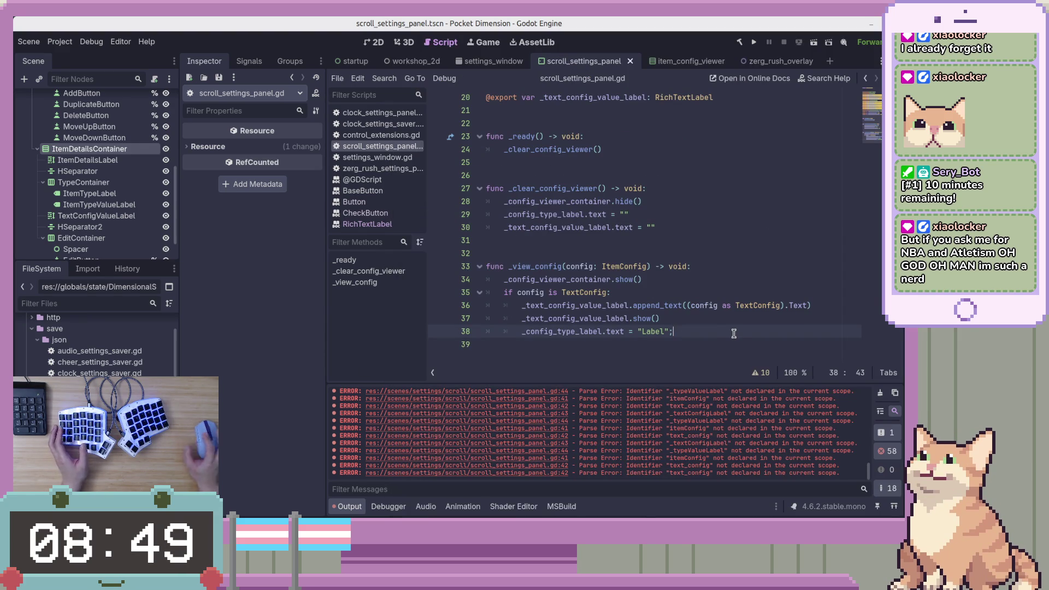
# Step: Add blank lines after line 38 and start 'func _toggle_move_buttons(' on line 41
pyautogui.press('Down')
pyautogui.press('Return')
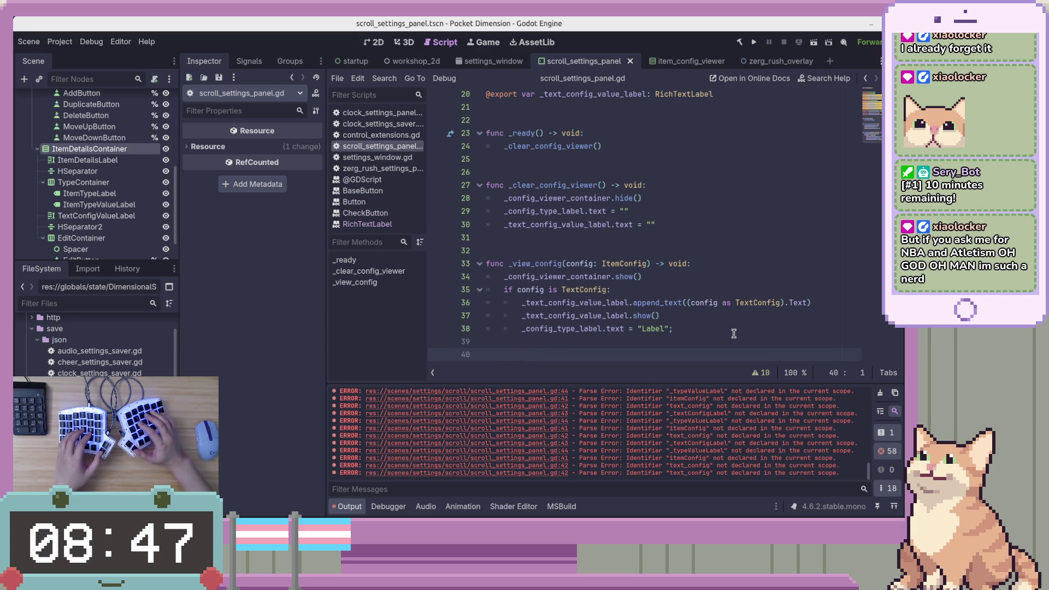
pyautogui.press('Return')
pyautogui.write('func ')
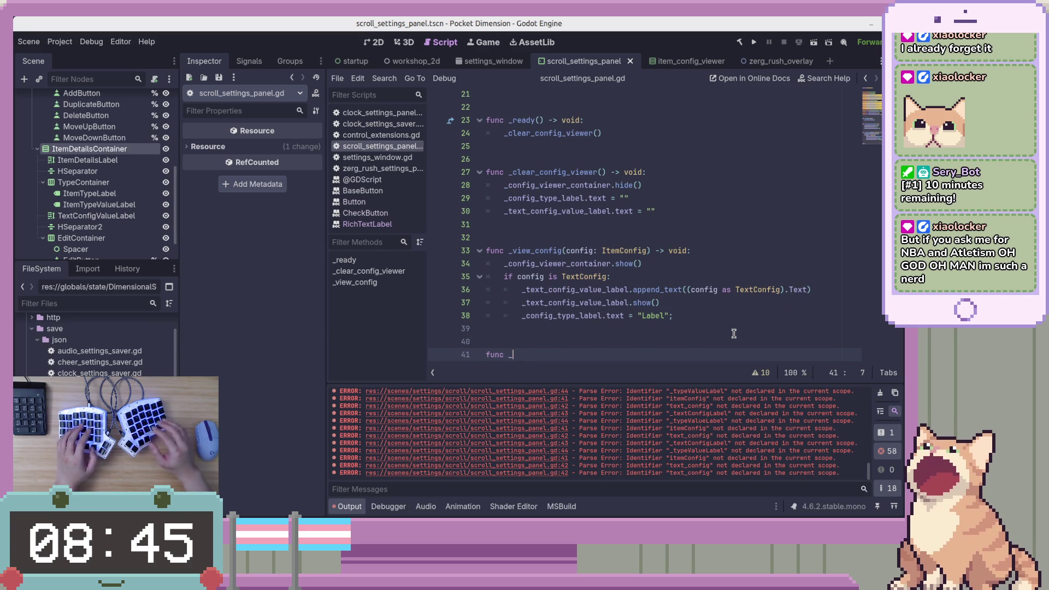
pyautogui.write('_to')
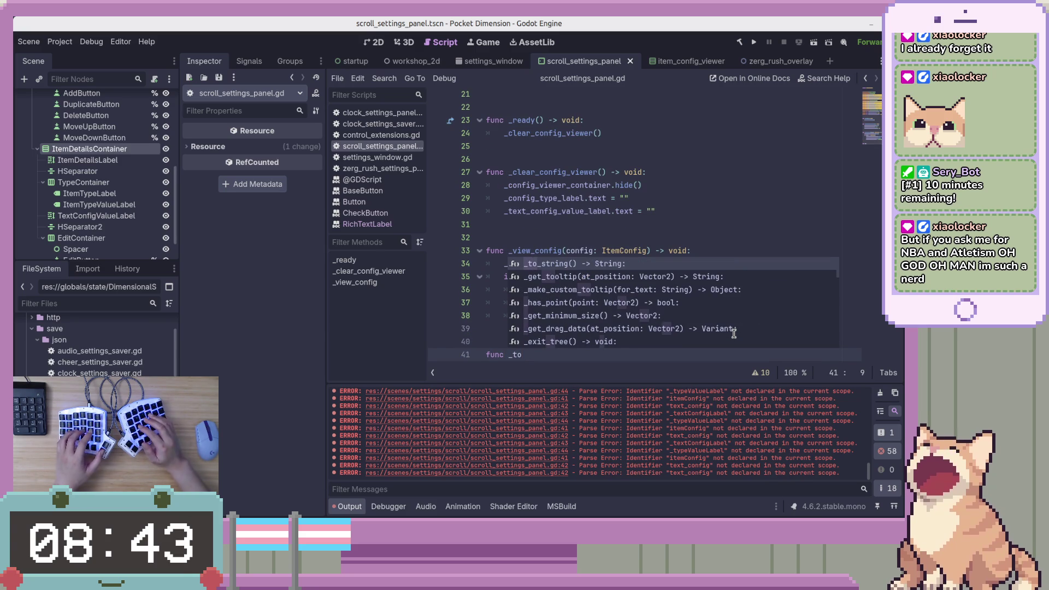
pyautogui.write('ggle')
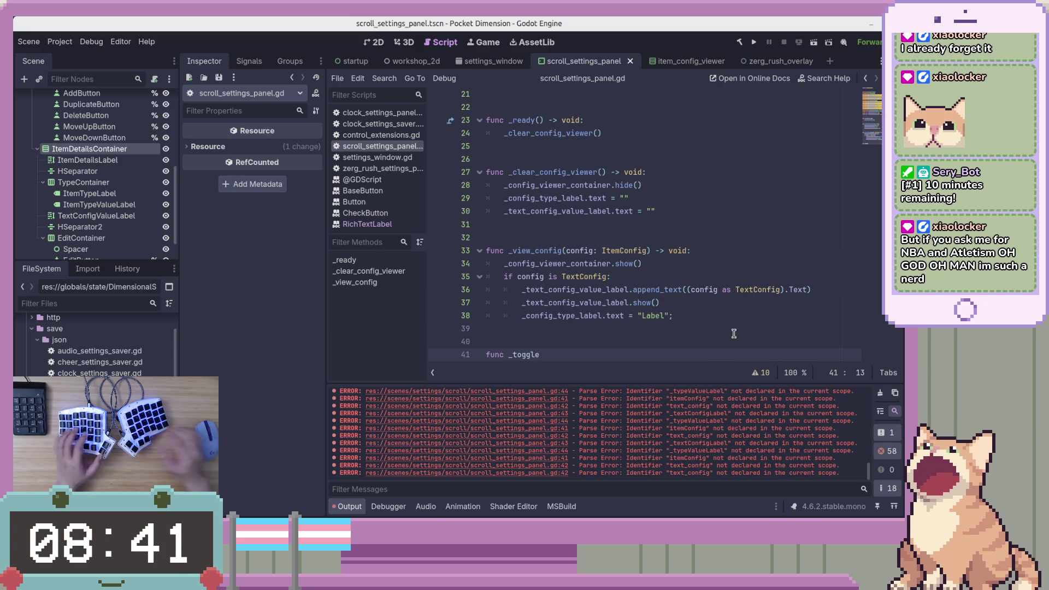
pyautogui.write('_move')
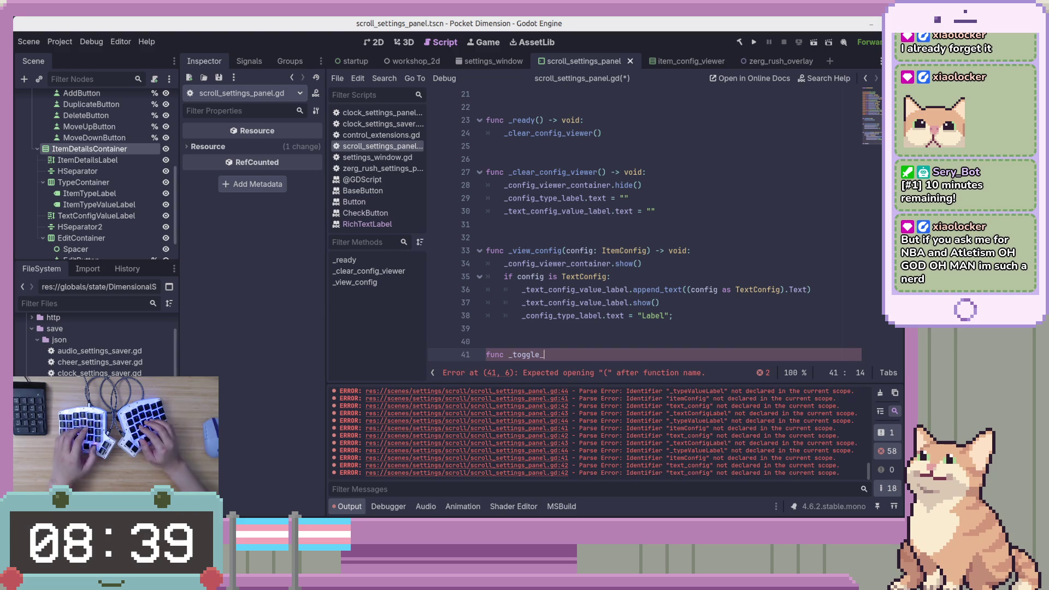
pyautogui.write('_buttons(')
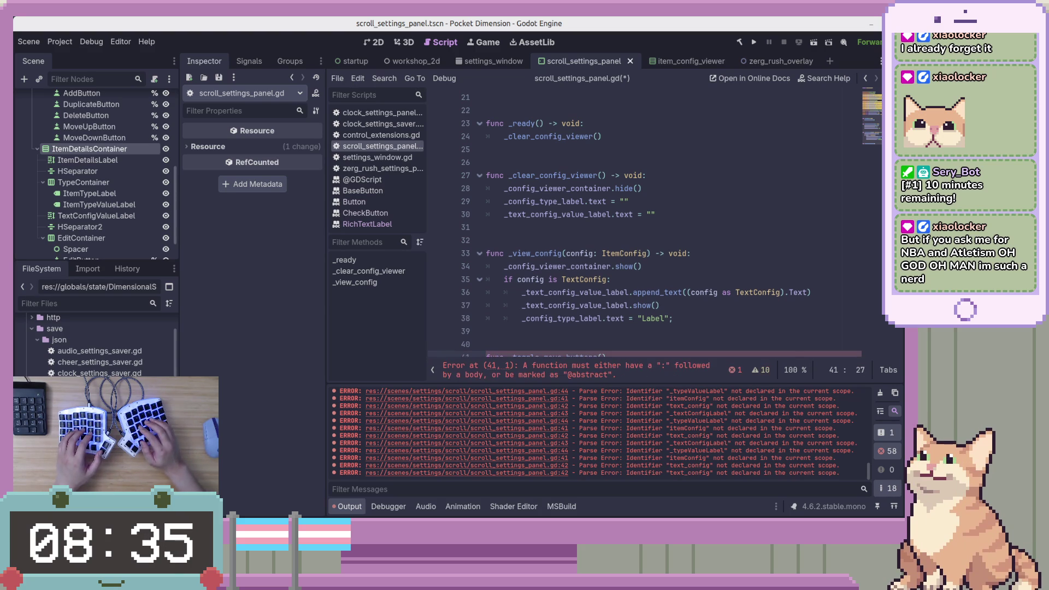
pyautogui.hotkey('alt', 'Tab')
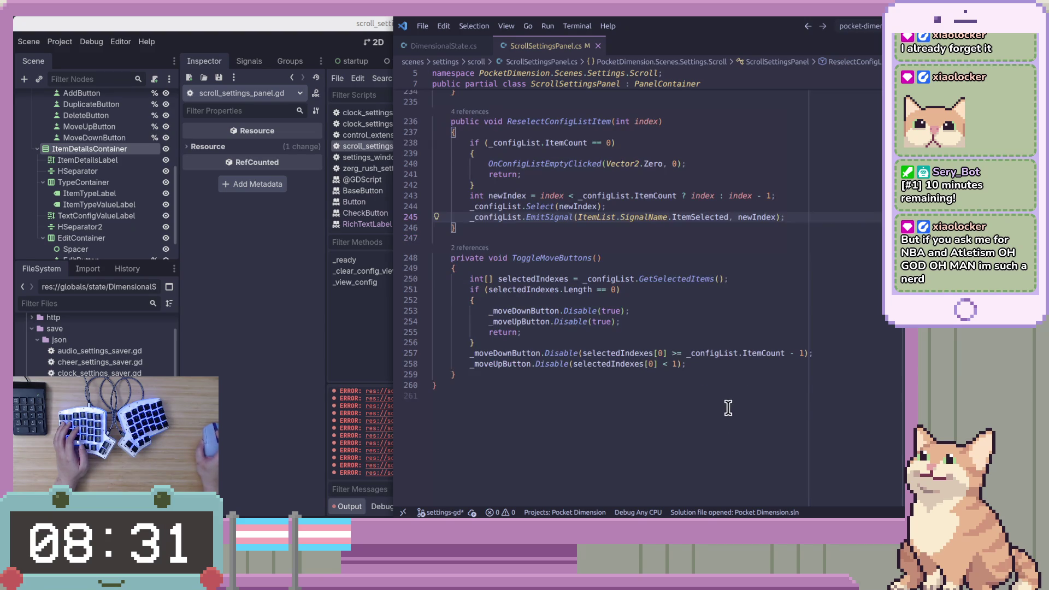
# Step: Copy the ToggleMoveButtons method body, lines 250–258, in VS Code
pyautogui.scroll(3, 720, 418)
pyautogui.moveTo(710, 420)
pyautogui.mouseDown()
pyautogui.moveTo(659, 419)
pyautogui.moveTo(468, 337)
pyautogui.mouseUp()
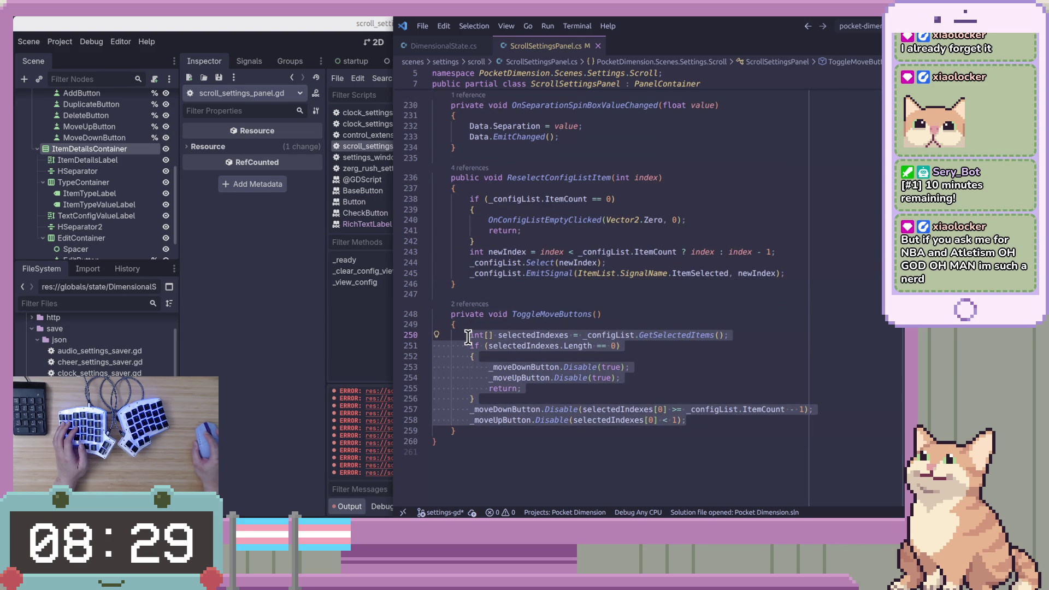
pyautogui.rightClick(485, 365)
pyautogui.click(564, 320)
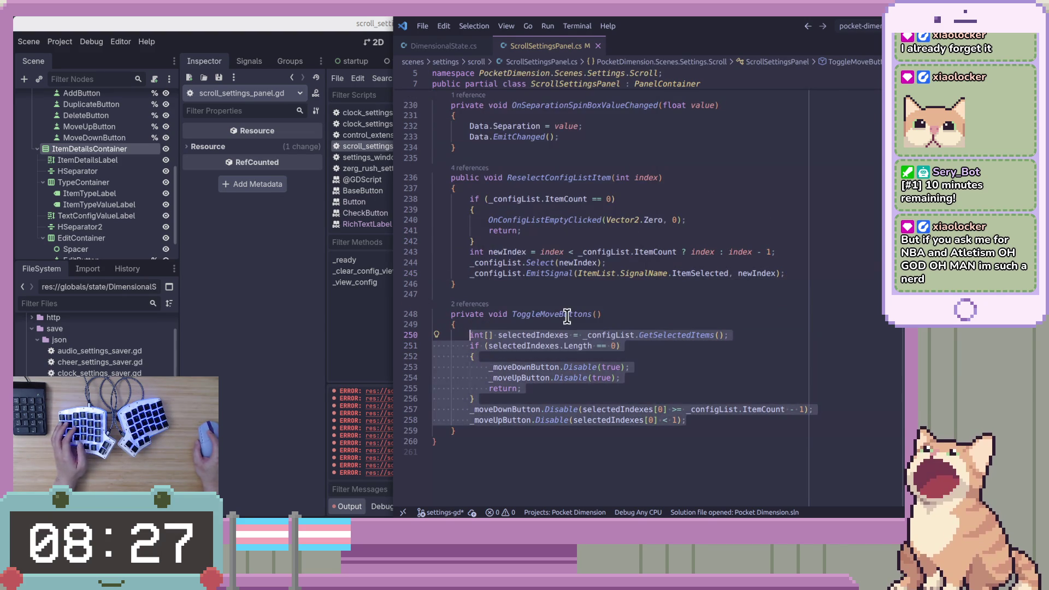
# Step: Close the Godot declaration with '):' and paste the C# body beneath it
pyautogui.hotkey('alt', 'Tab')
pyautogui.scroll(-2, 726, 279)
pyautogui.write(')')
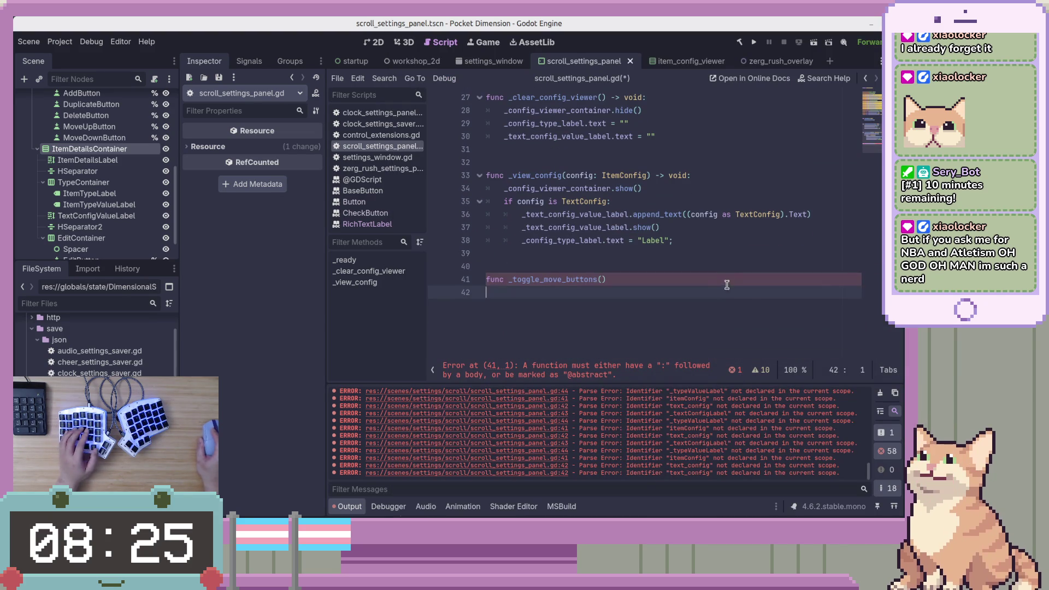
pyautogui.write(':')
pyautogui.press('Return')
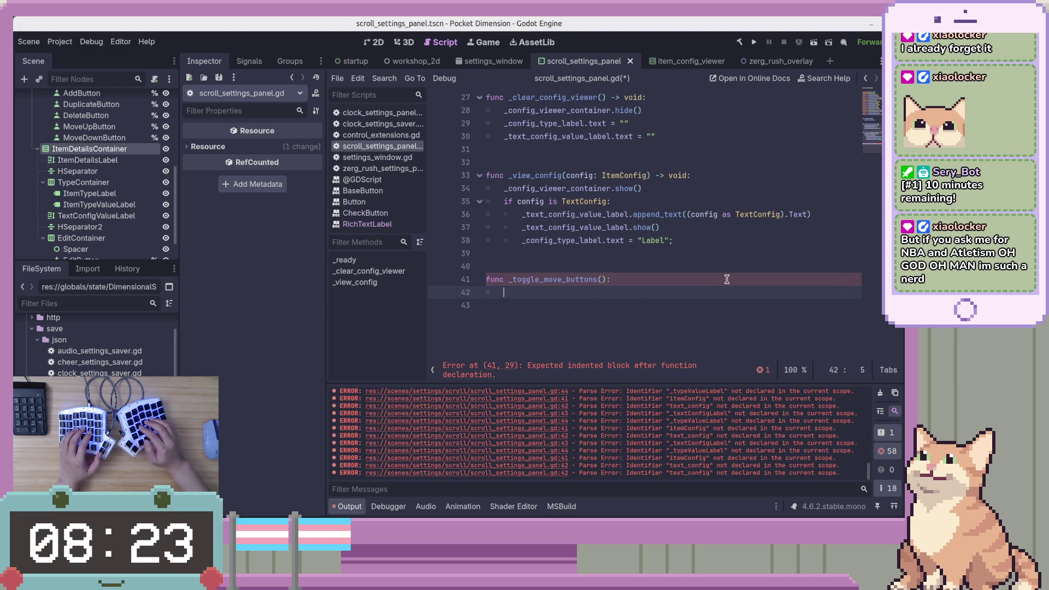
pyautogui.hotkey('ctrl', 'v')
pyautogui.hotkey('shift', 'Up')
pyautogui.hotkey('shift', 'Up')
pyautogui.hotkey('shift', 'Up')
pyautogui.hotkey('shift', 'Home')
pyautogui.scroll(-2, 547, 182)
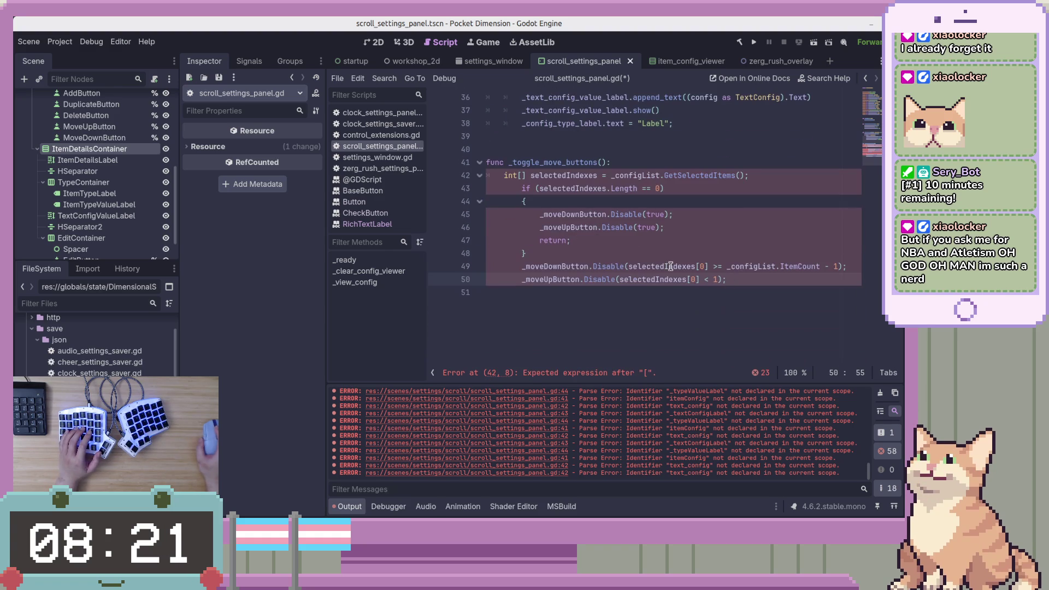
# Step: Insert 'var selected_indexes: Array[int]' on a new line above the pasted C# code
pyautogui.hotkey('shift', 'Up')
pyautogui.hotkey('shift', 'Up')
pyautogui.press('Up')
pyautogui.press('End')
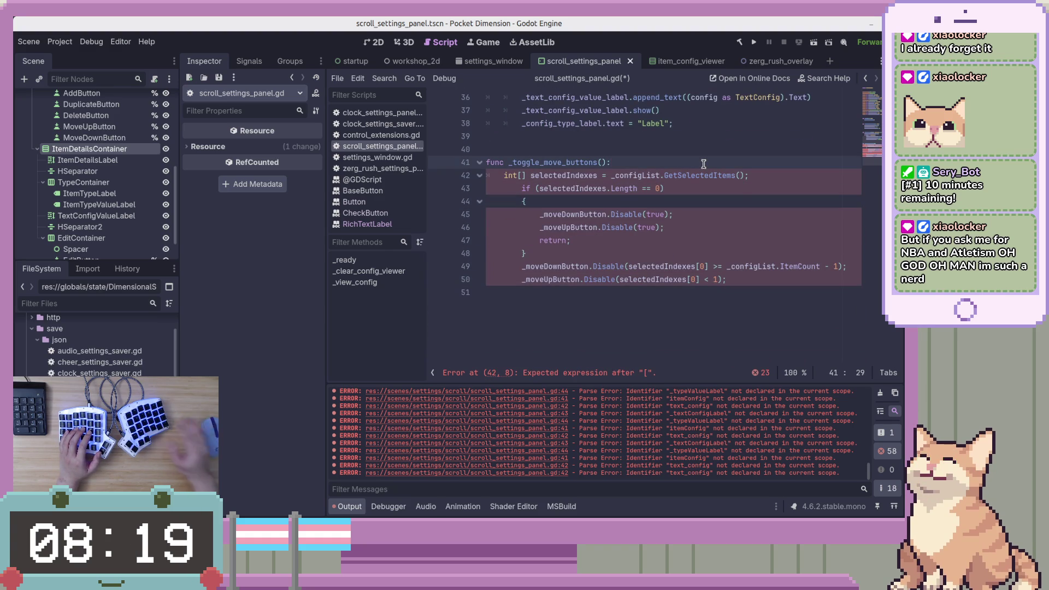
pyautogui.press('Return')
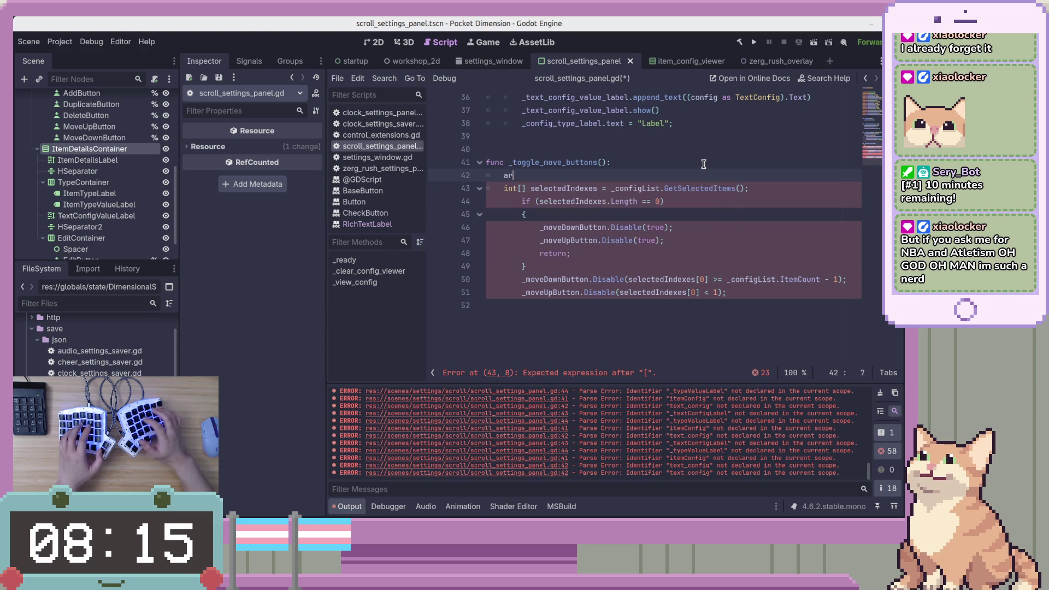
pyautogui.press('BackSpace')
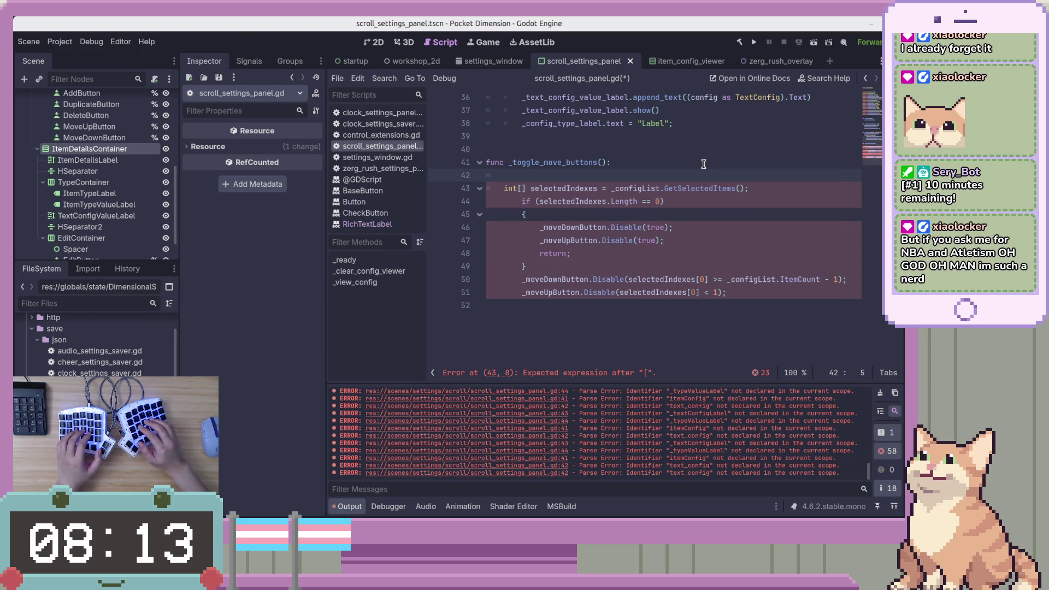
pyautogui.write('ected')
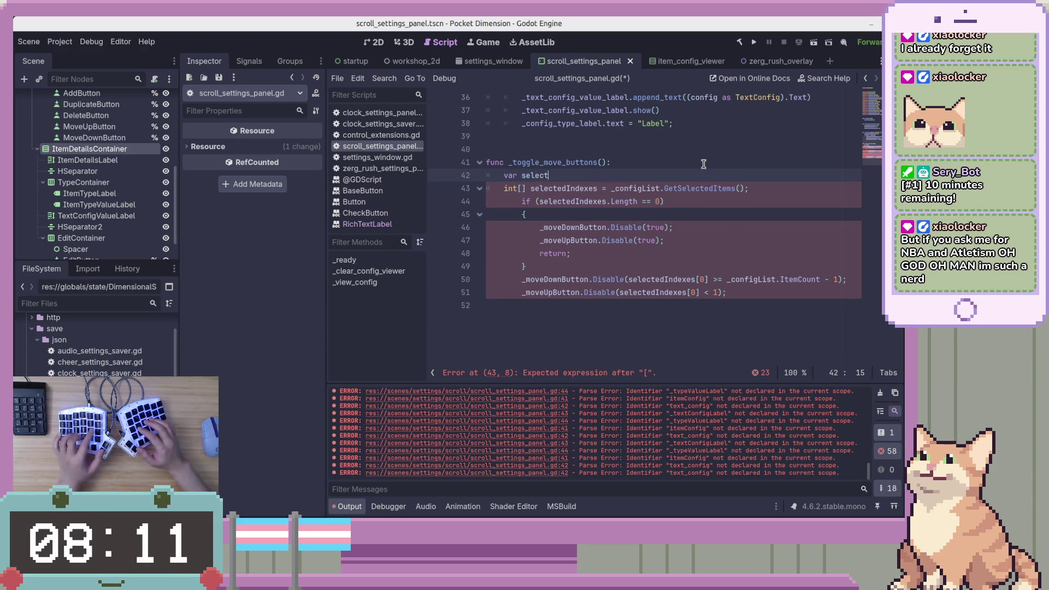
pyautogui.write('_indexes')
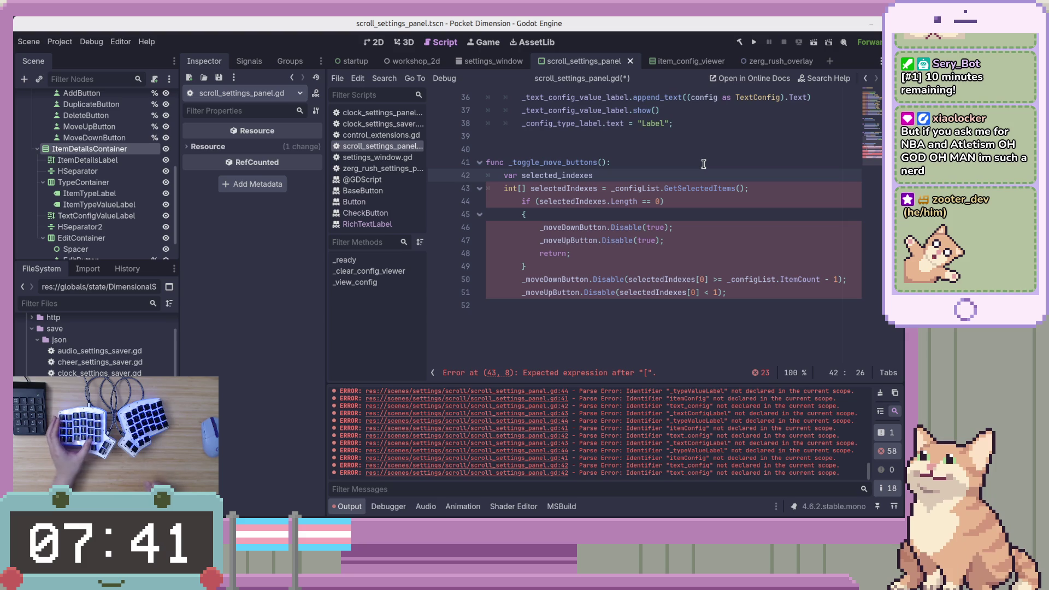
pyautogui.press('BackSpace')
pyautogui.write(': ')
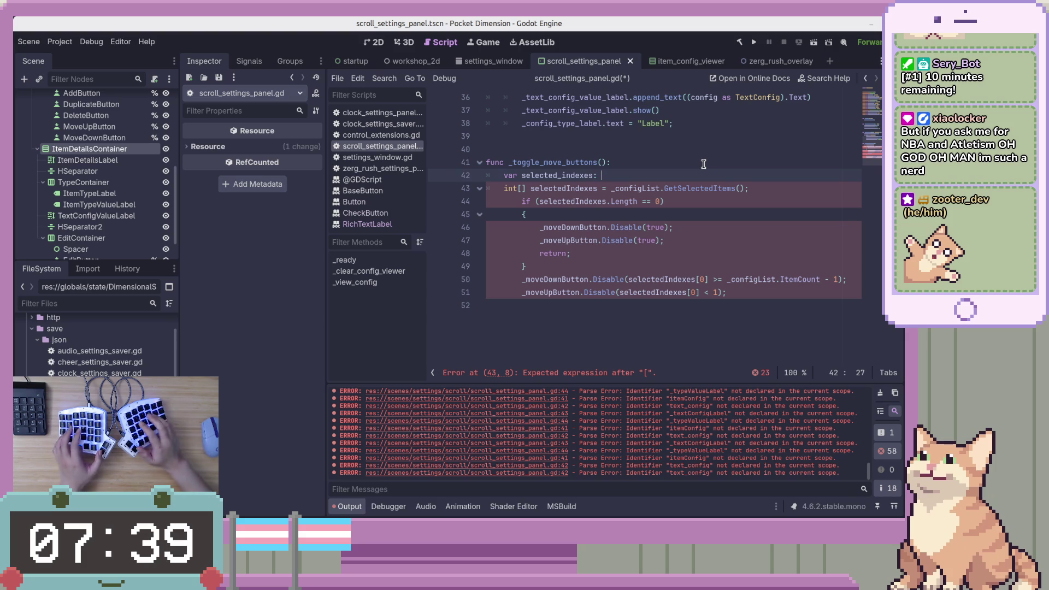
pyautogui.write('Array[')
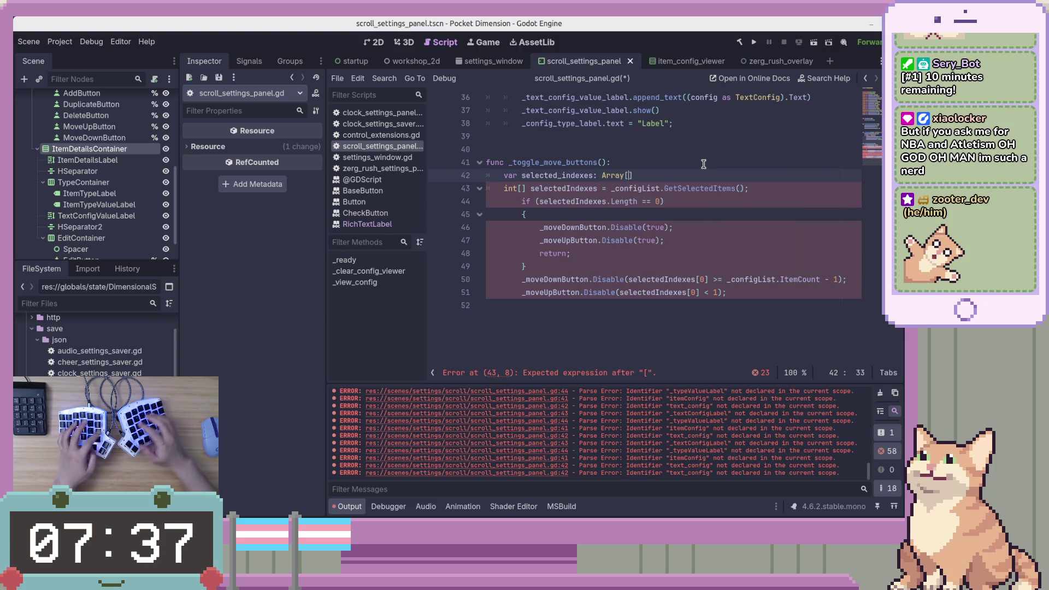
pyautogui.write('int]')
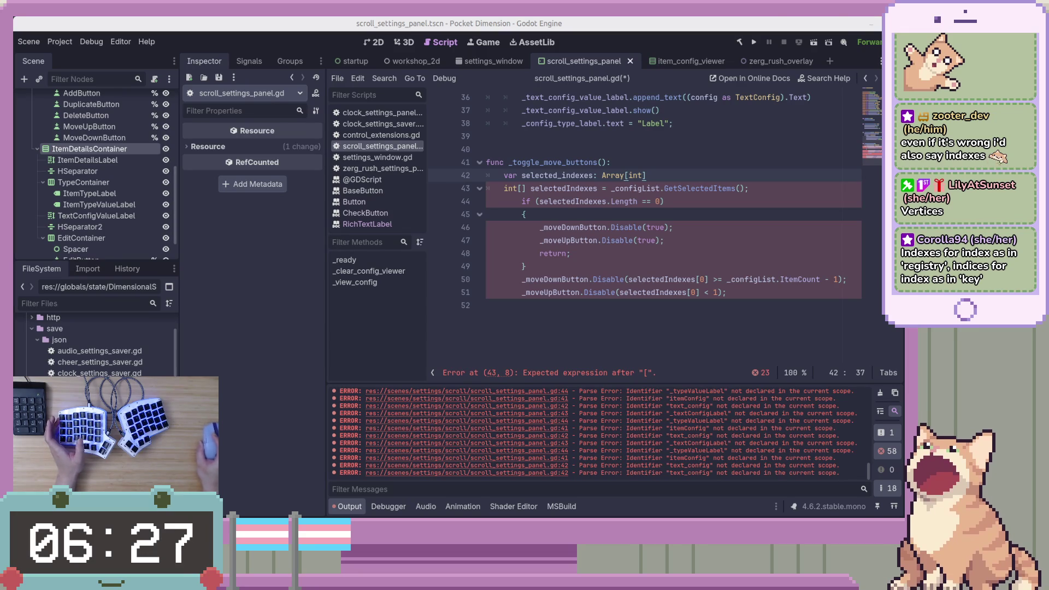
pyautogui.hotkey('alt', 'Tab')
# Step: Read Wiktionary's indexes usage note, highlighting the Oxford English Dictionary sentence
pyautogui.moveTo(774, 30); pyautogui.dragTo(725, 27)
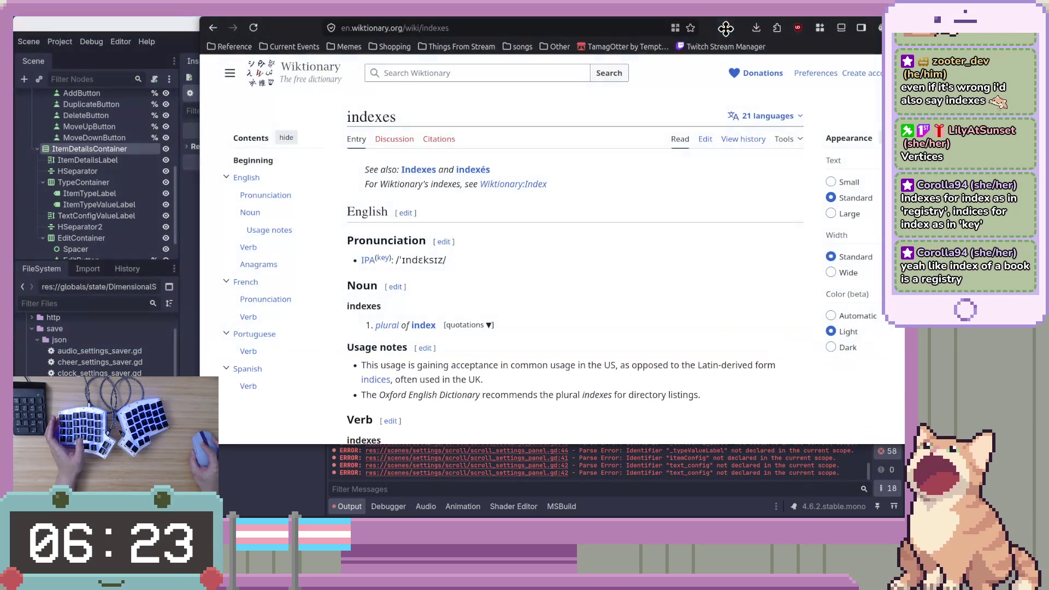
pyautogui.scroll(-2, 703, 264)
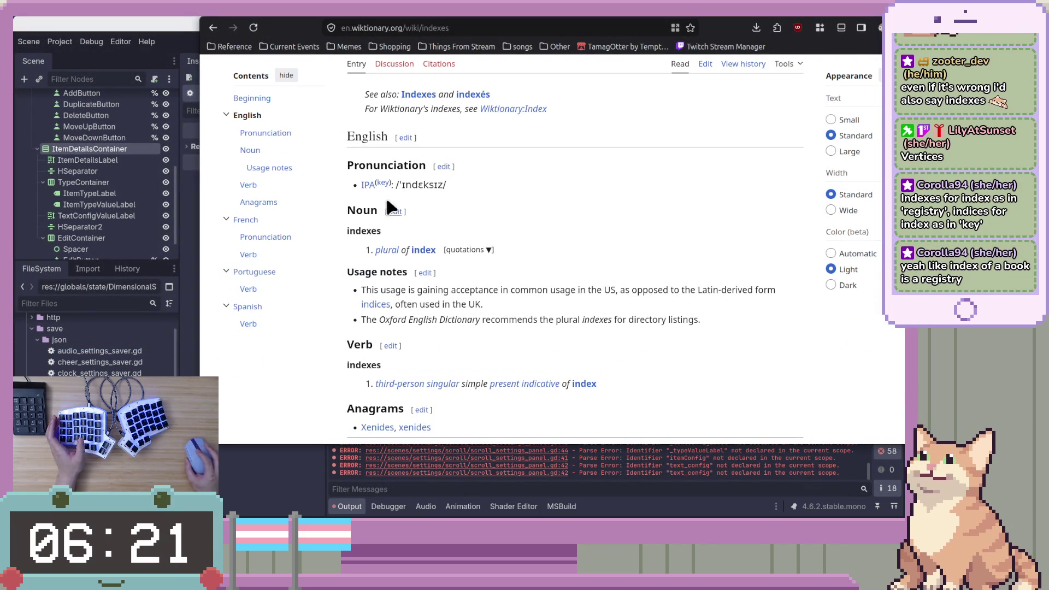
pyautogui.scroll(2, 382, 262)
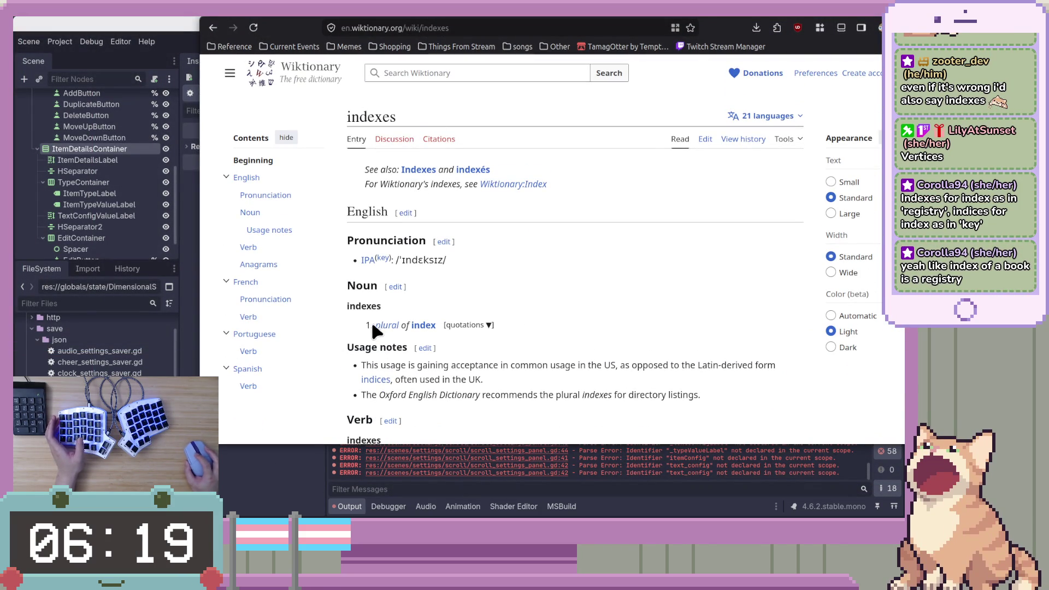
pyautogui.scroll(-2, 414, 308)
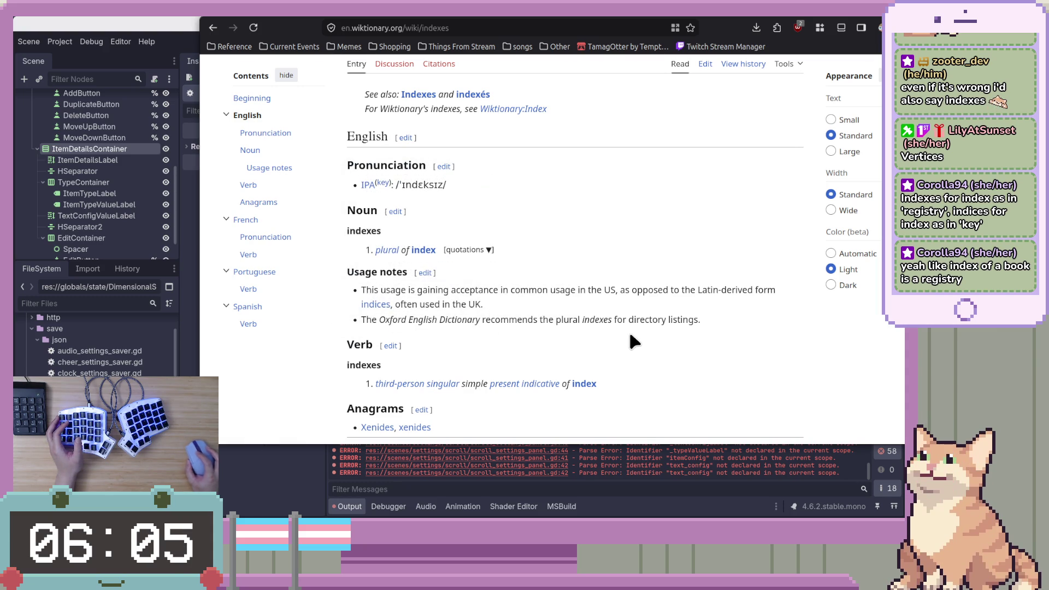
pyautogui.scroll(-2, 701, 355)
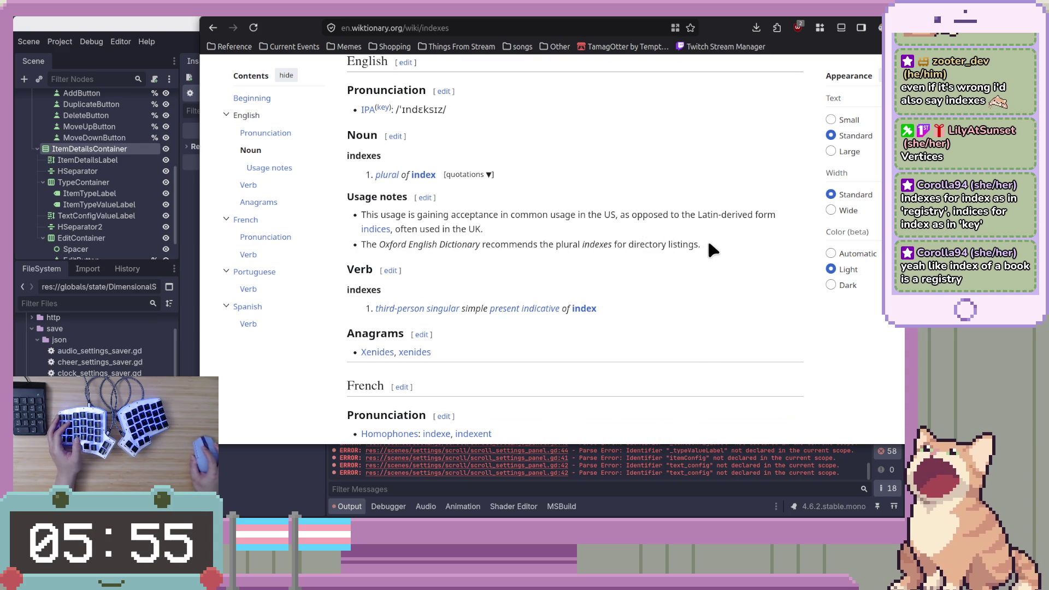
pyautogui.moveTo(708, 244); pyautogui.dragTo(361, 244)
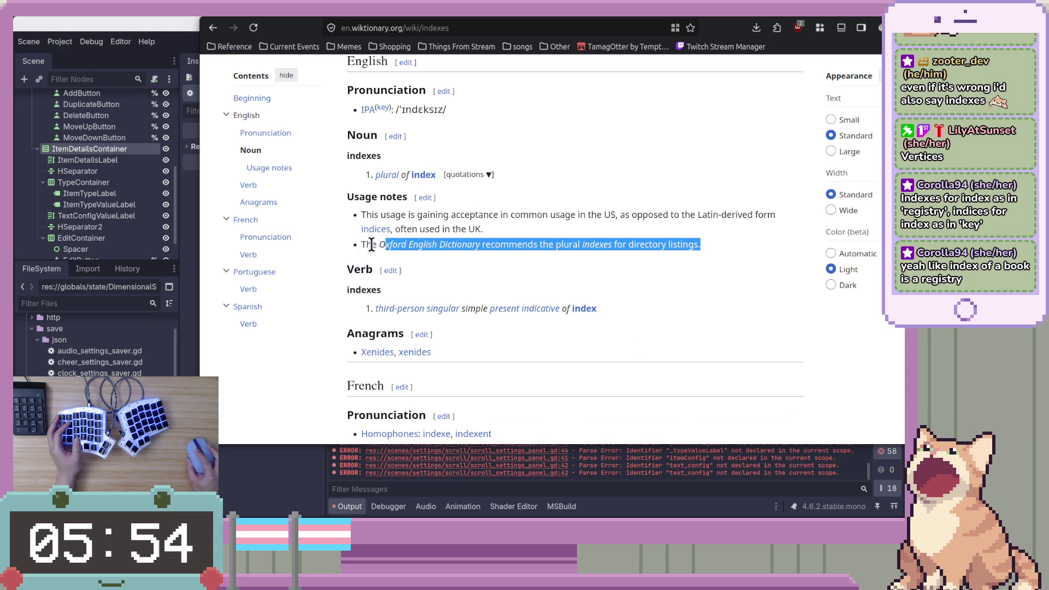
pyautogui.click(680, 273)
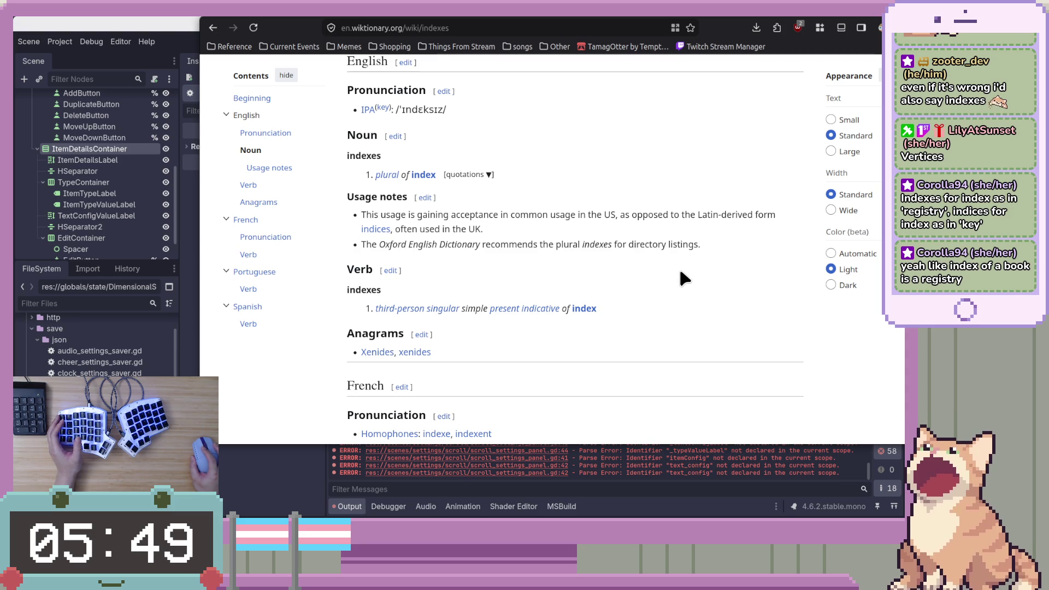
# Step: Re-read the usage notes, highlight 'Oxford English Dictionary', and return to Godot
pyautogui.scroll(-3, 679, 267)
pyautogui.moveTo(379, 205)
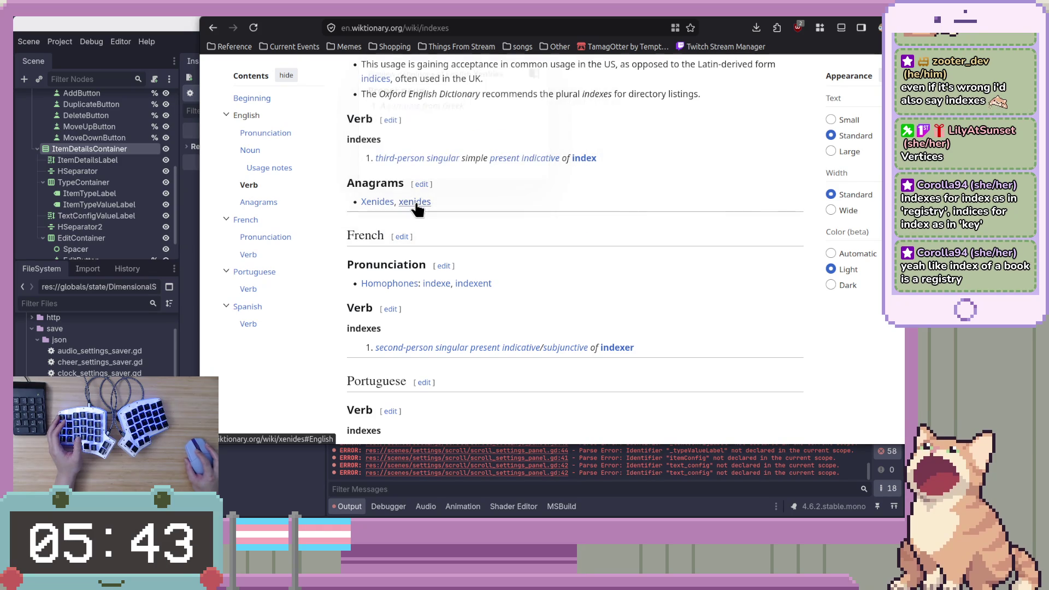
pyautogui.moveTo(414, 205)
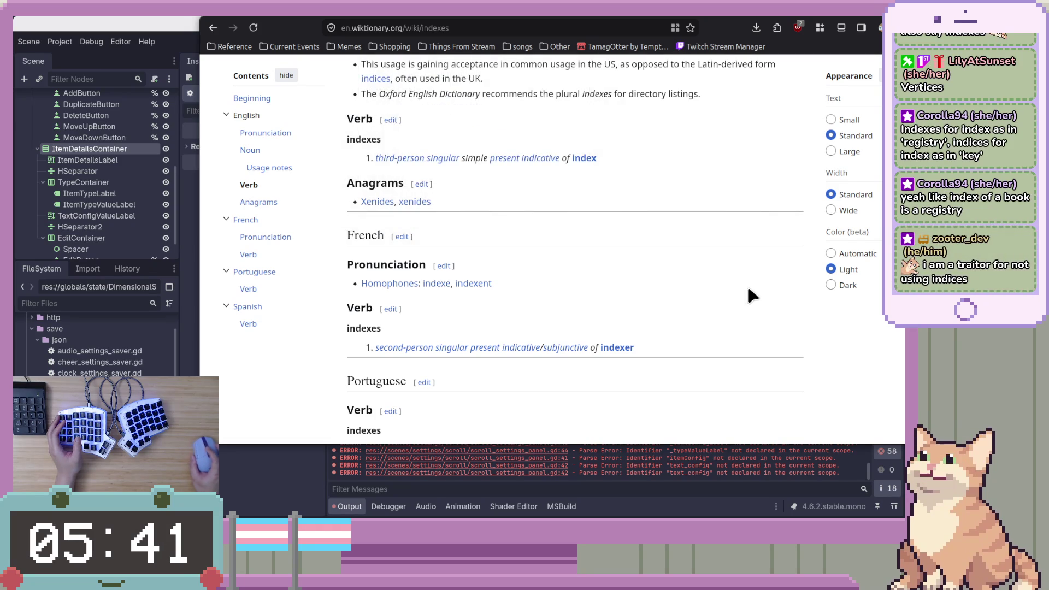
pyautogui.scroll(4, 748, 284)
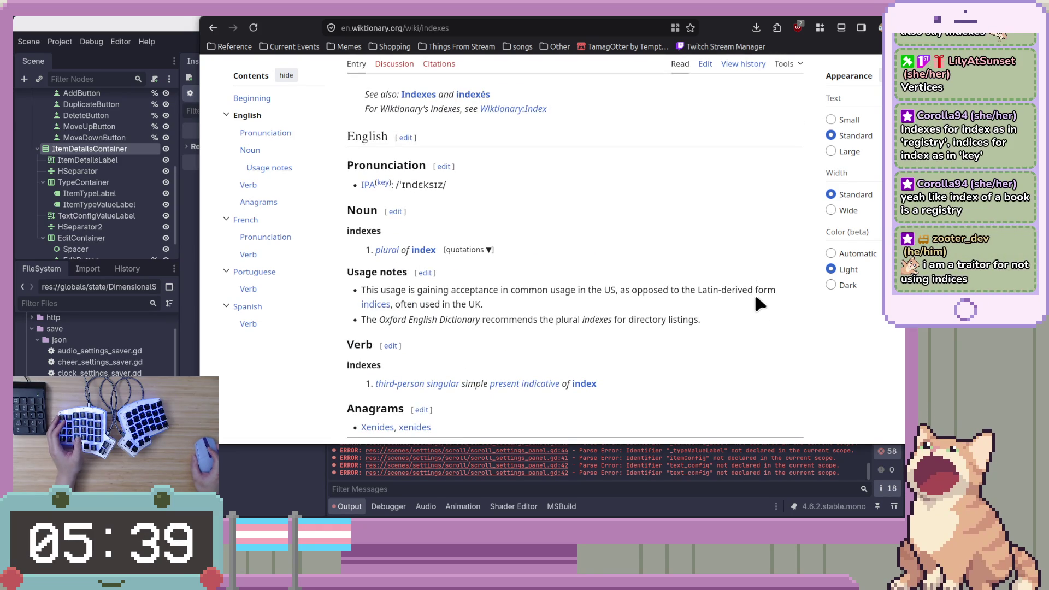
pyautogui.scroll(2, 710, 316)
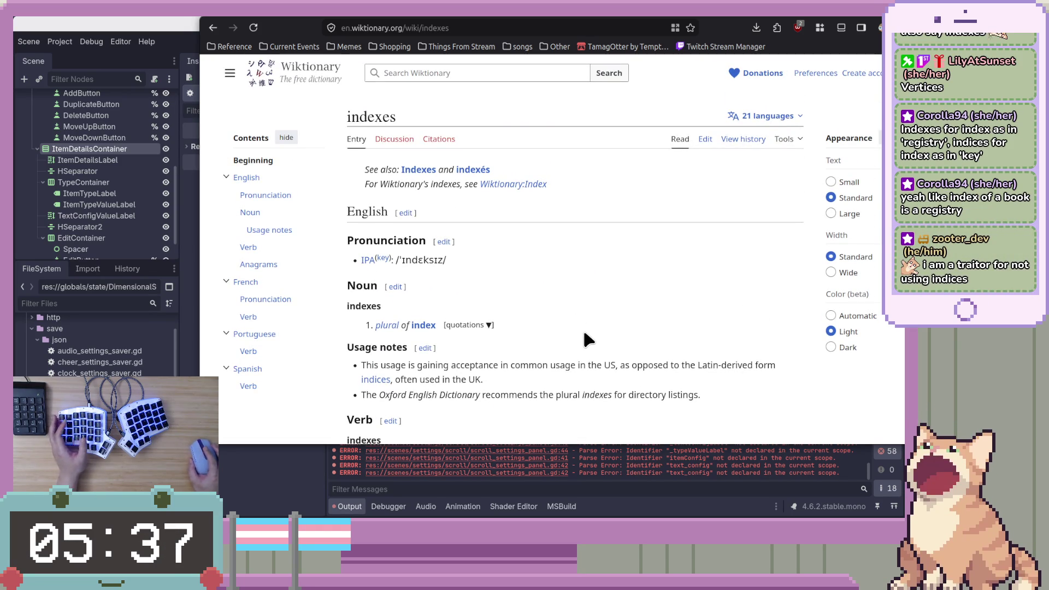
pyautogui.scroll(-3, 597, 328)
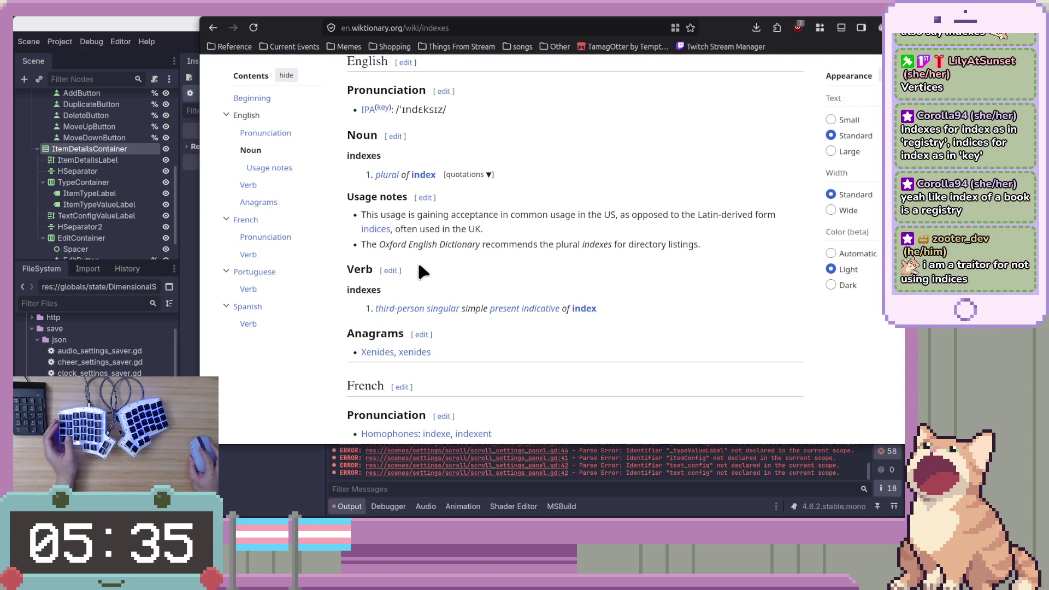
pyautogui.moveTo(380, 249); pyautogui.dragTo(477, 248)
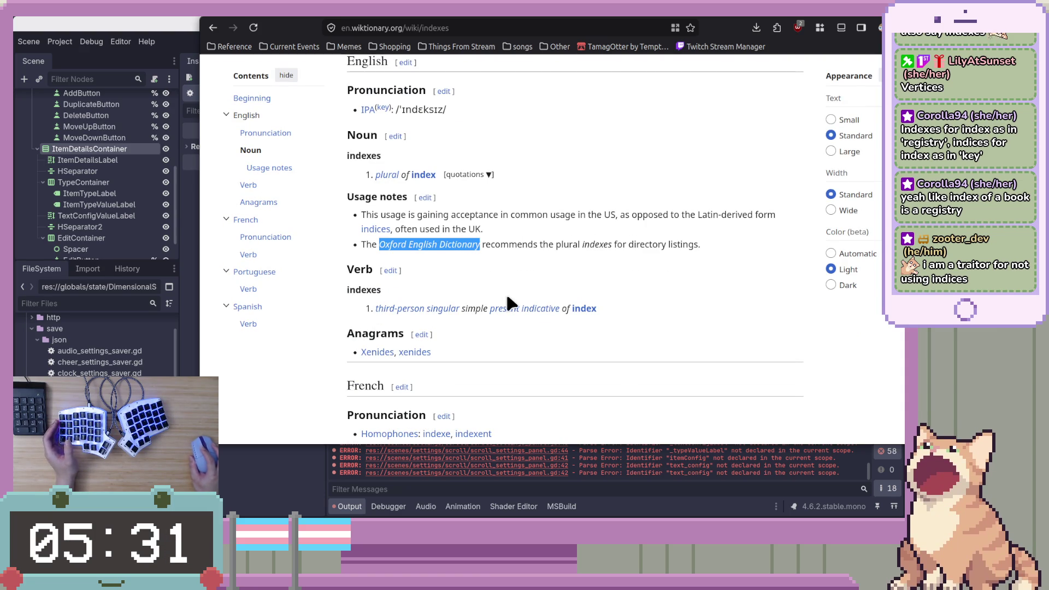
pyautogui.click(562, 268)
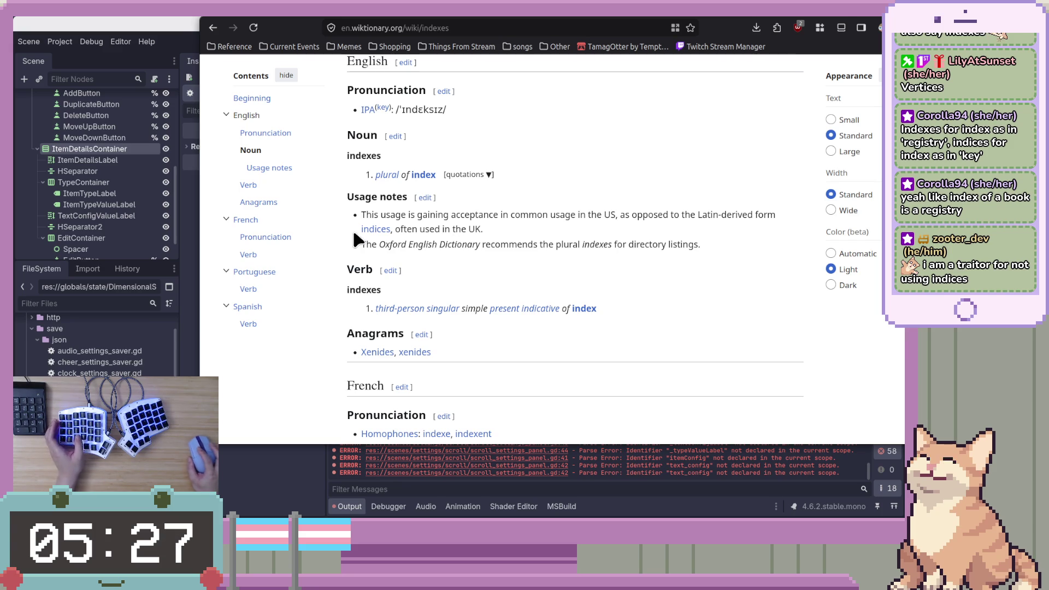
pyautogui.scroll(3, 588, 290)
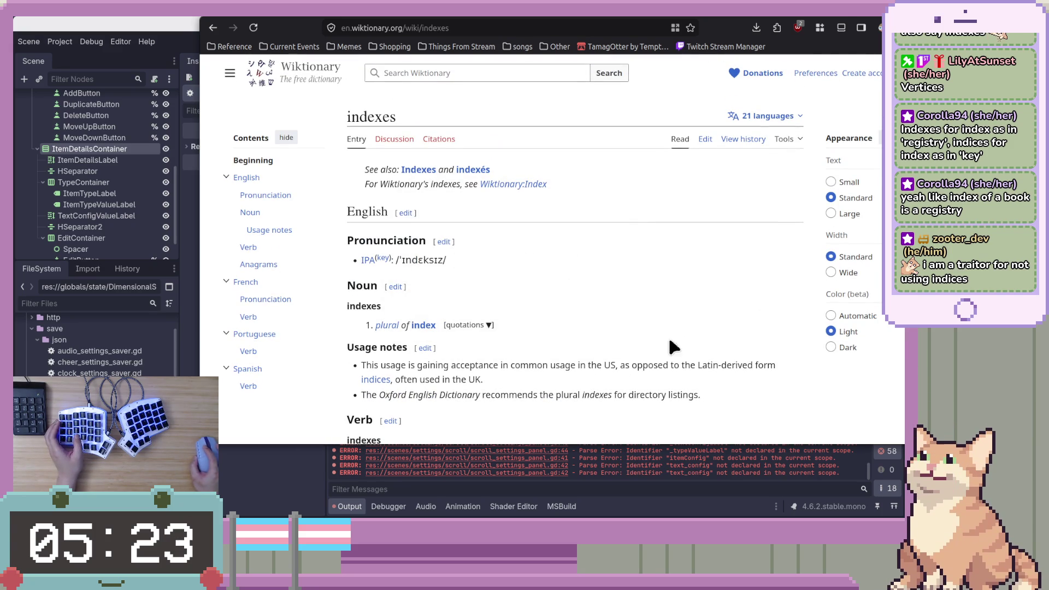
pyautogui.hotkey('alt', 'Tab')
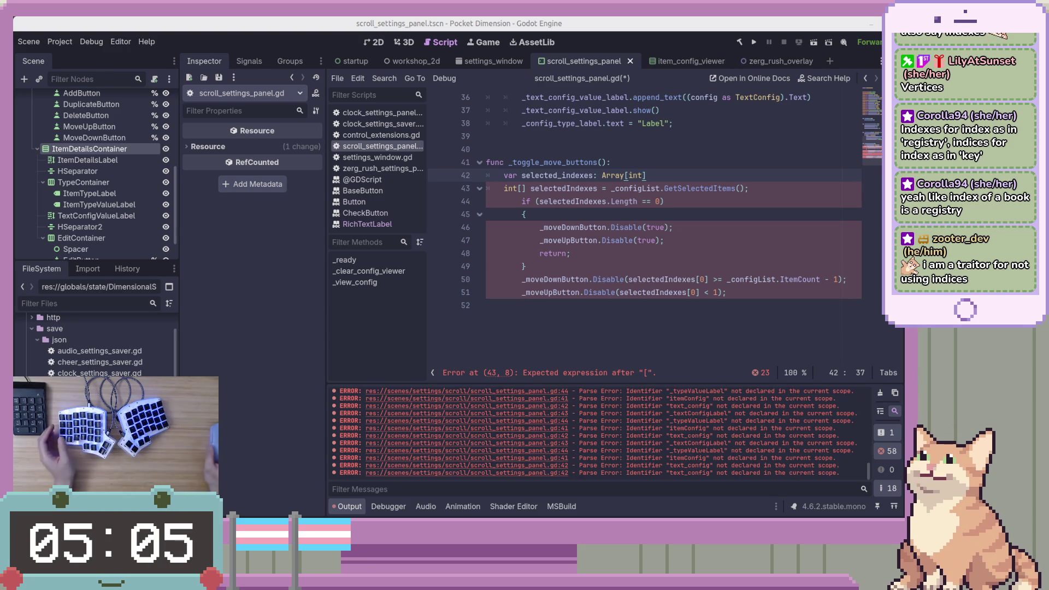
# Step: Delete the trailing semicolon on line 43 and save the script
pyautogui.hotkey('alt', 'Tab')
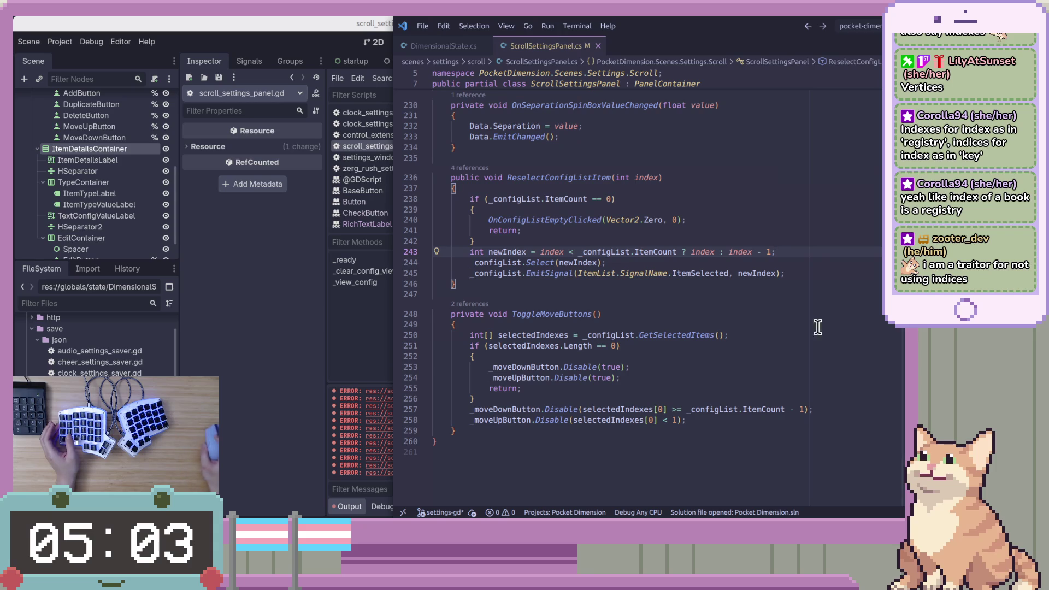
pyautogui.hotkey('alt', 'Tab')
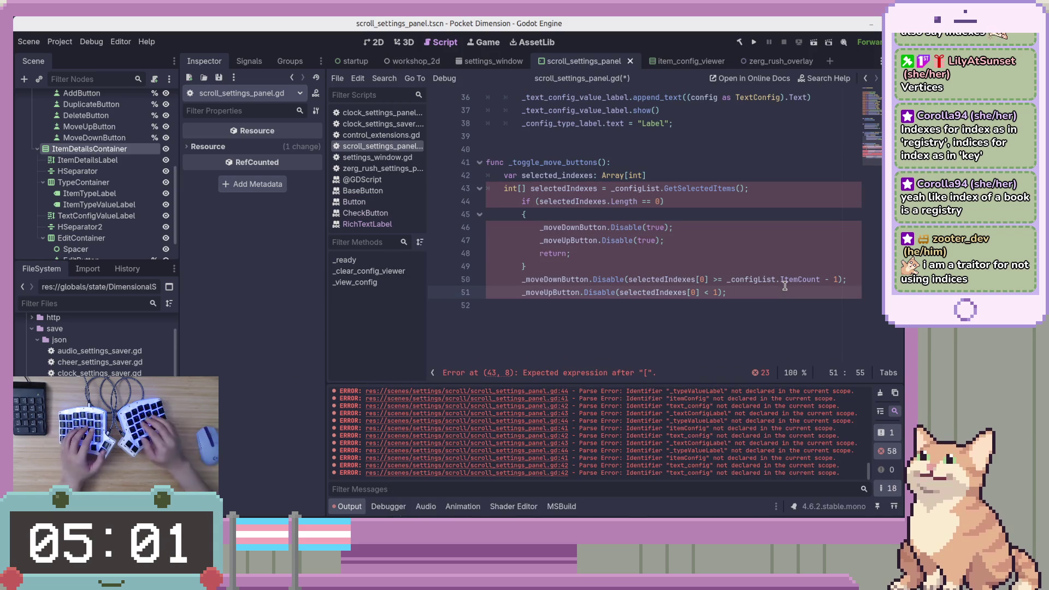
pyautogui.press('Up')
pyautogui.press('Up')
pyautogui.press('Up')
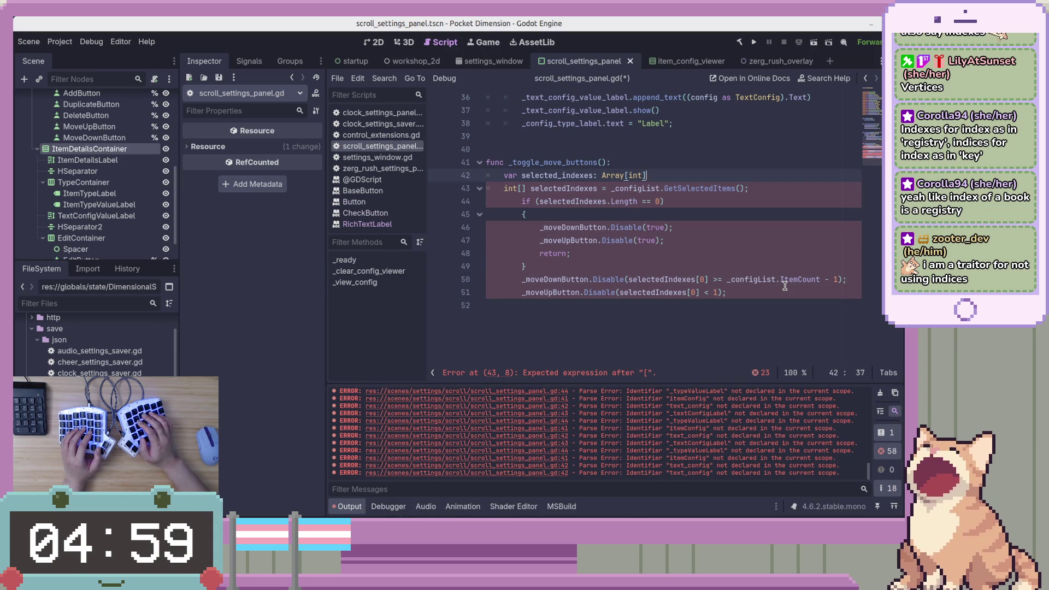
pyautogui.press('BackSpace')
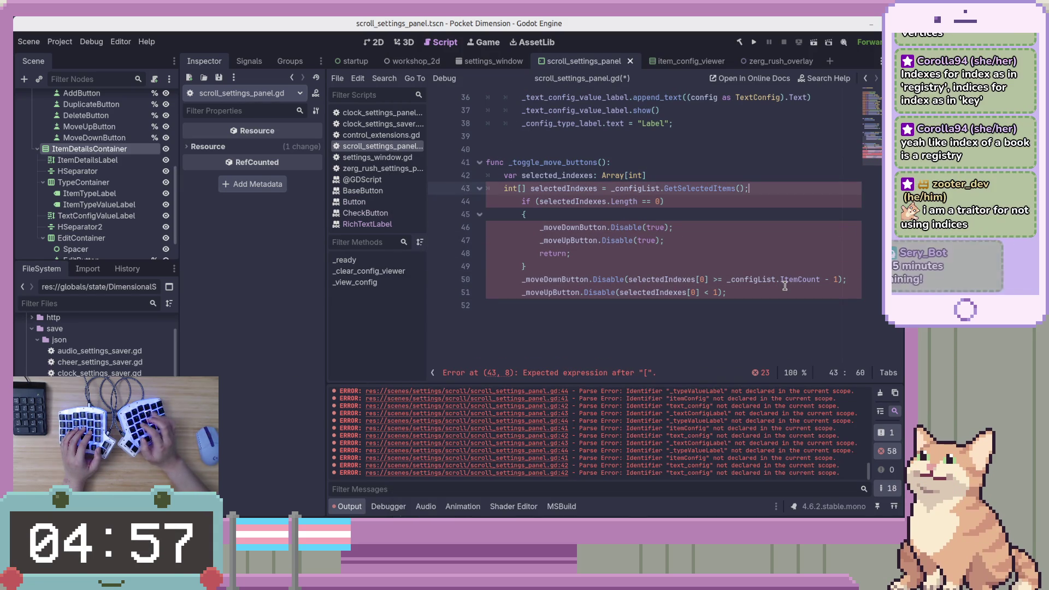
pyautogui.hotkey('ctrl', 's')
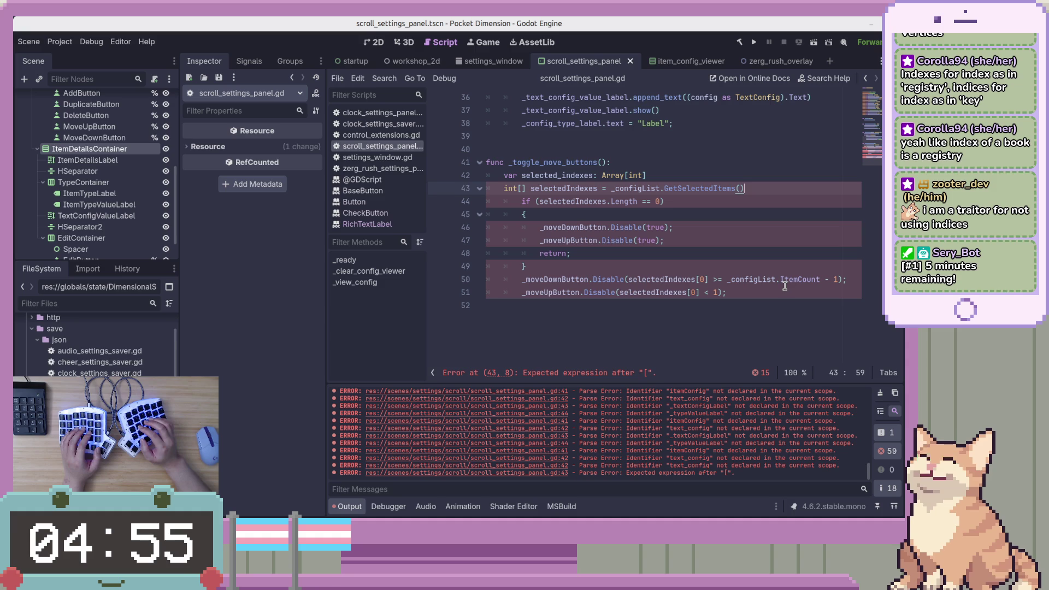
pyautogui.press('Home')
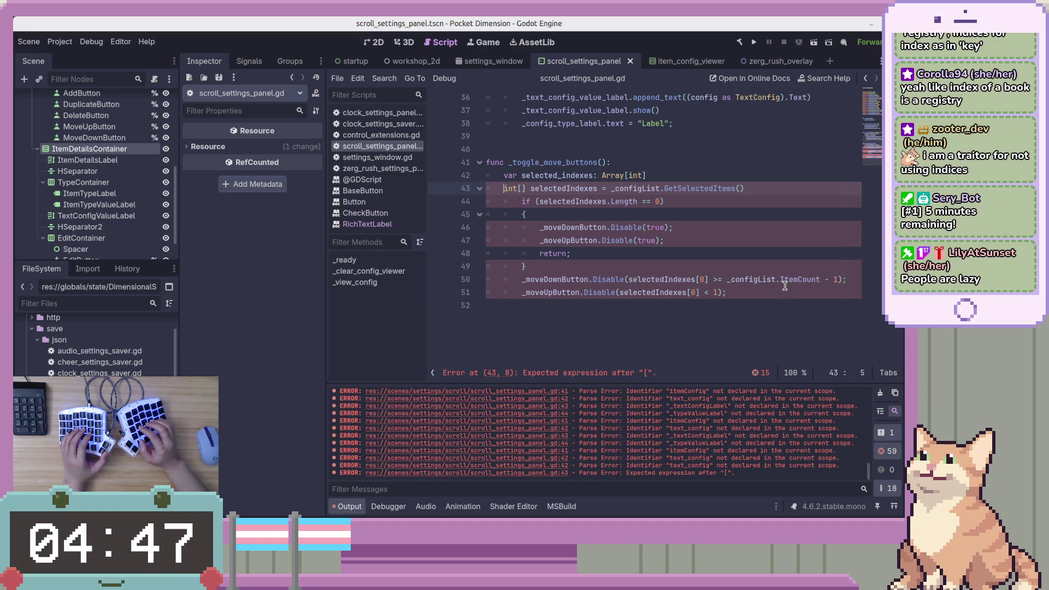
pyautogui.press('Up')
pyautogui.press('End')
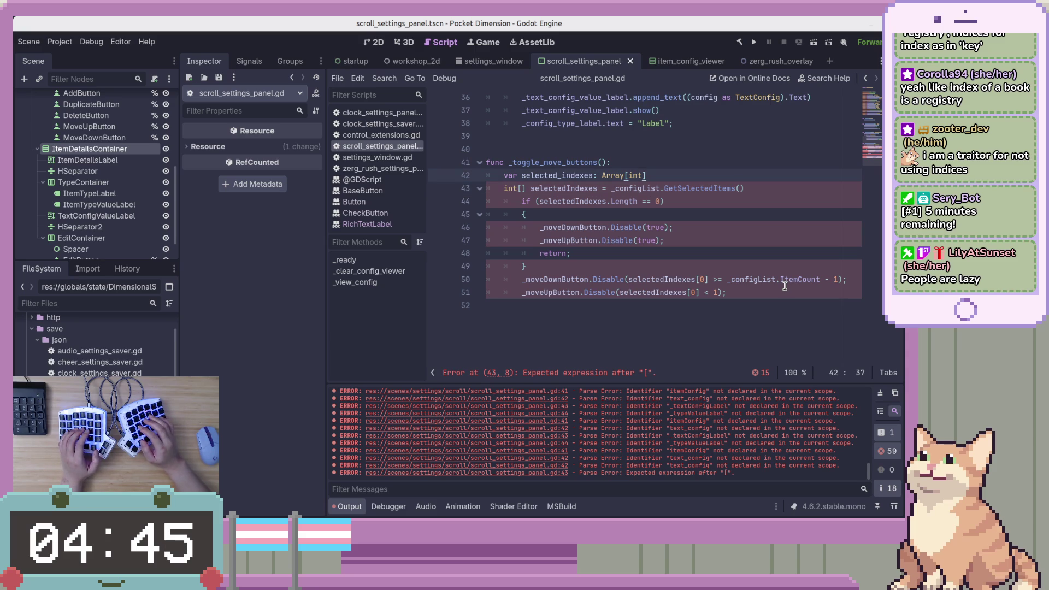
# Step: Begin assigning _config_list to selected_indexes on line 42
pyautogui.write('= _config_list.')
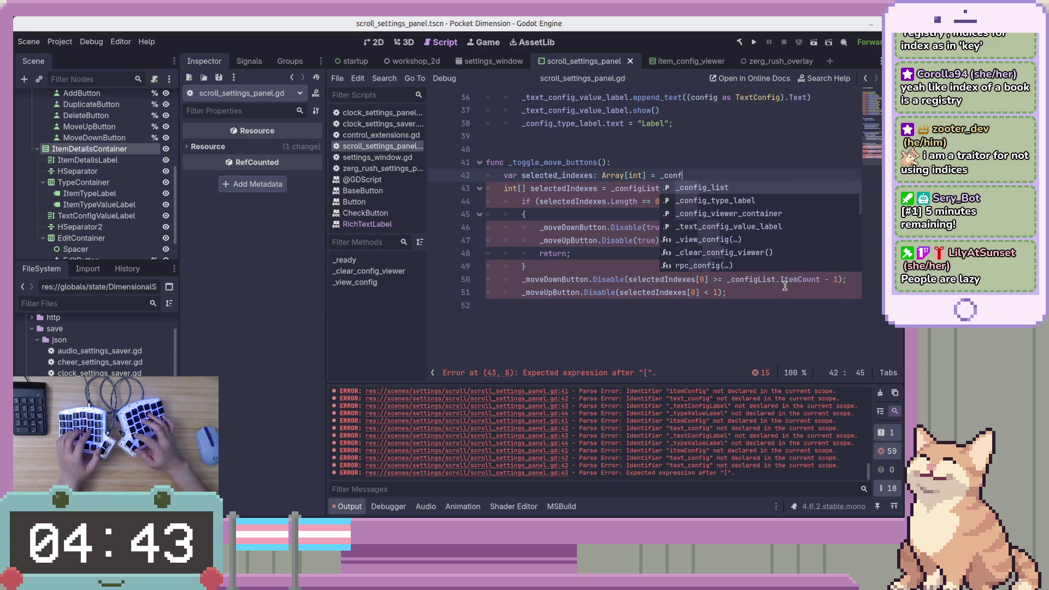
pyautogui.press('Return')
pyautogui.write('.')
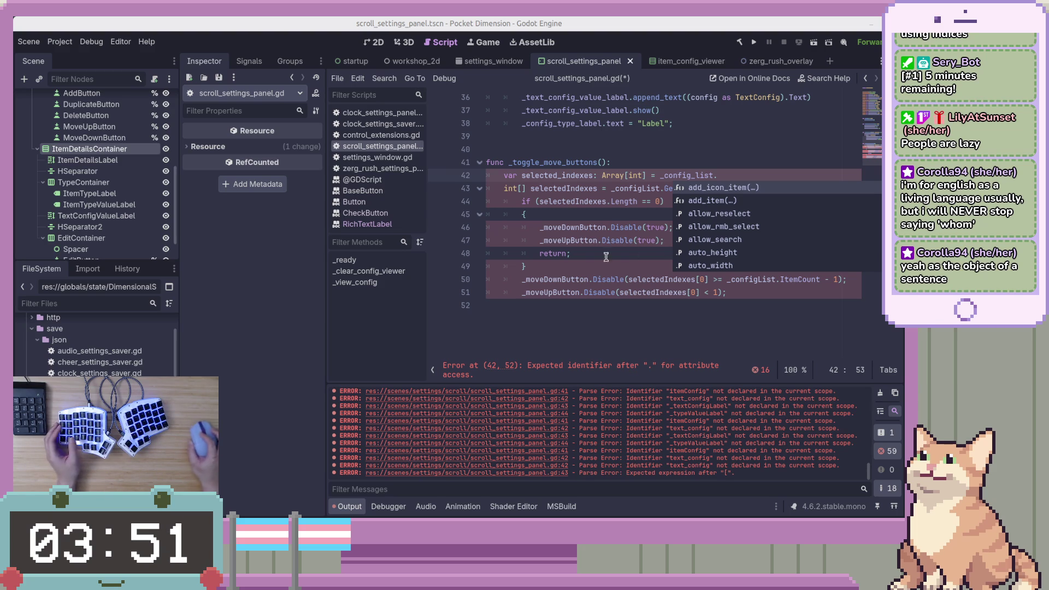
pyautogui.press('Escape')
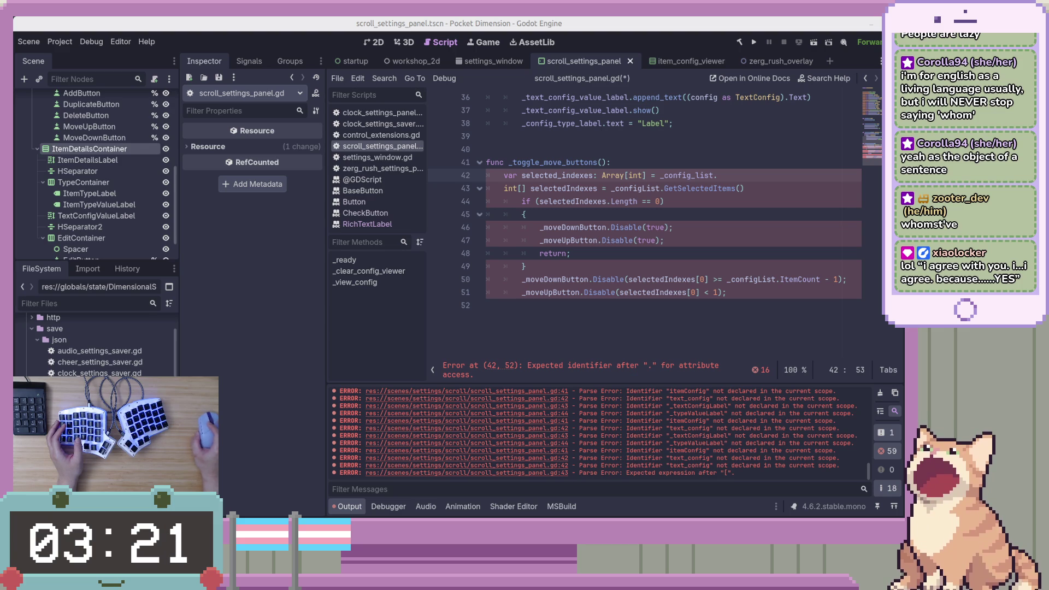
pyautogui.click(752, 293)
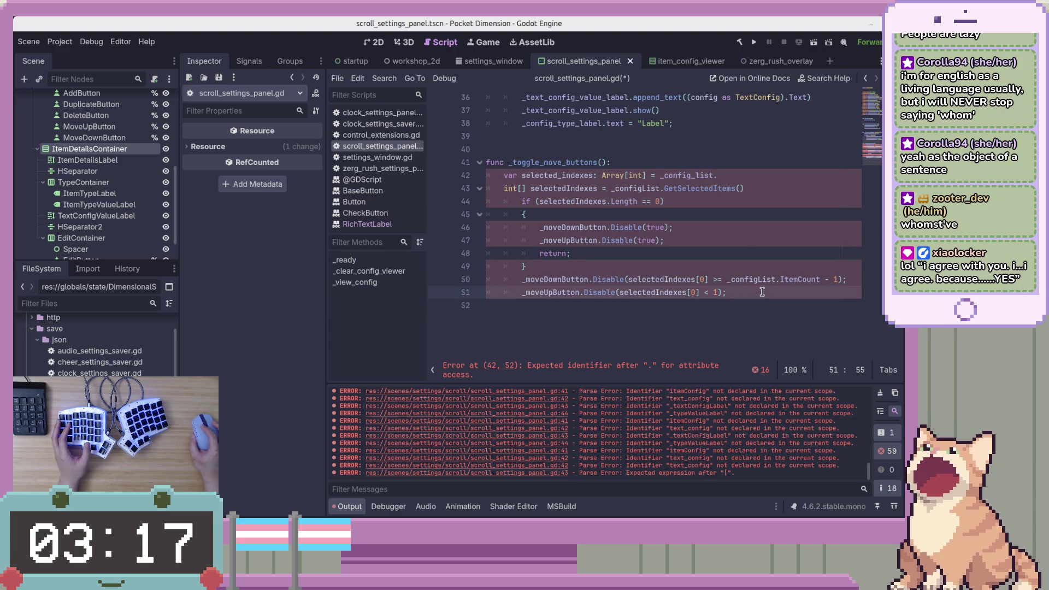
pyautogui.click(788, 176)
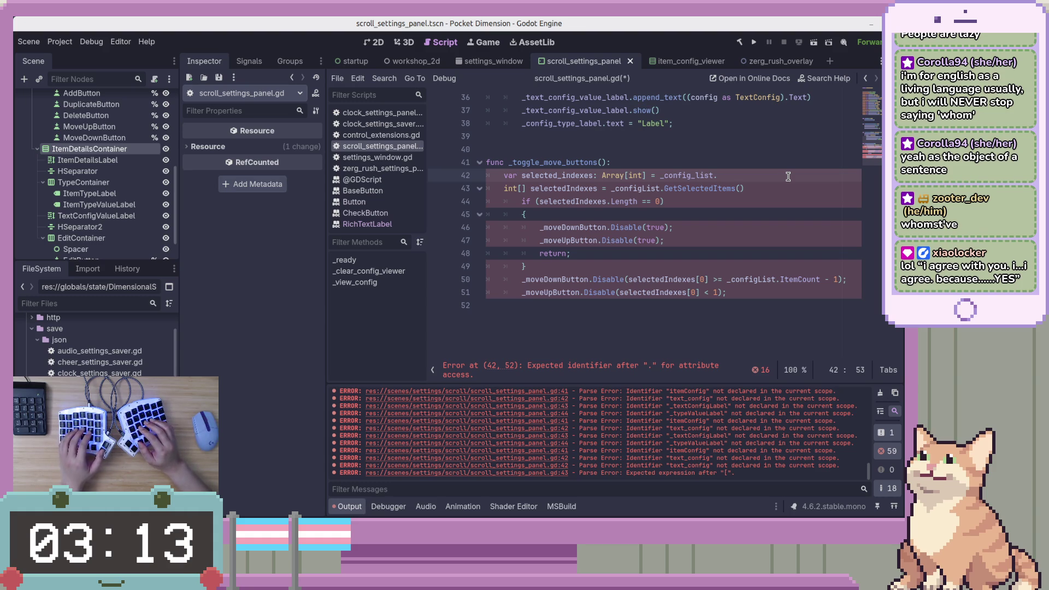
# Step: Complete the call as _config_list.get_selected_items() and open a new line below
pyautogui.press('BackSpace')
pyautogui.write('get_')
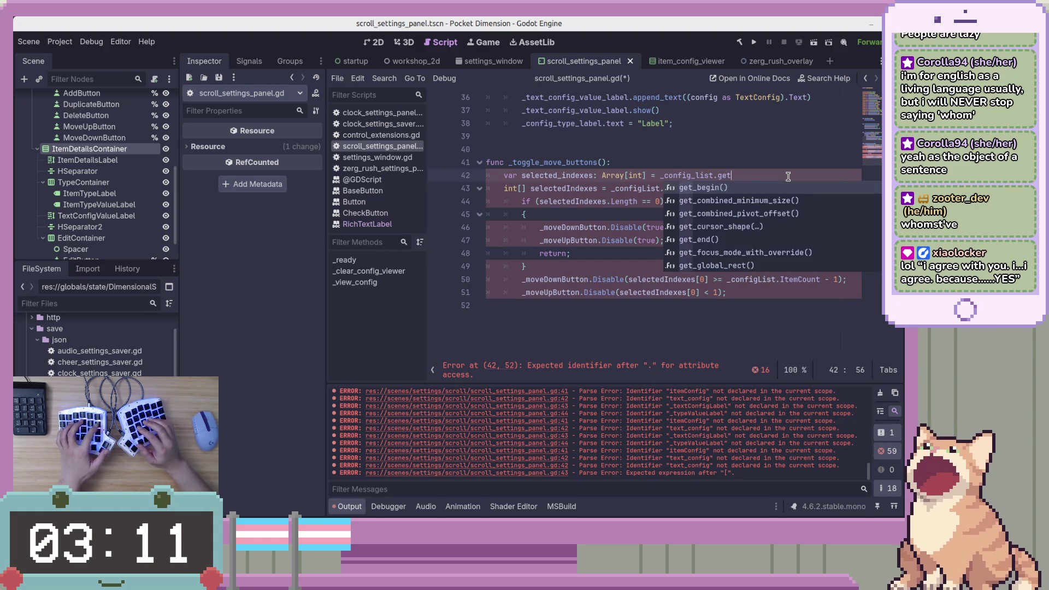
pyautogui.write('selected_items(')
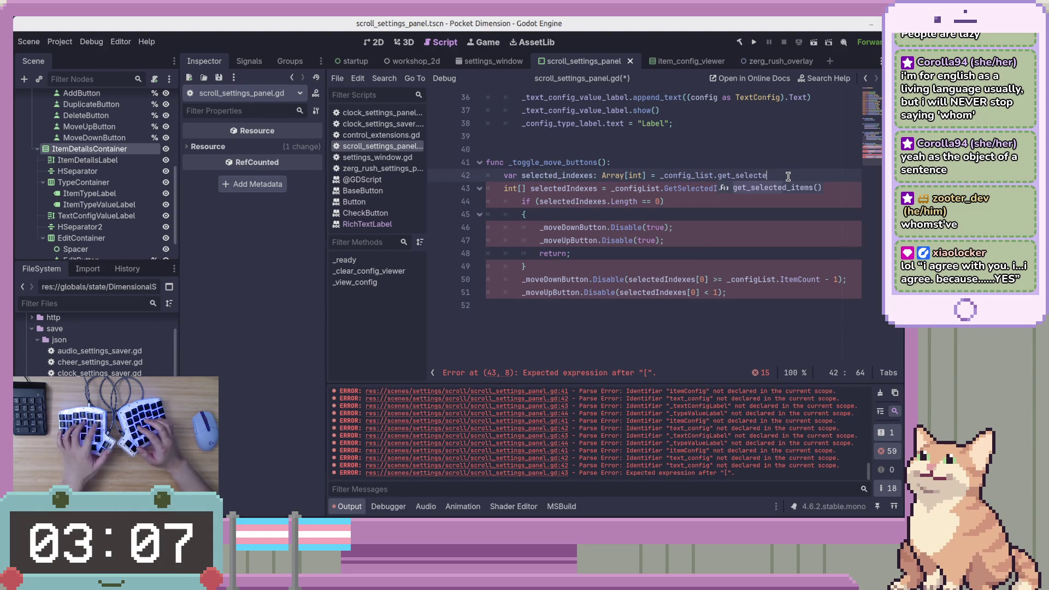
pyautogui.press('Return')
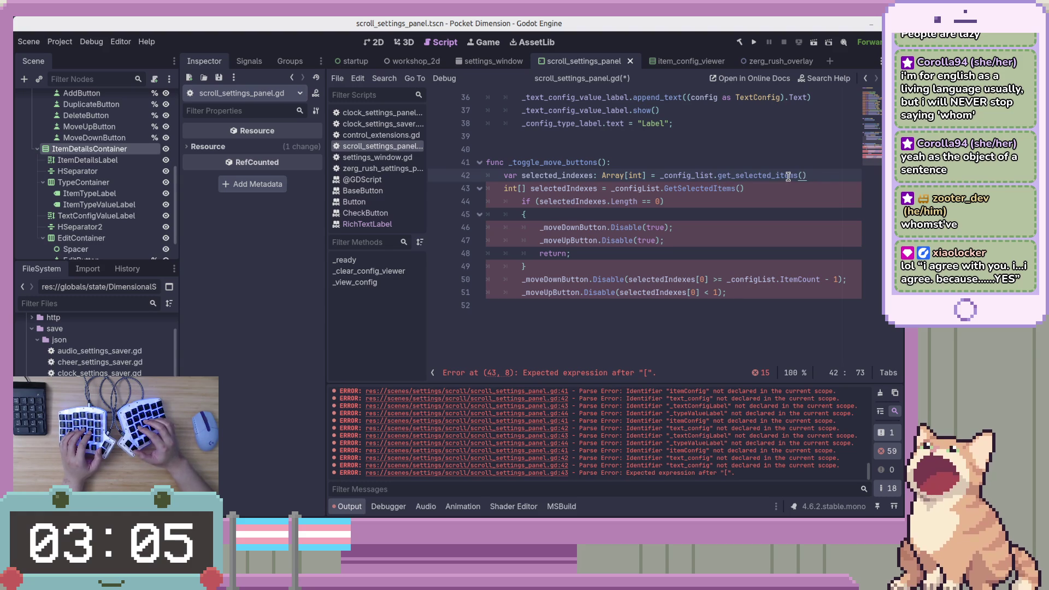
pyautogui.press('Return')
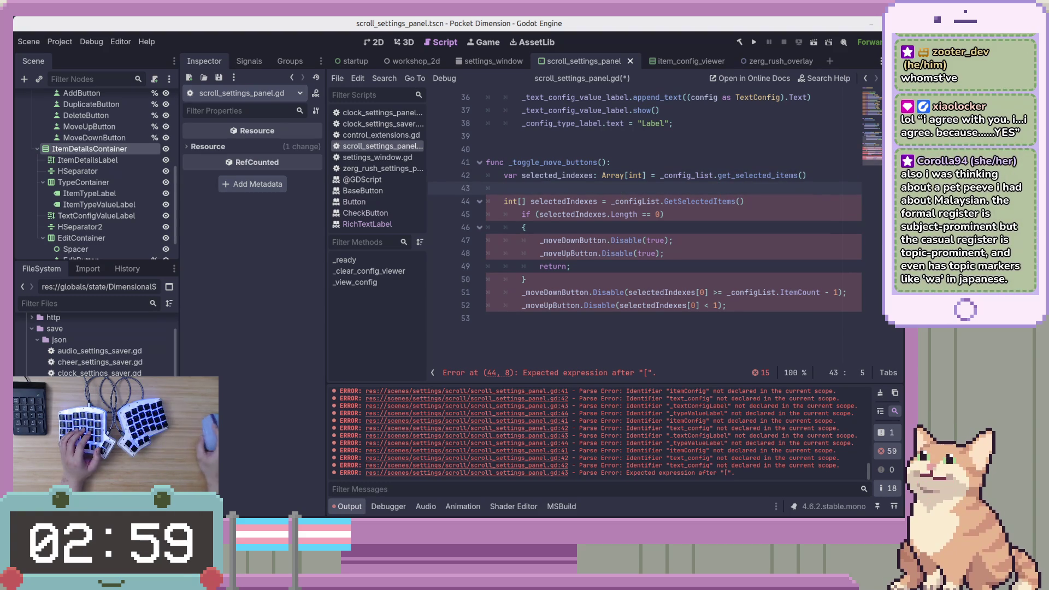
pyautogui.hotkey('alt', 'Tab')
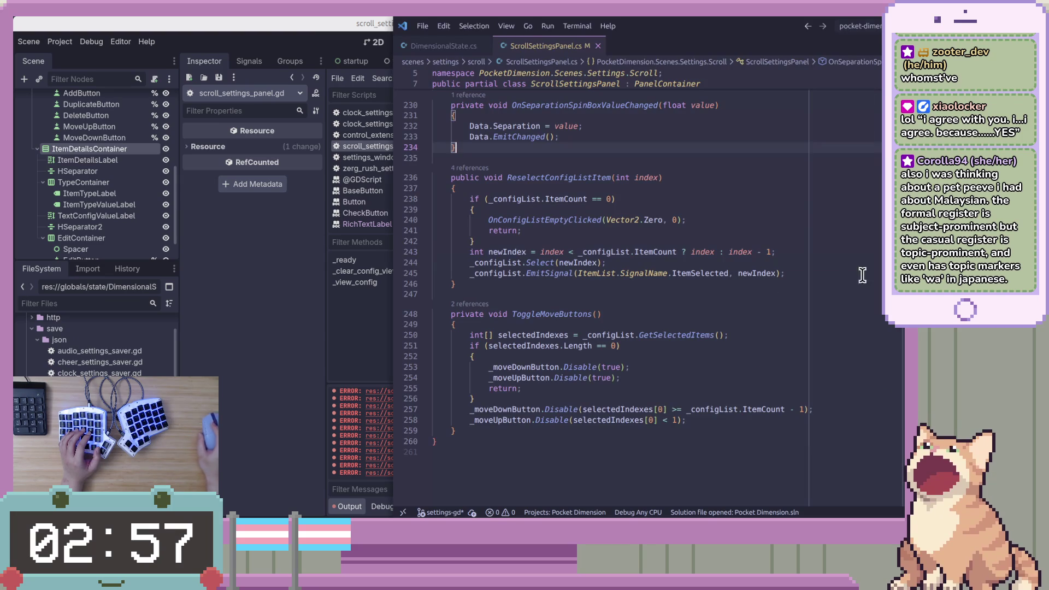
pyautogui.hotkey('alt', 'Tab')
pyautogui.click(735, 251)
pyautogui.click(808, 176)
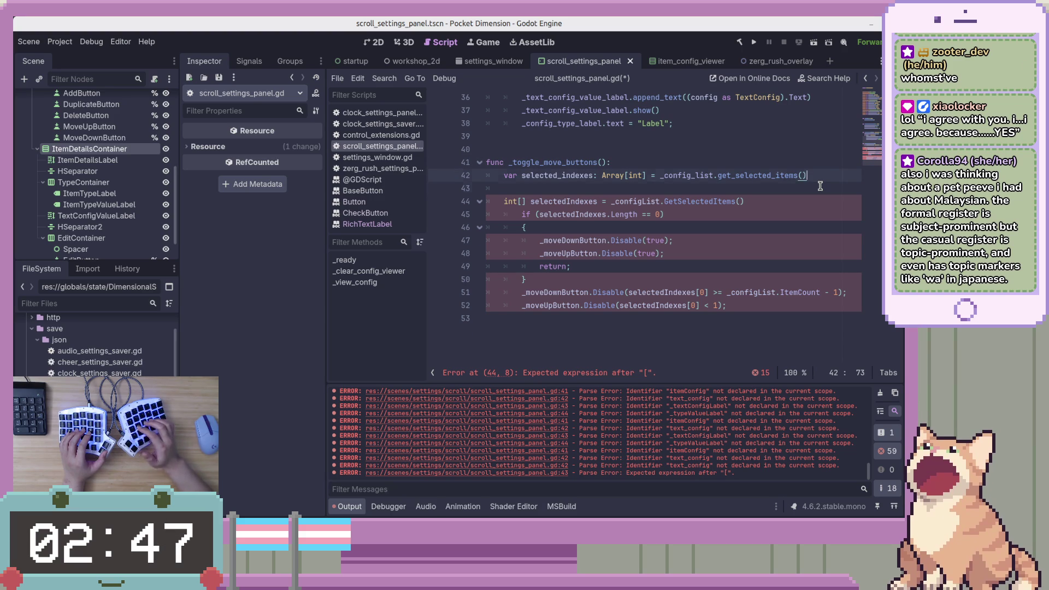
# Step: Start an unfinished 'var' statement on a new line 43
pyautogui.press('Return')
pyautogui.write('var')
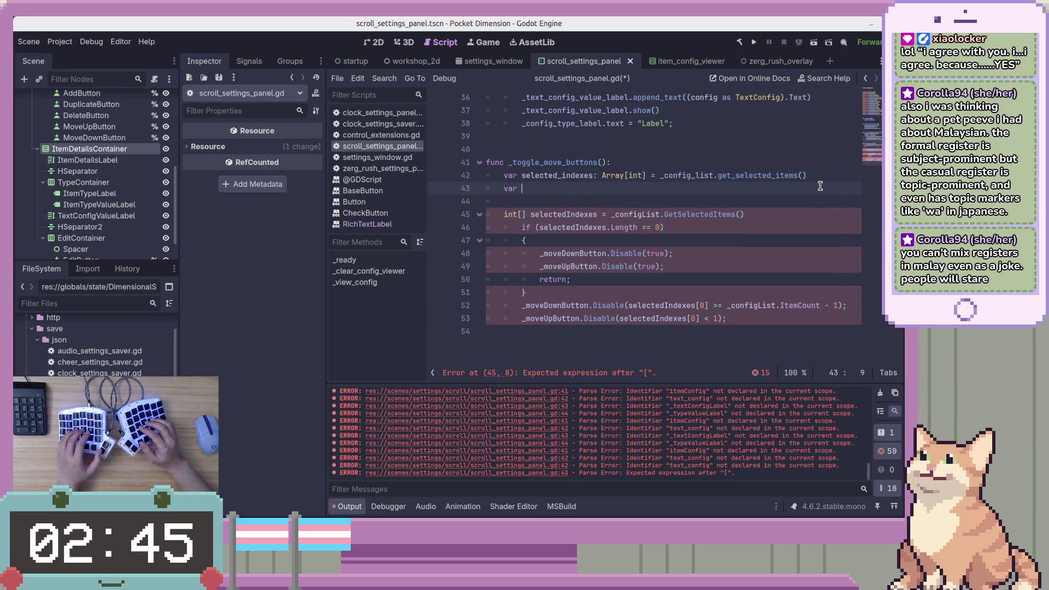
pyautogui.press('BackSpace')
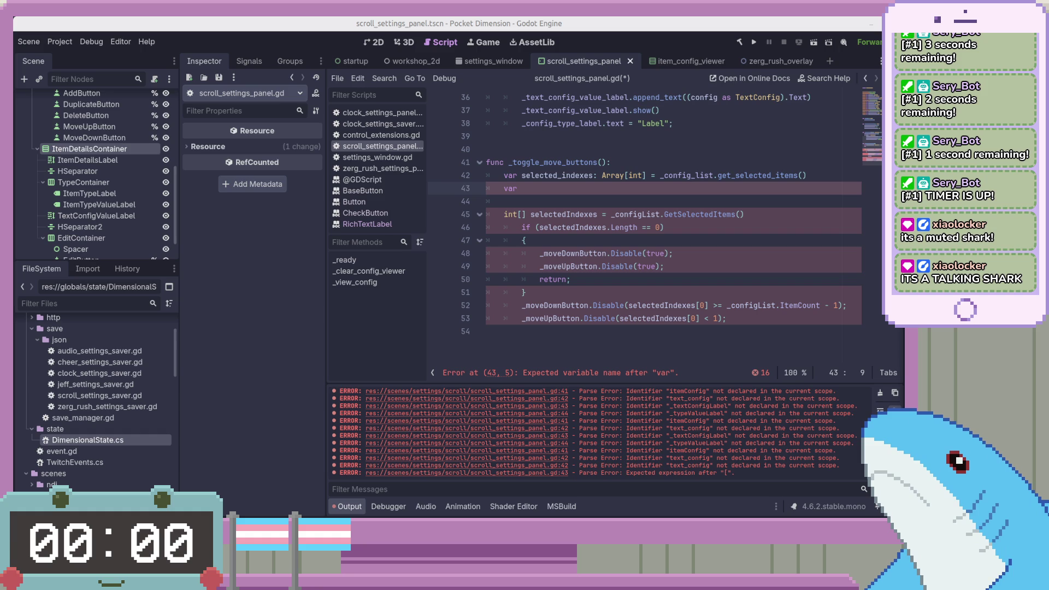
# Step: Check the get_selected_items tooltip, then replace 'var' on line 43 with an if condition
pyautogui.click(647, 187)
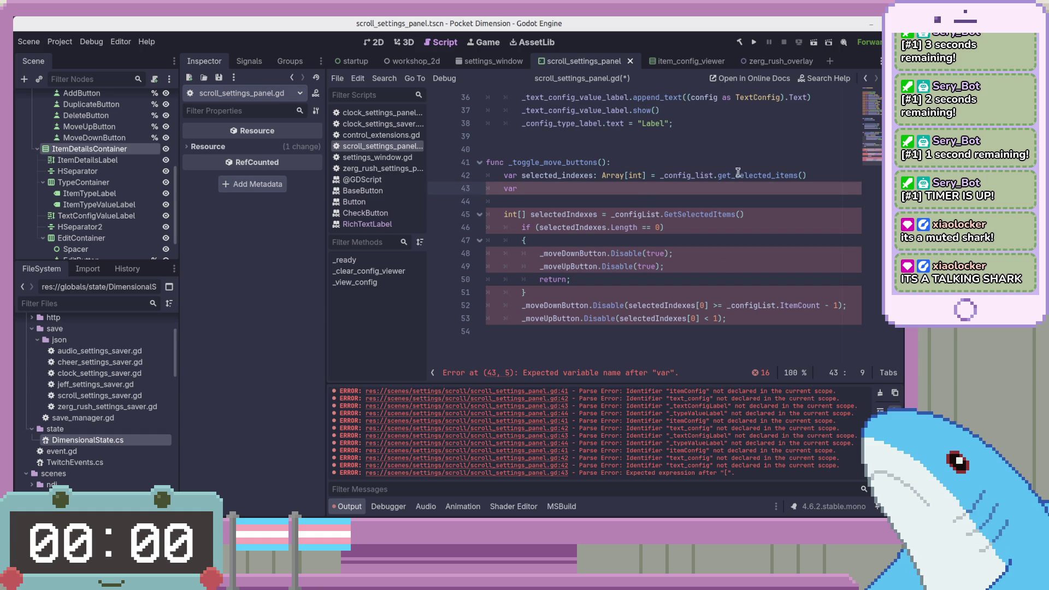
pyautogui.moveTo(732, 176)
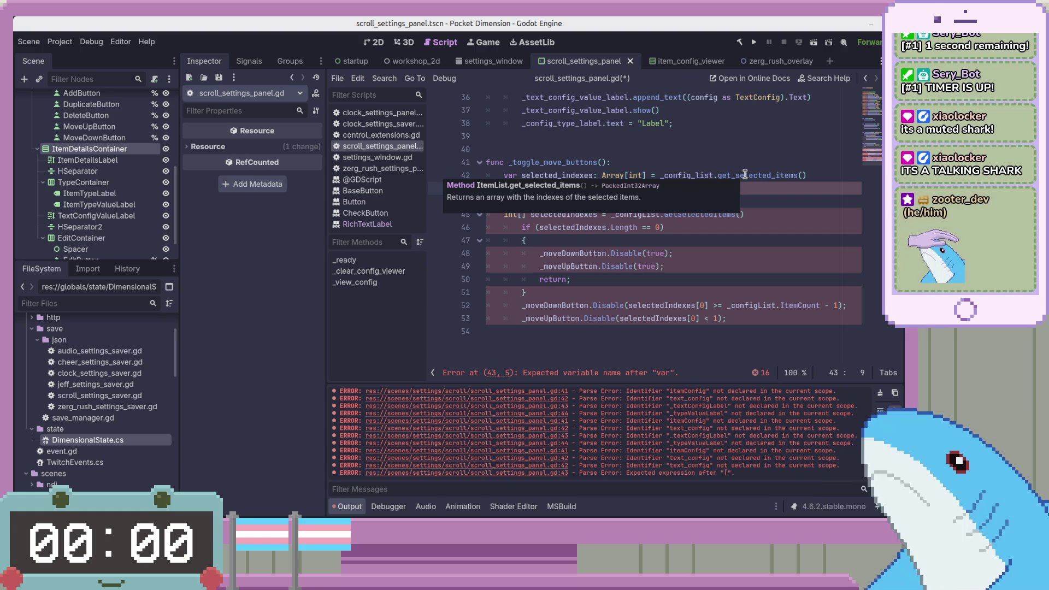
pyautogui.click(747, 175)
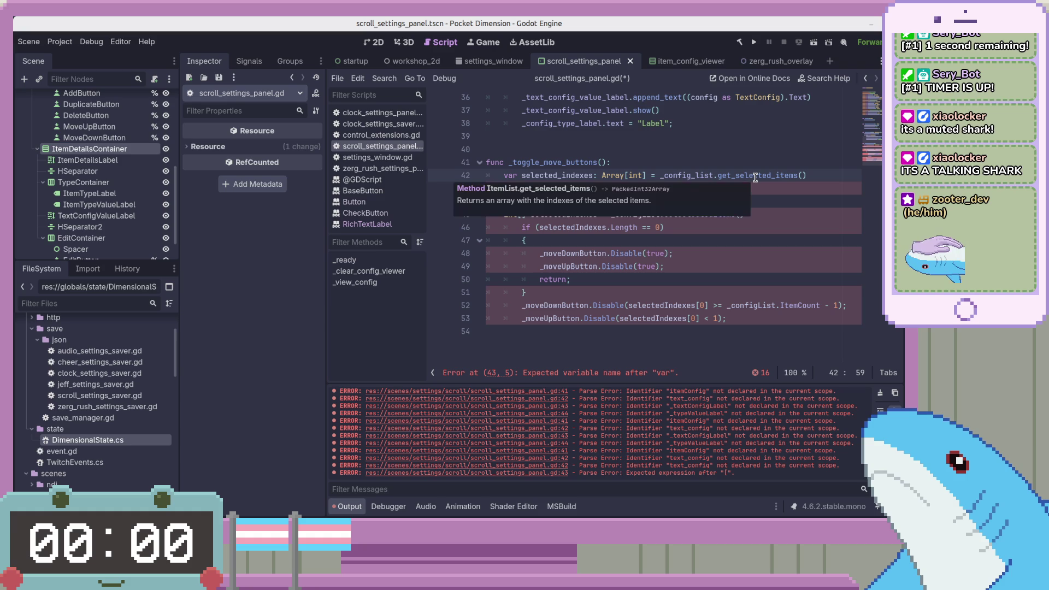
pyautogui.click(810, 187)
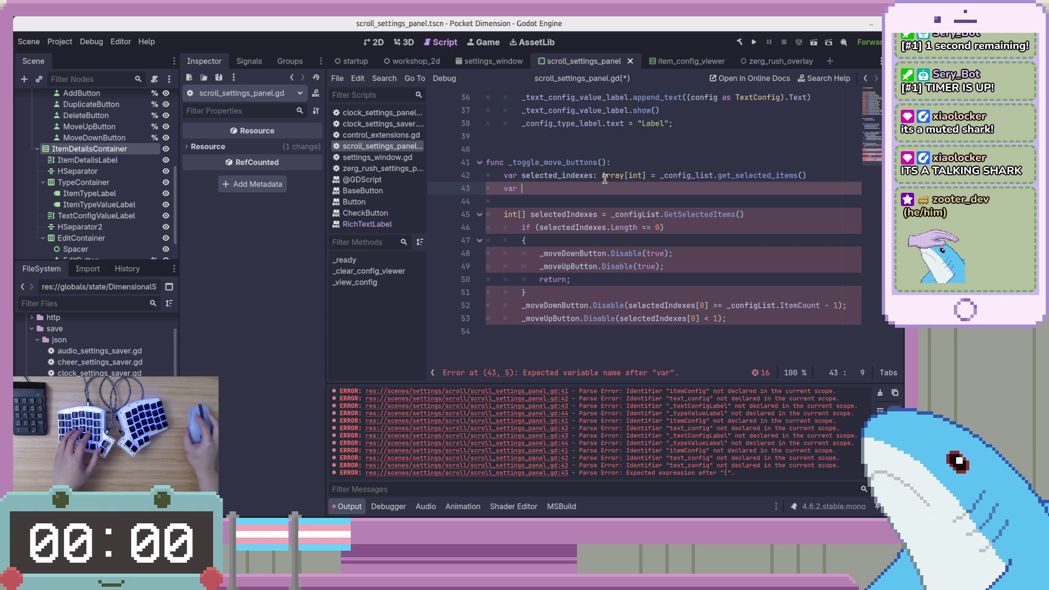
pyautogui.moveTo(604, 179)
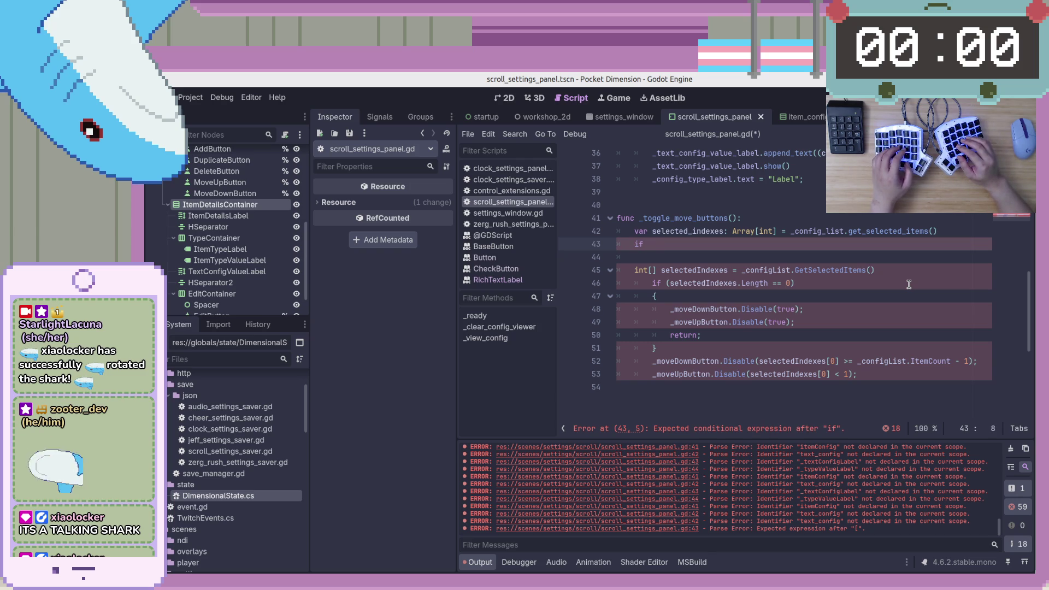
pyautogui.press('BackSpace')
pyautogui.write('lele')
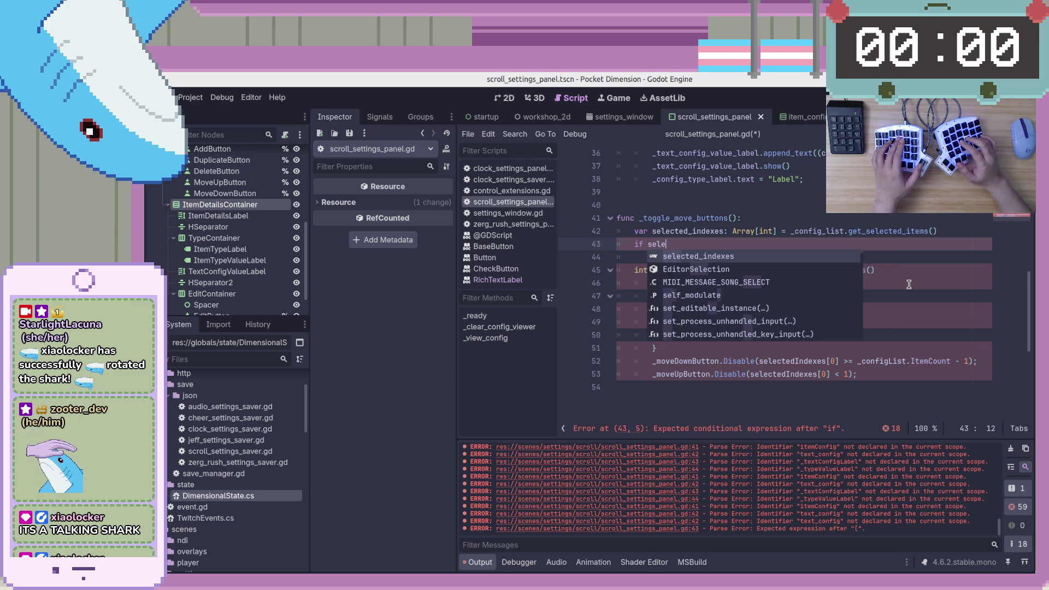
pyautogui.write('ed_indices')
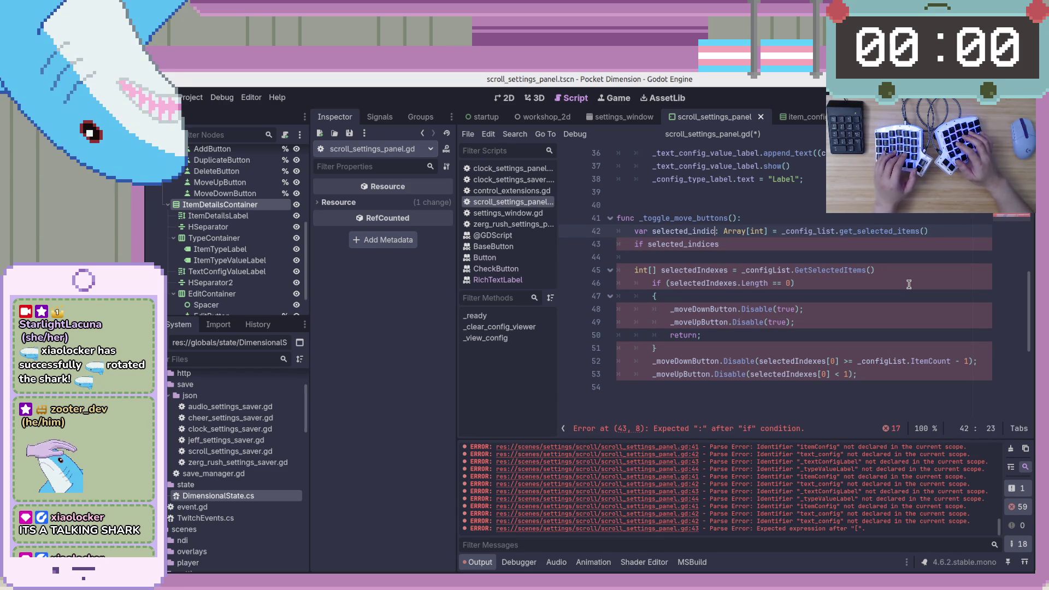
# Step: Complete line 43 as 'if selected_indices.is_empty():' and open its indented body line
pyautogui.press('Down')
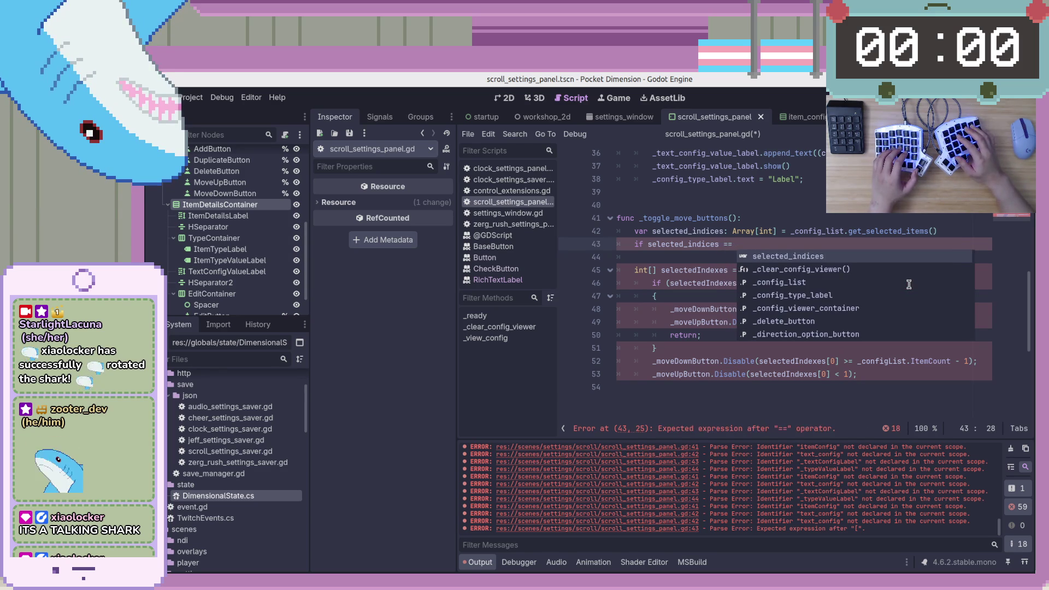
pyautogui.press('BackSpace')
pyautogui.press('BackSpace')
pyautogui.press('BackSpace')
pyautogui.write('.size(')
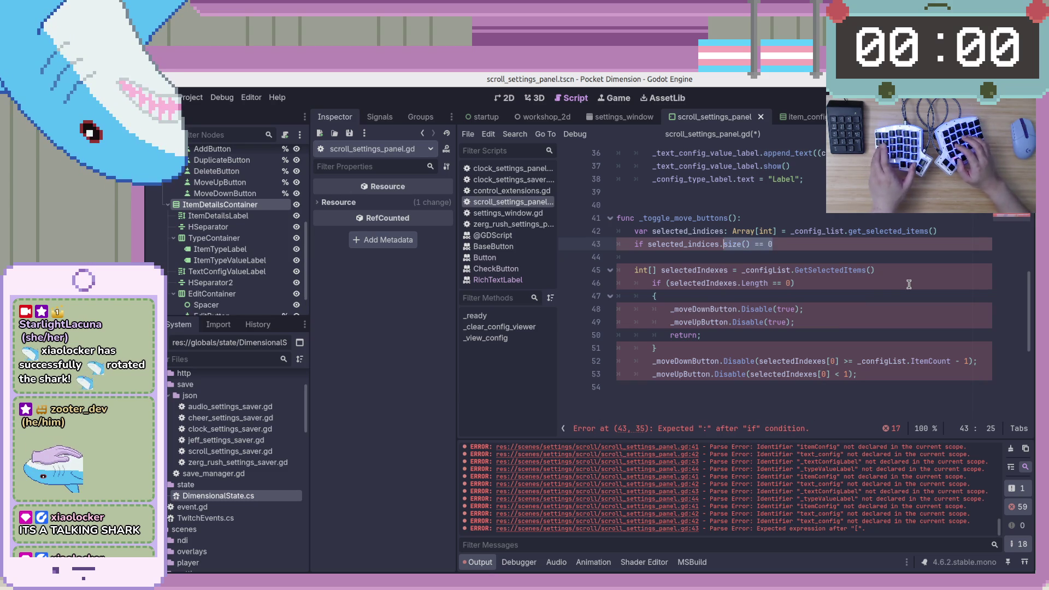
pyautogui.write('s')
pyautogui.press('Return')
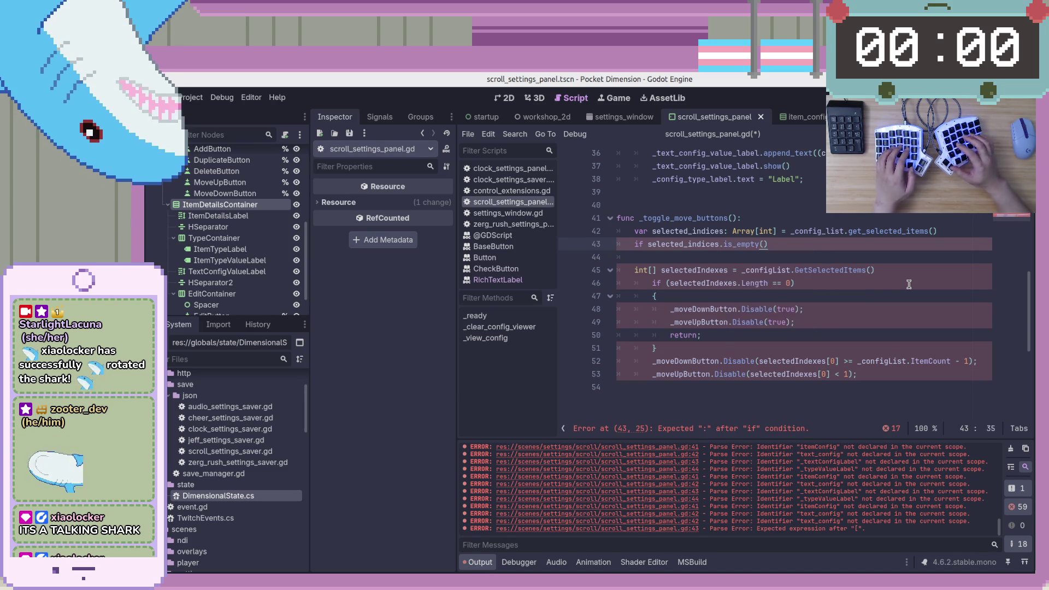
pyautogui.press('Return')
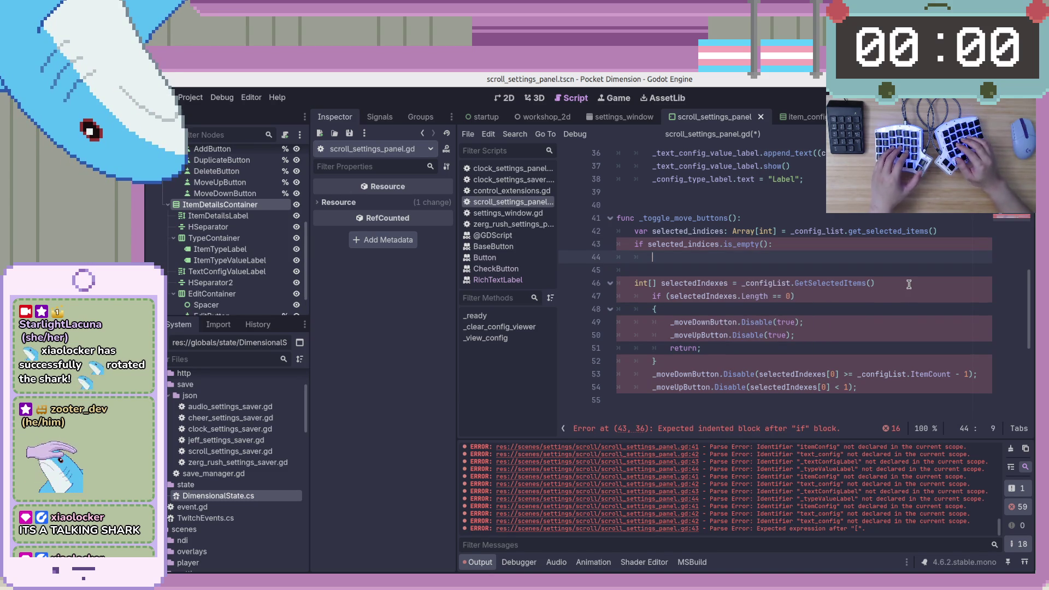
# Step: Write ControlExtensions.disable(_move_down_button, true) in the empty-selection branch
pyautogui.write('move')
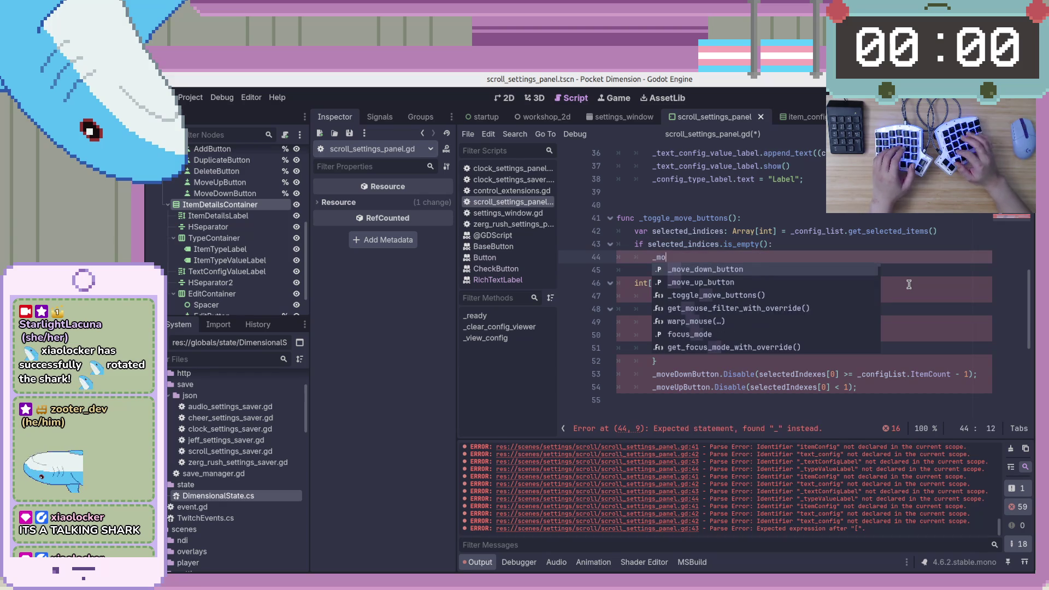
pyautogui.write('_down_button')
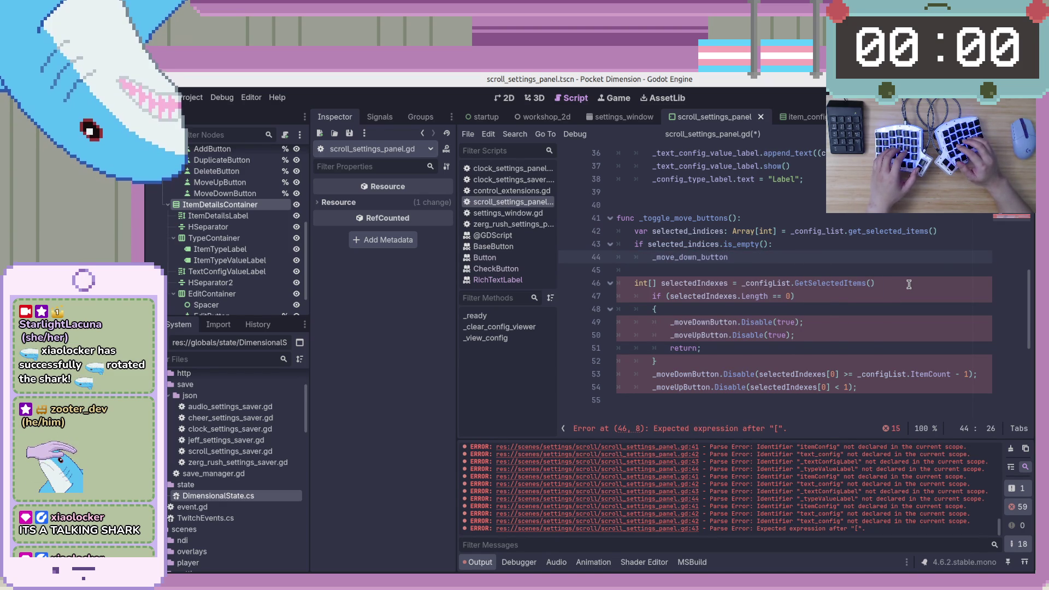
pyautogui.write('.di')
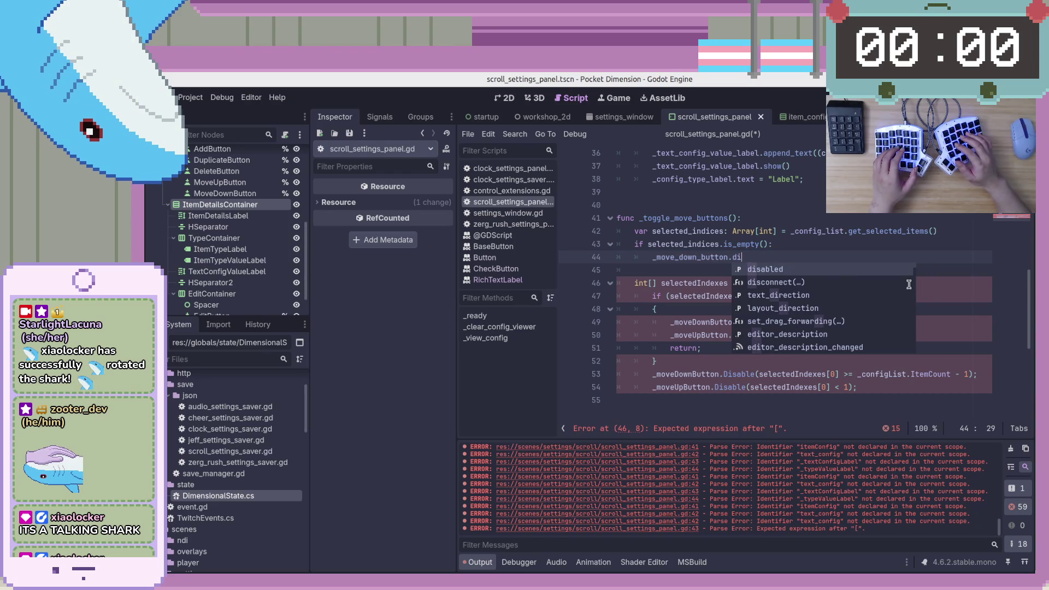
pyautogui.press('Return')
pyautogui.hotkey('ctrl', 'BackSpace')
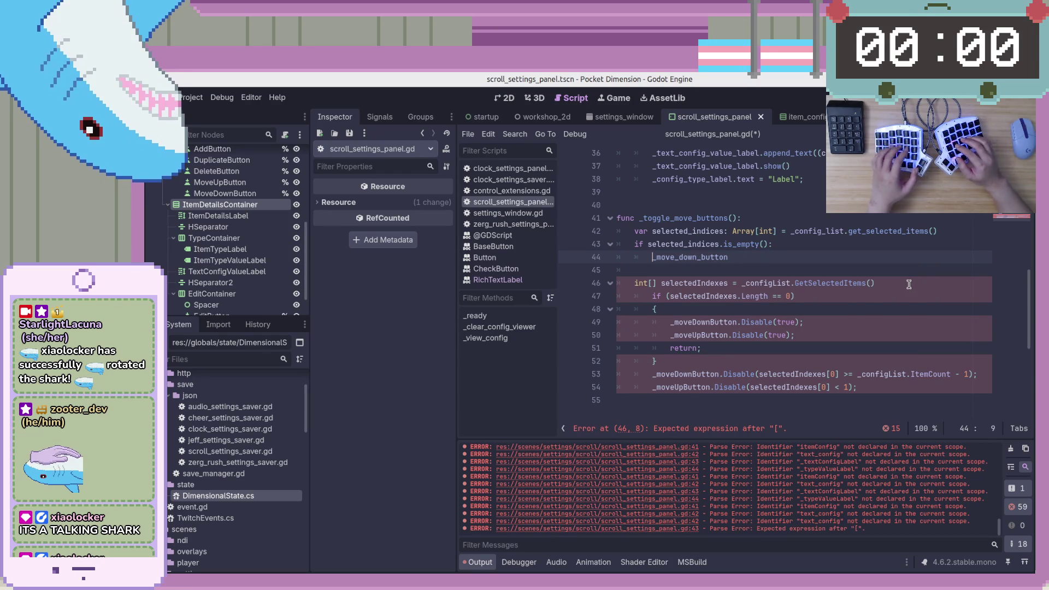
pyautogui.press('BackSpace')
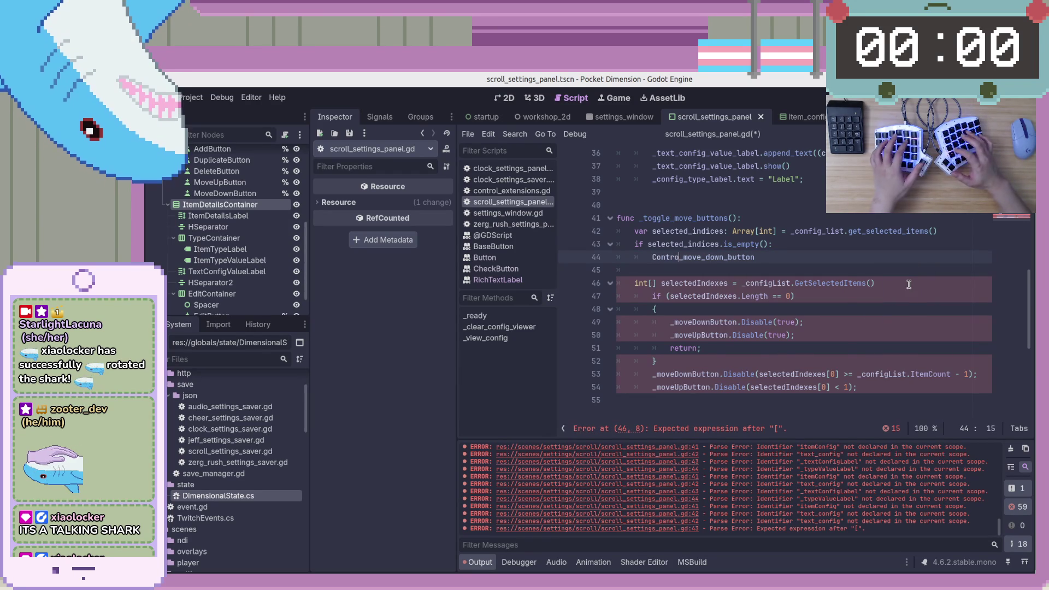
pyautogui.write('l')
pyautogui.press('Return')
pyautogui.write('disable(')
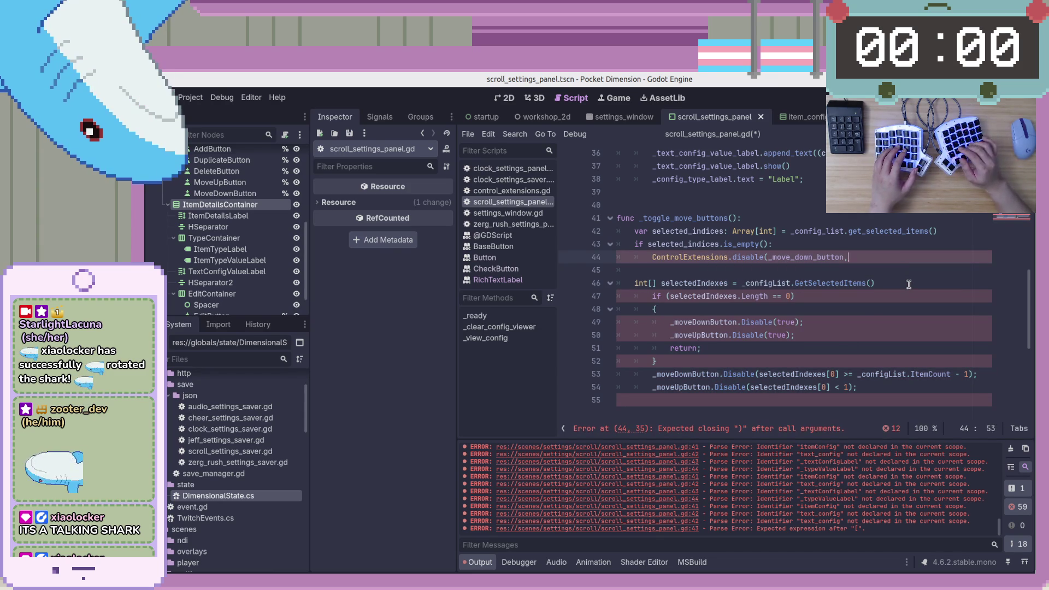
pyautogui.write('true')
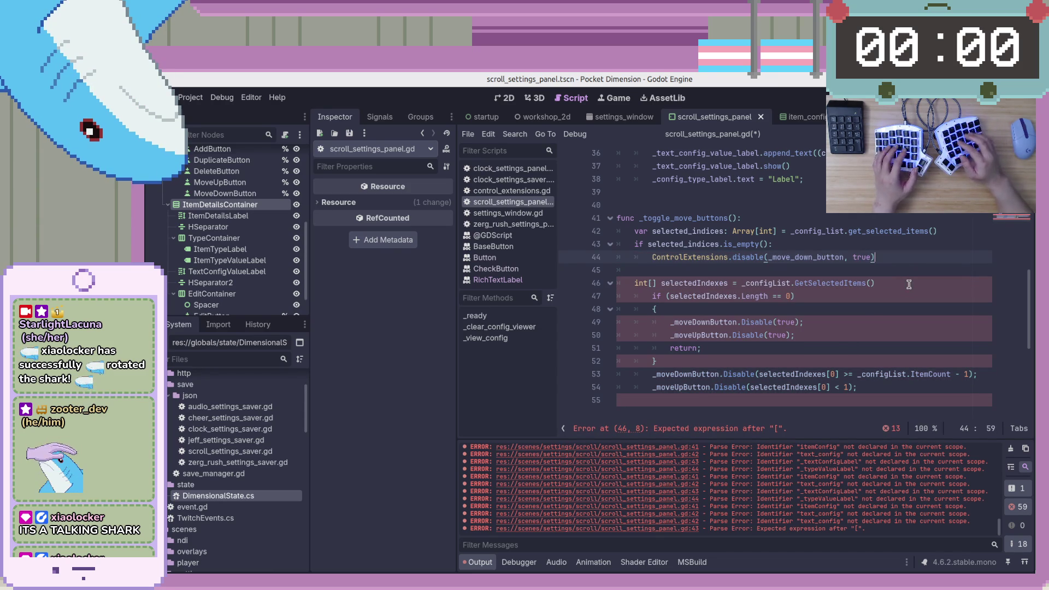
# Step: Duplicate that call so it also disables _move_up_button, and save the script
pyautogui.hotkey('ctrl', 'shift', 'd')
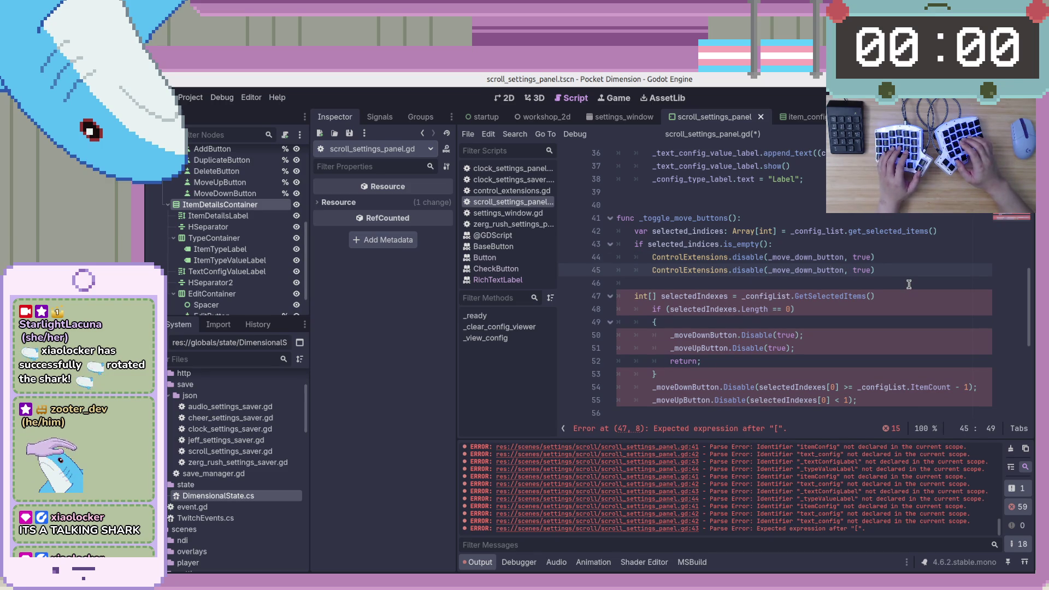
pyautogui.press('Up')
pyautogui.press('BackSpace')
pyautogui.press('BackSpace')
pyautogui.press('Delete')
pyautogui.press('Delete')
pyautogui.write('up')
pyautogui.hotkey('ctrl', 's')
pyautogui.press('Escape')
# Step: Follow the two disable calls with a return statement
pyautogui.press('Down')
pyautogui.press('Return')
pyautogui.press('BackSpace')
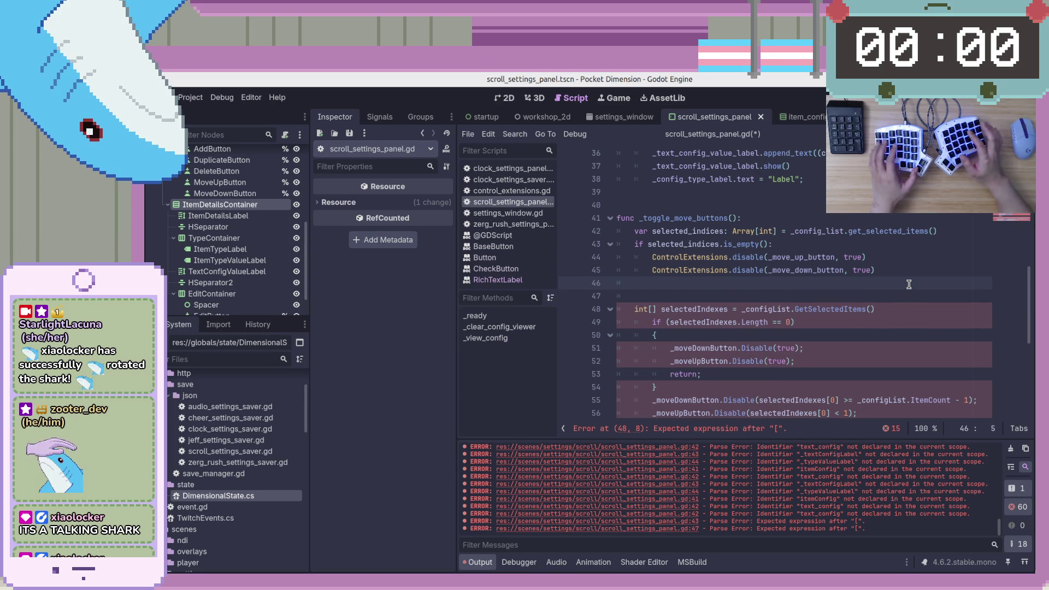
pyautogui.press('Tab')
pyautogui.press('Tab')
pyautogui.write('r')
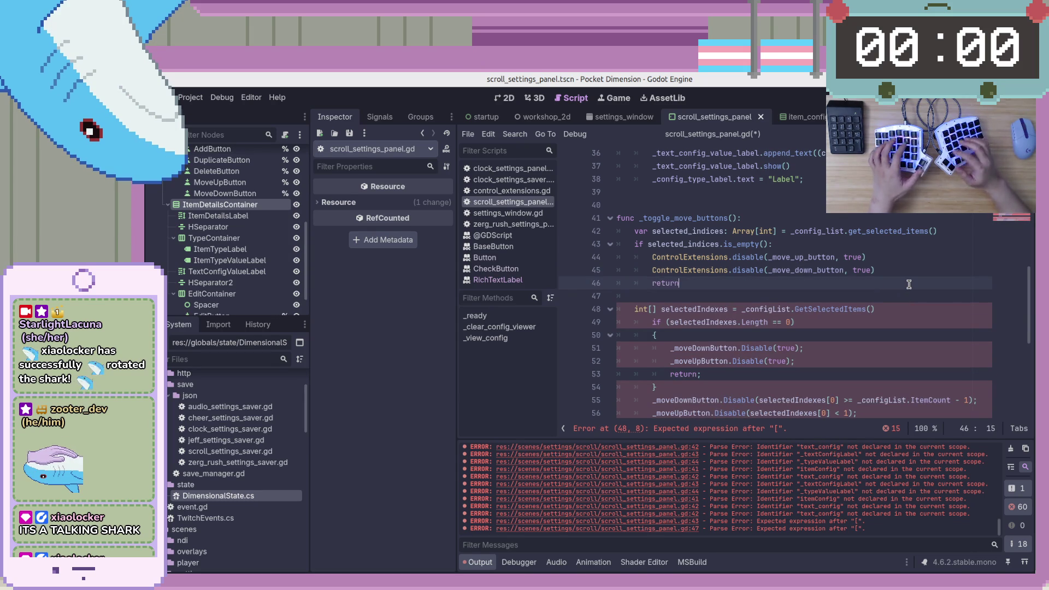
pyautogui.press('Return')
pyautogui.scroll(-1, 906, 290)
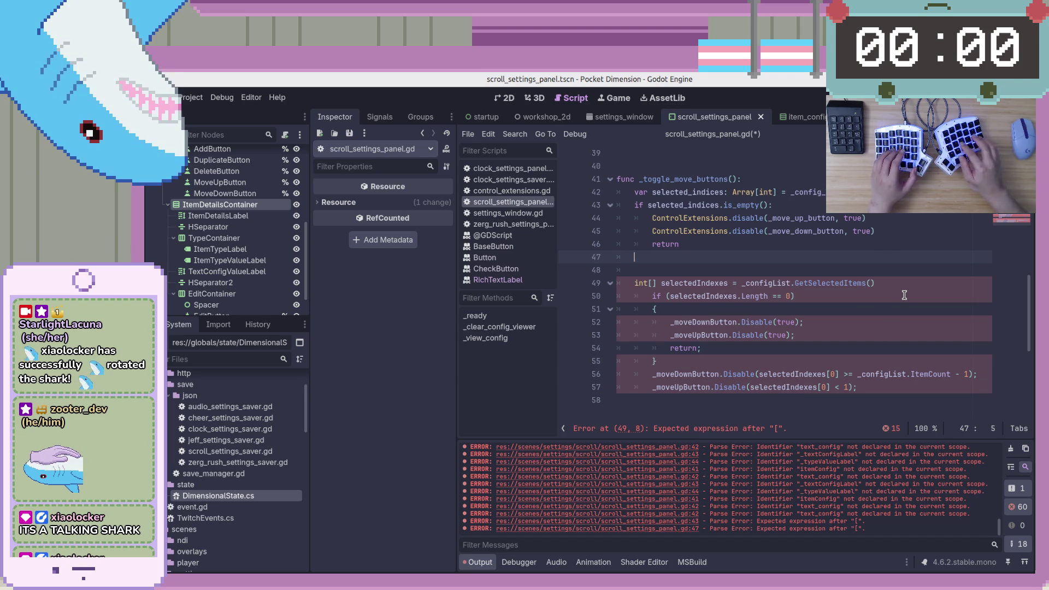
# Step: Add a ControlExtensions.disable check on selected_indices[0] against _config_list.item_count - 1
pyautogui.write('Cont')
pyautogui.press('Return')
pyautogui.write('.dis')
pyautogui.press('Return')
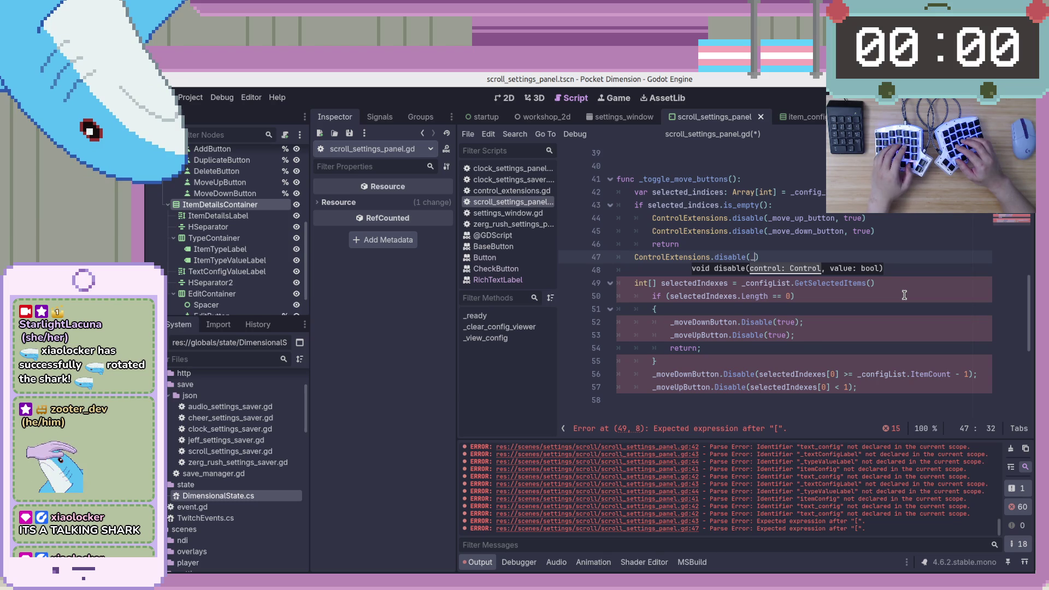
pyautogui.press('BackSpace')
pyautogui.press('BackSpace')
pyautogui.write('l')
pyautogui.press('Return')
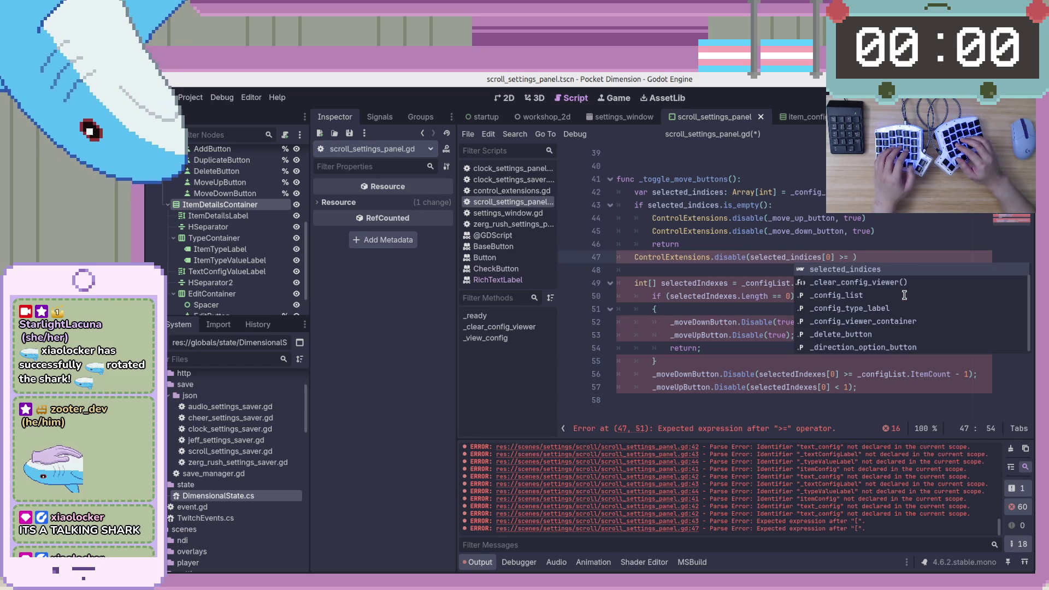
pyautogui.write('_con')
pyautogui.press('Return')
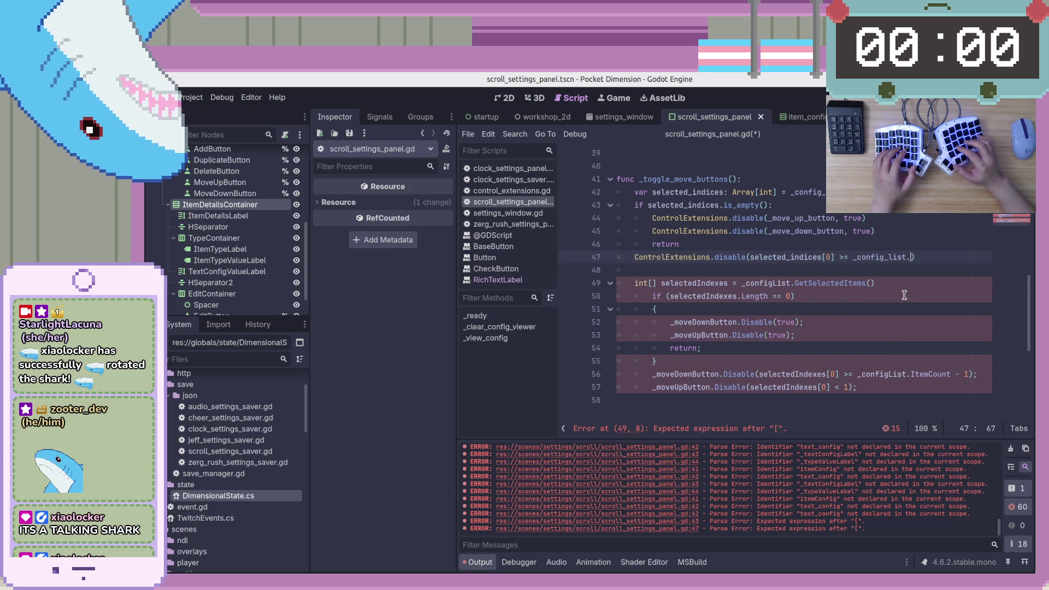
pyautogui.write('.item')
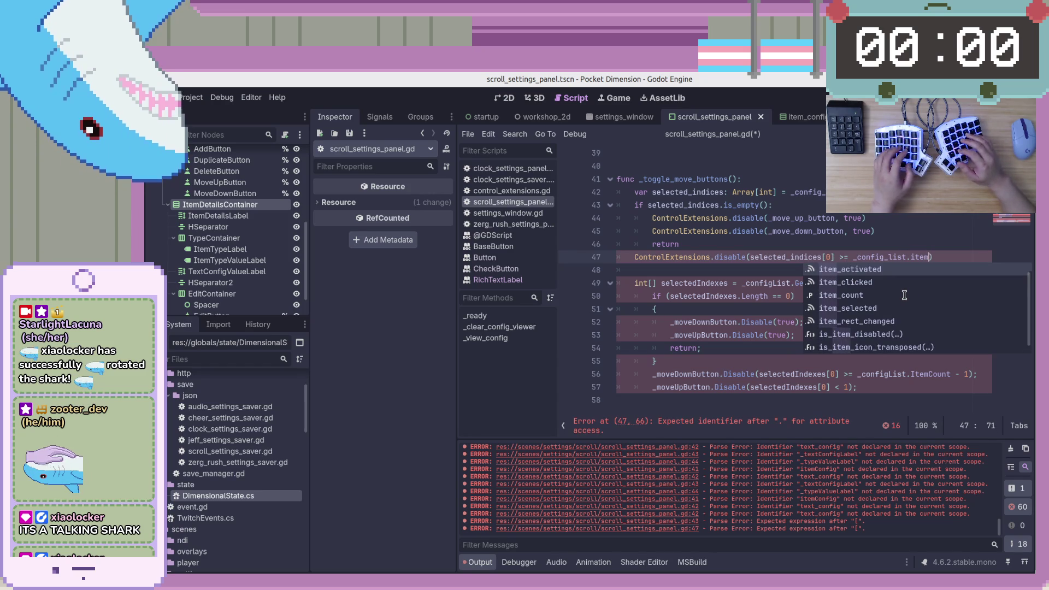
pyautogui.press('Down')
pyautogui.press('Down')
pyautogui.press('Return')
pyautogui.write('1')
pyautogui.press('End')
# Step: Add ControlExtensions.disable(selected_indices[0] < 1) on the next line and save
pyautogui.press('Return')
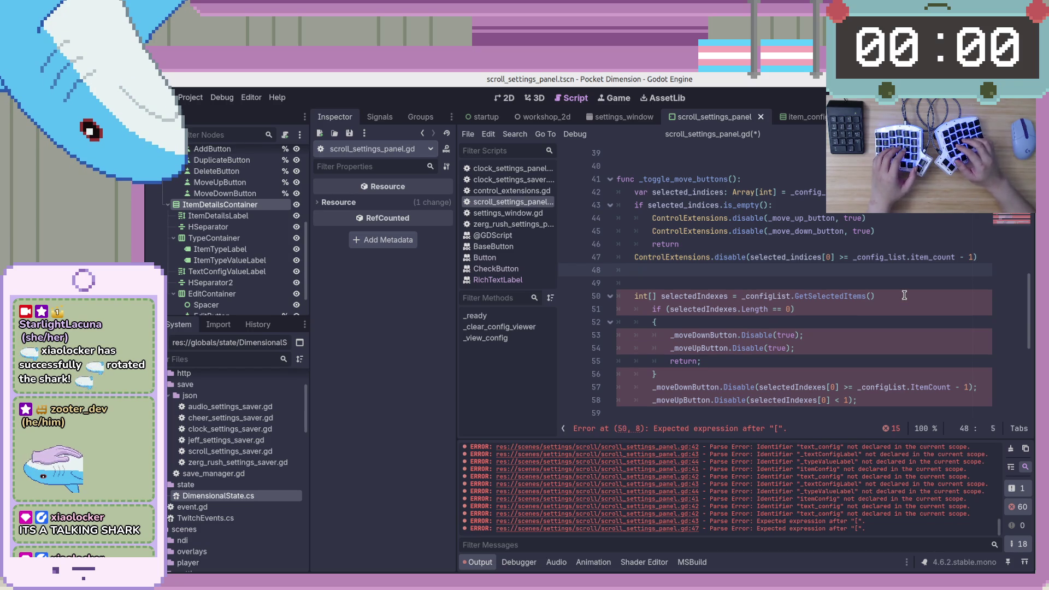
pyautogui.write('l')
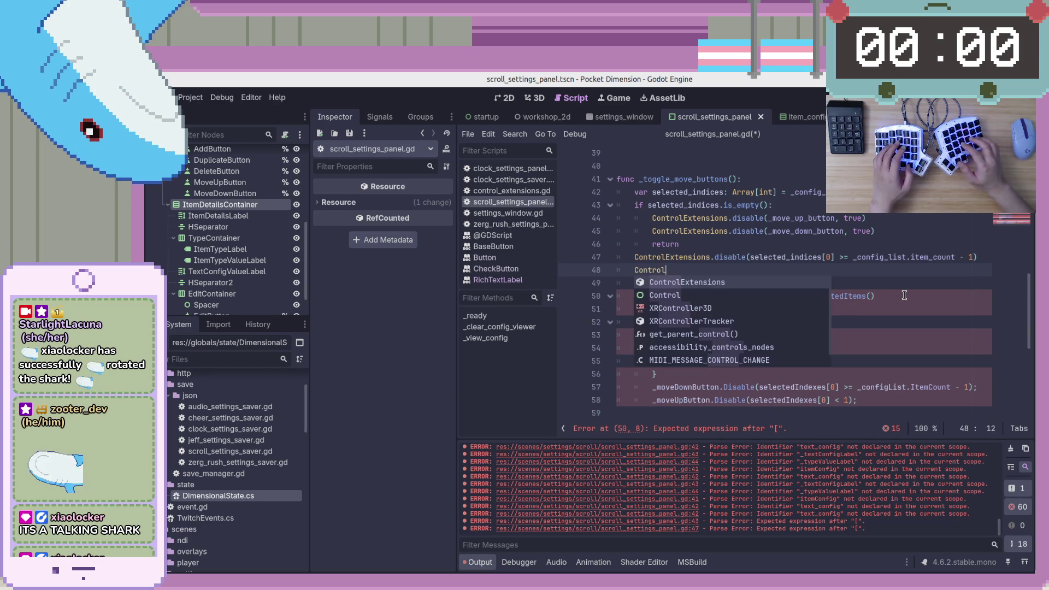
pyautogui.write('Exten')
pyautogui.press('Escape')
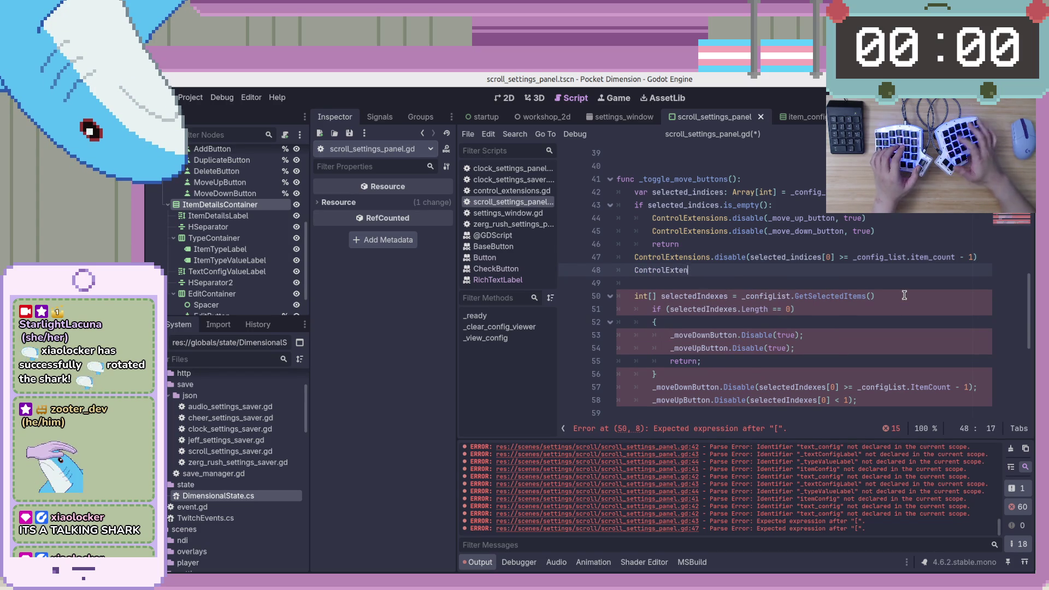
pyautogui.write('s.di')
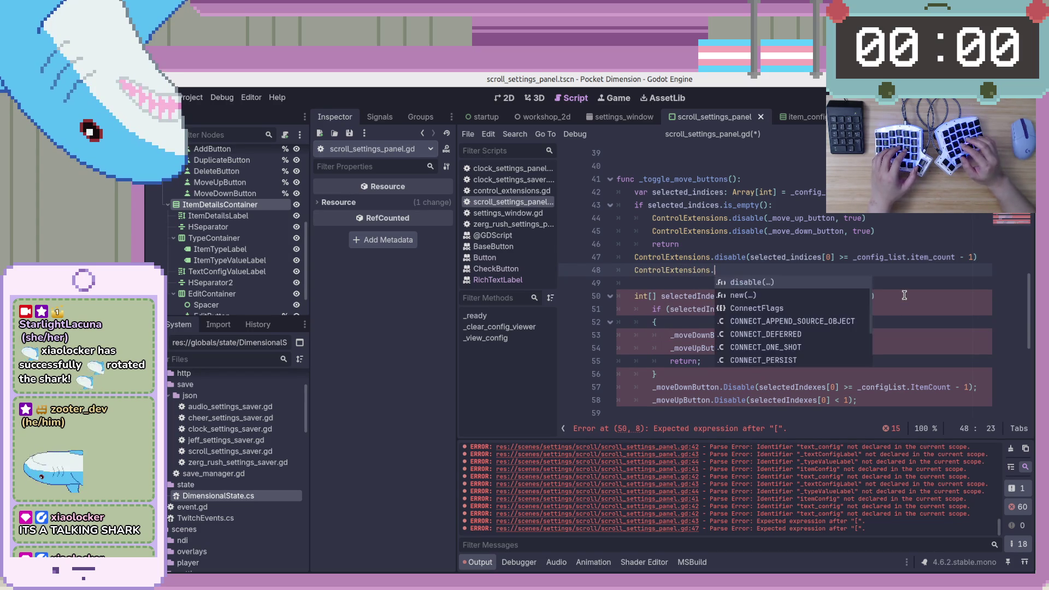
pyautogui.write('sable')
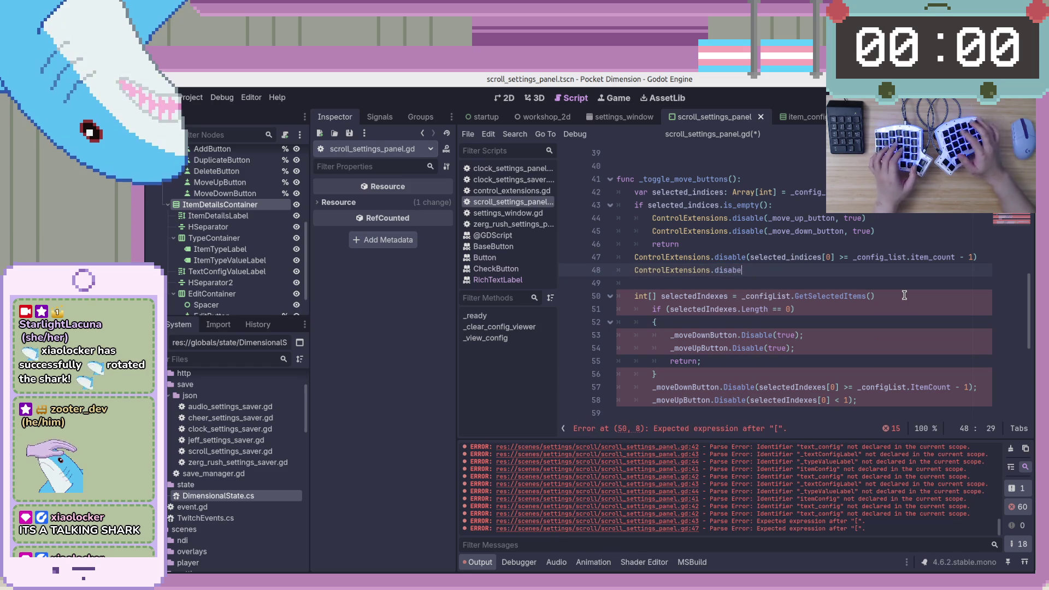
pyautogui.write('(selecte')
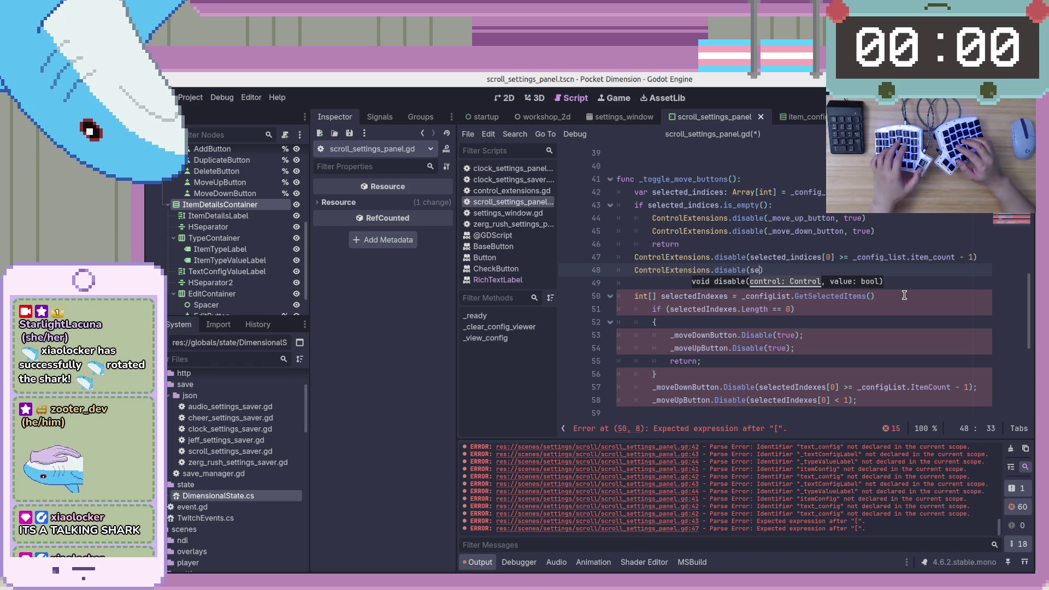
pyautogui.write('d_')
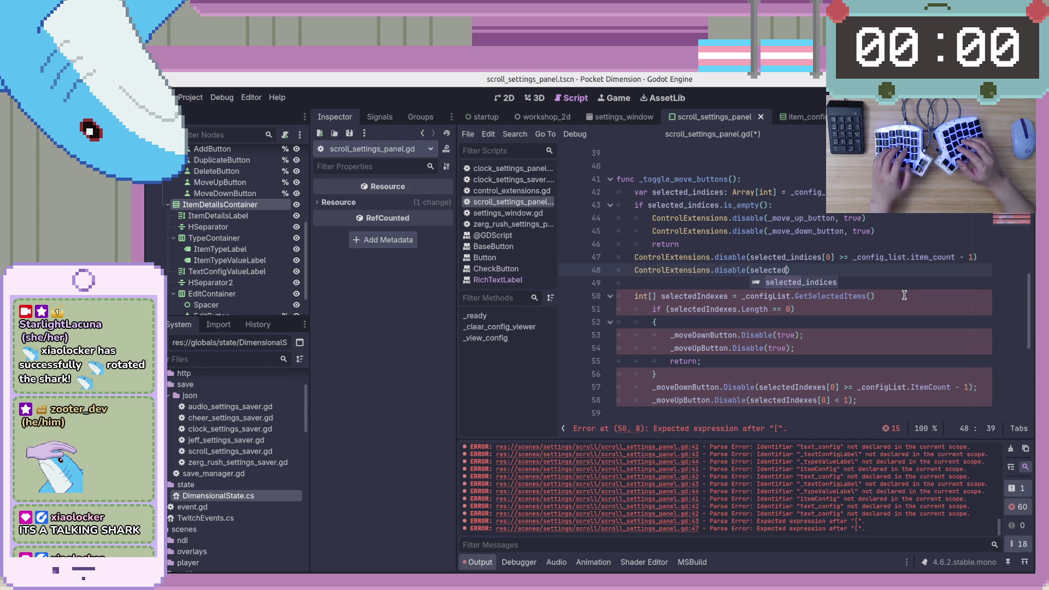
pyautogui.write('indices[0]')
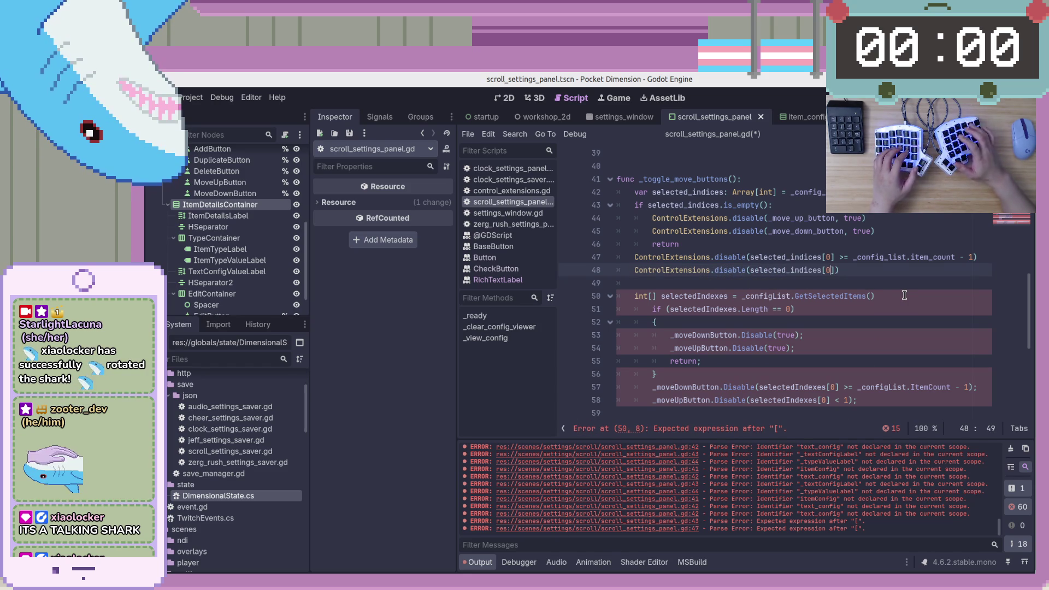
pyautogui.write(' < 1')
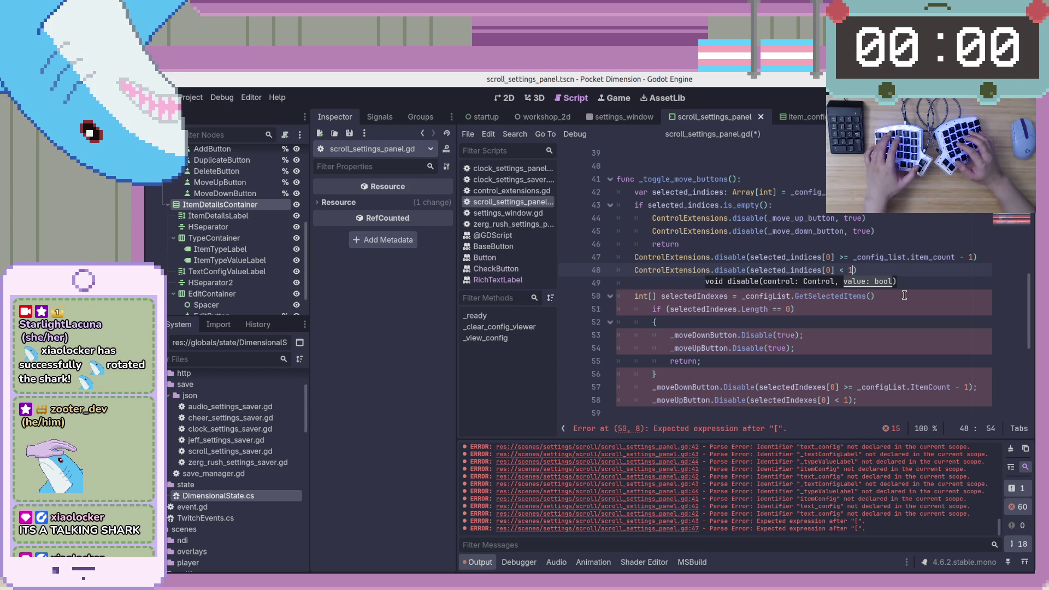
pyautogui.hotkey('ctrl', 's')
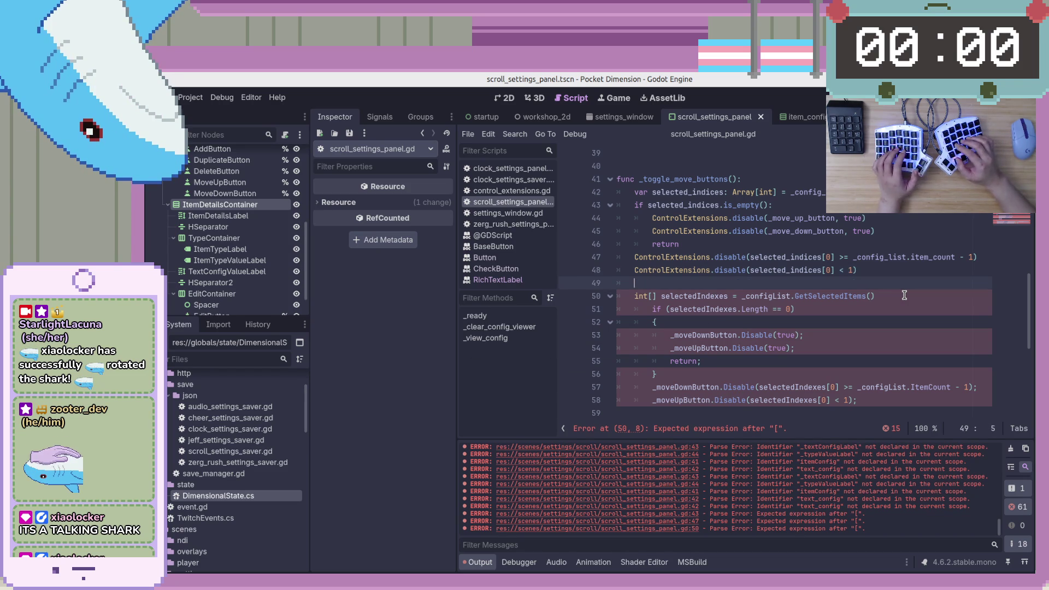
pyautogui.press('Down')
pyautogui.press('Down')
pyautogui.press('Down')
pyautogui.press('Down')
pyautogui.press('Down')
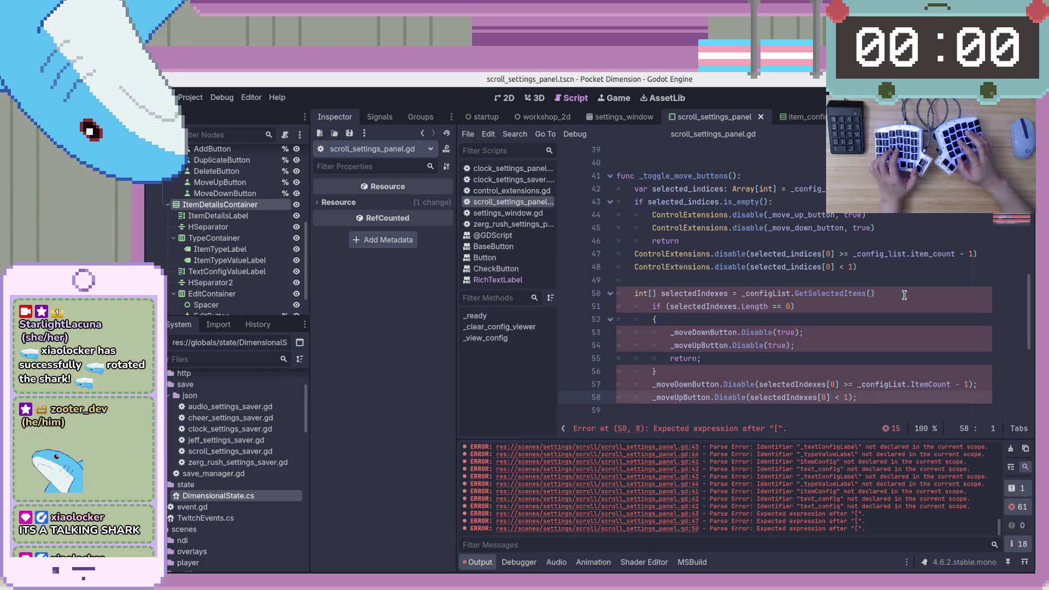
# Step: Delete the leftover C# block from _toggle_move_buttons and save the script
pyautogui.hotkey('shift', 'Up')
pyautogui.hotkey('shift', 'Up')
pyautogui.hotkey('shift', 'Up')
pyautogui.press('BackSpace')
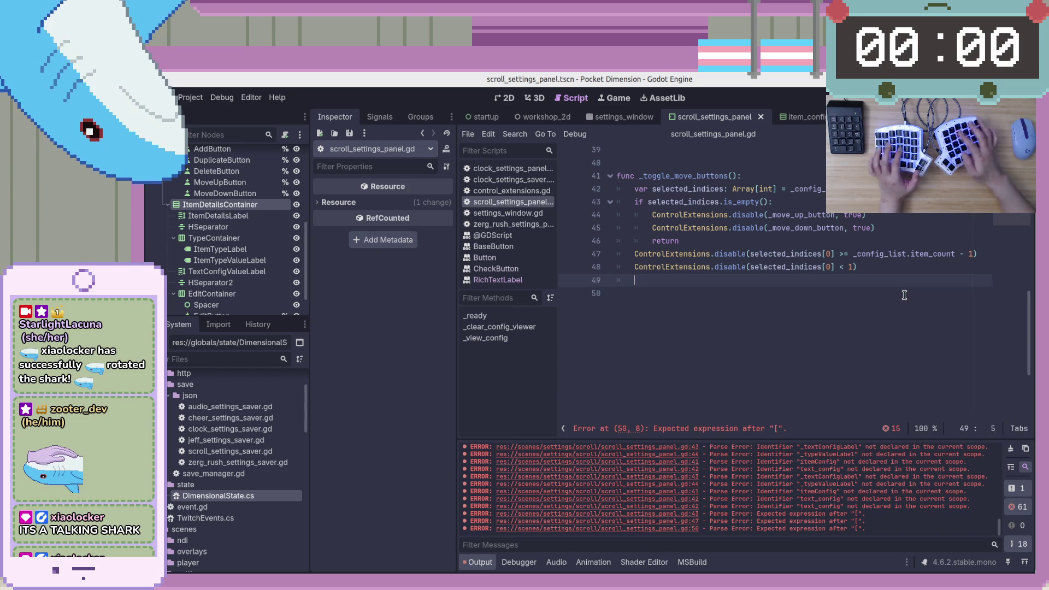
pyautogui.press('BackSpace')
pyautogui.hotkey('ctrl', 's')
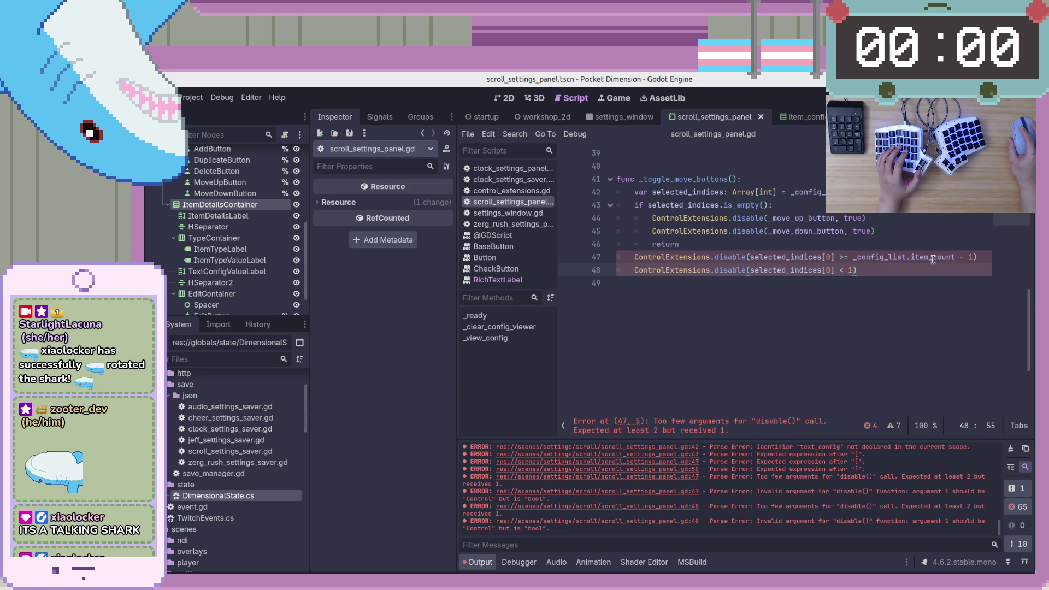
# Step: Rework line 47's disable arguments, removing the >= 0 comparison
pyautogui.click(853, 257)
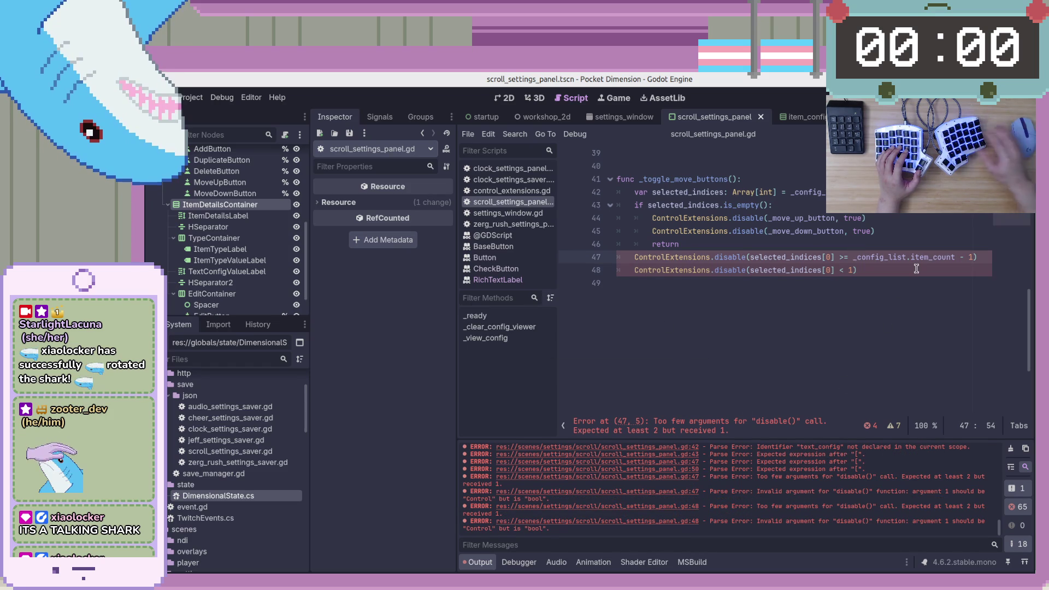
pyautogui.write('0,')
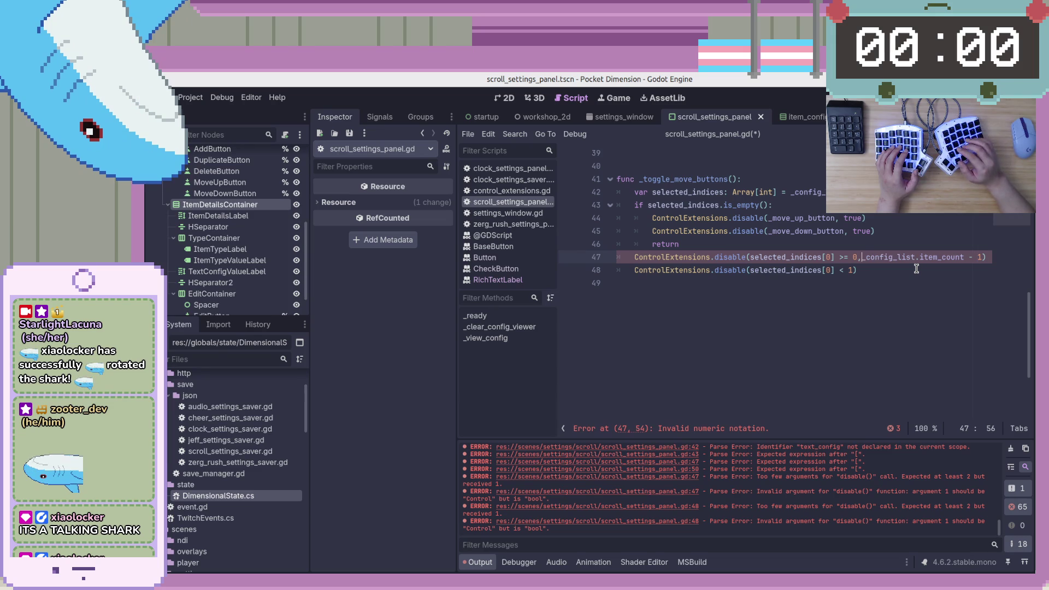
pyautogui.press('BackSpace')
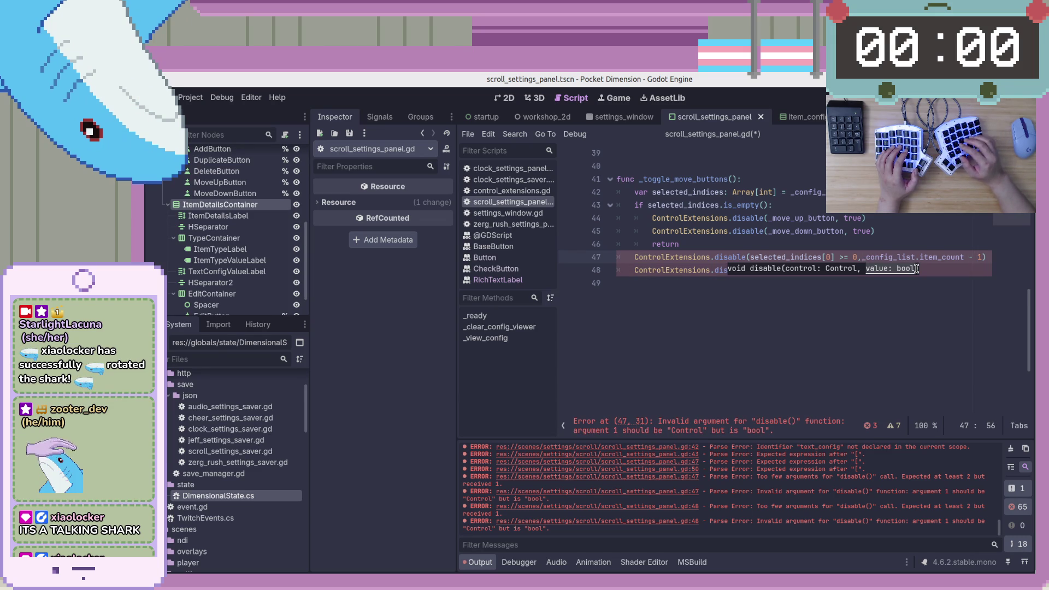
pyautogui.press('Escape')
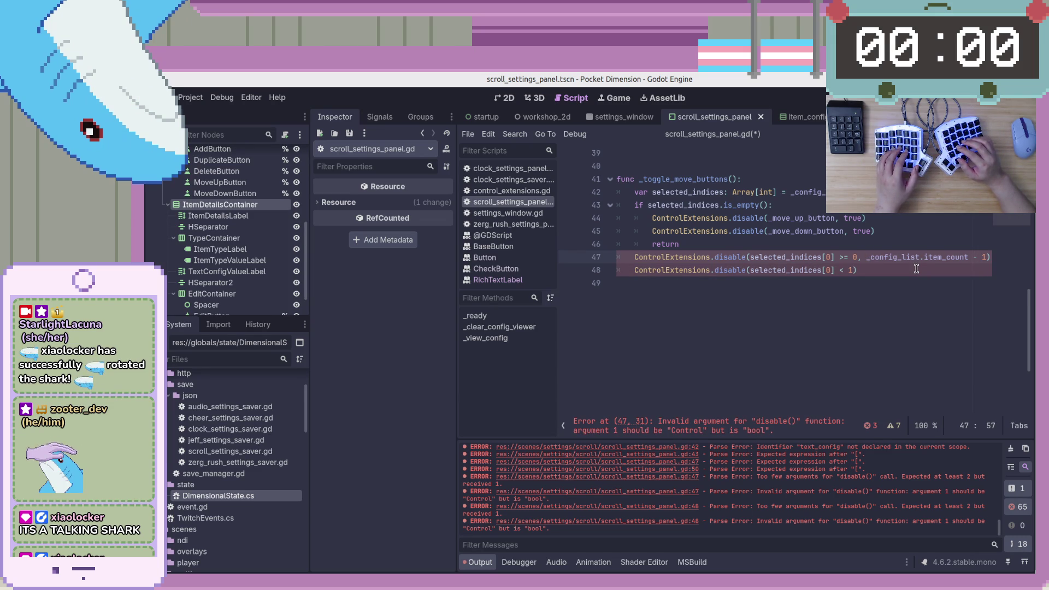
pyautogui.press('Left')
pyautogui.press('Left')
pyautogui.press('BackSpace')
pyautogui.press('BackSpace')
pyautogui.press('BackSpace')
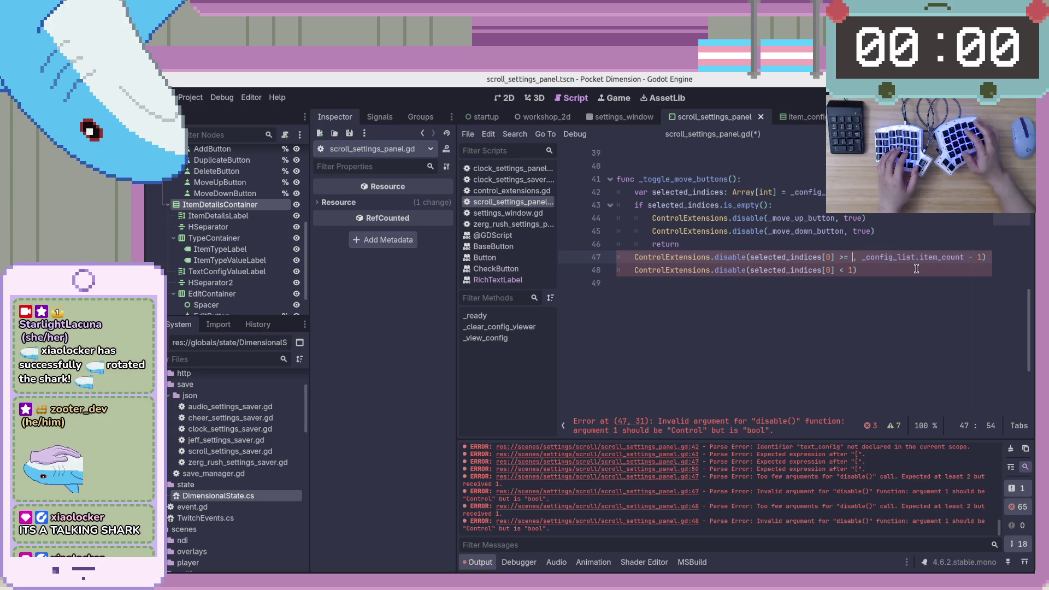
pyautogui.press('End')
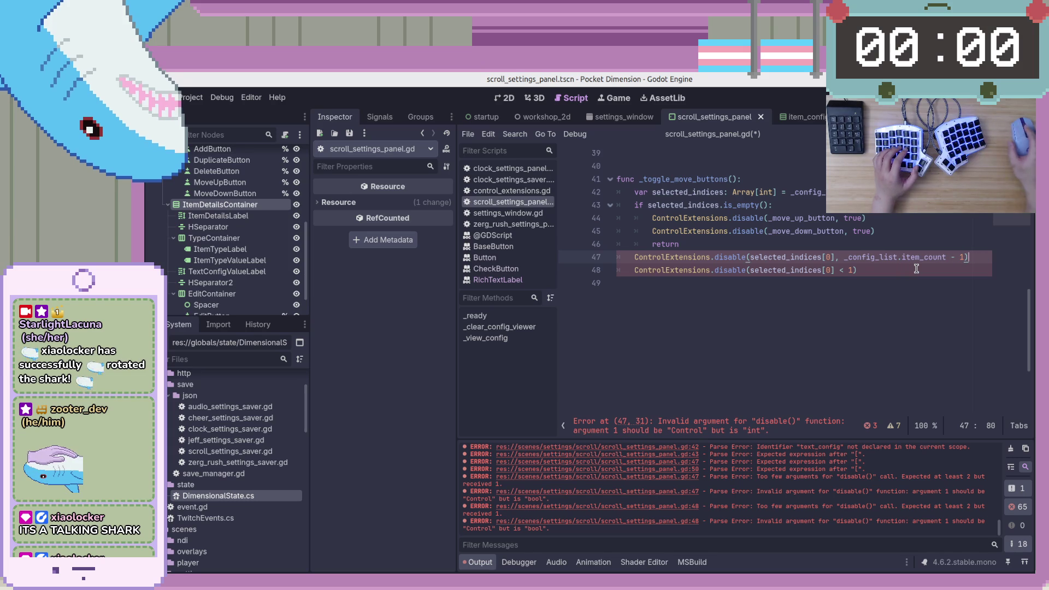
pyautogui.hotkey('alt', 'Tab')
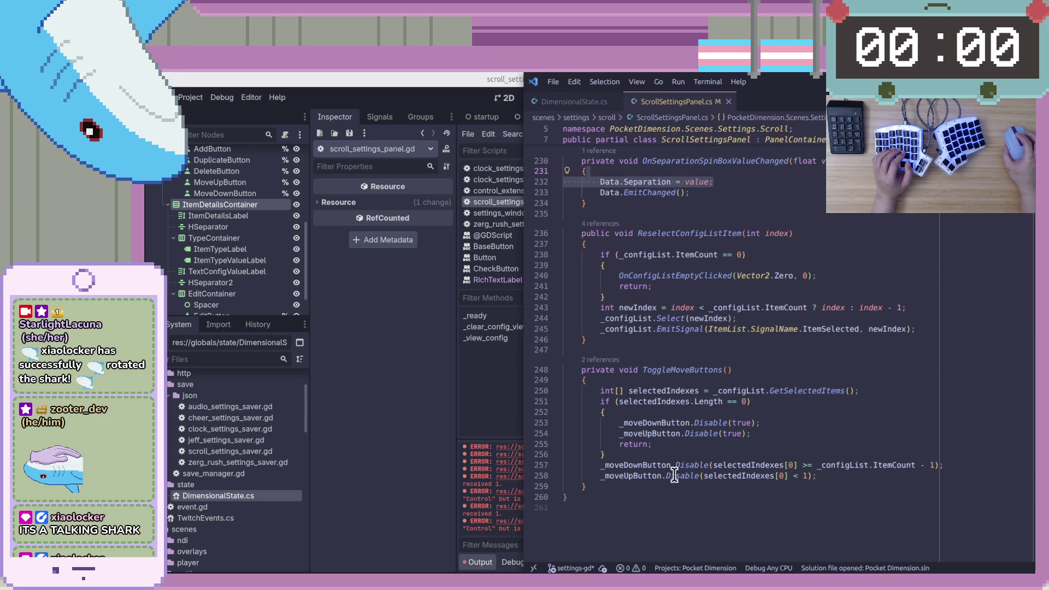
# Step: Check the C# down-button disable line, then change line 47's comparison to use >
pyautogui.click(824, 465)
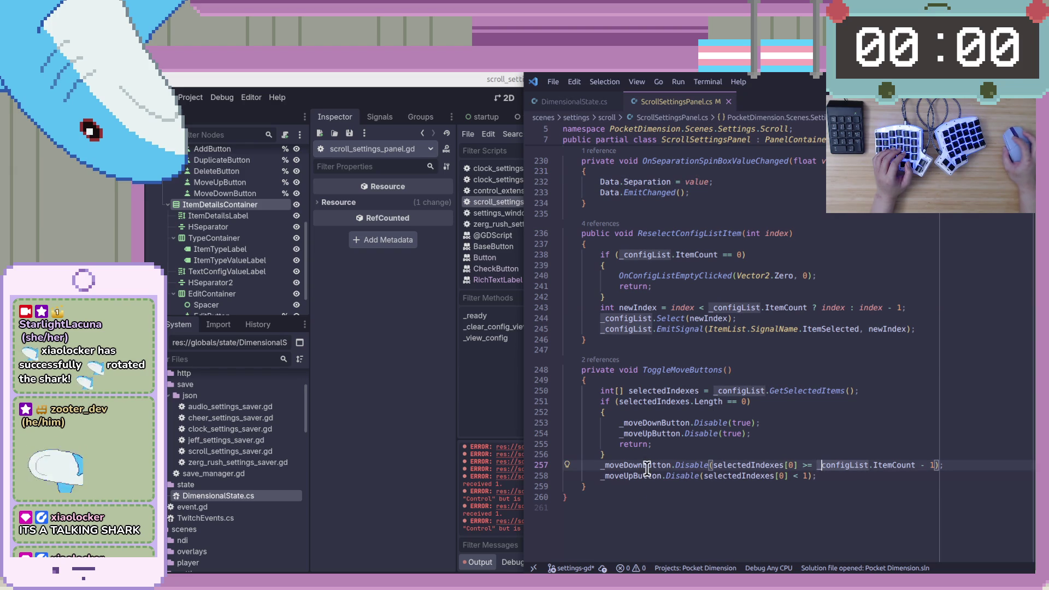
pyautogui.click(752, 466)
pyautogui.moveTo(752, 467)
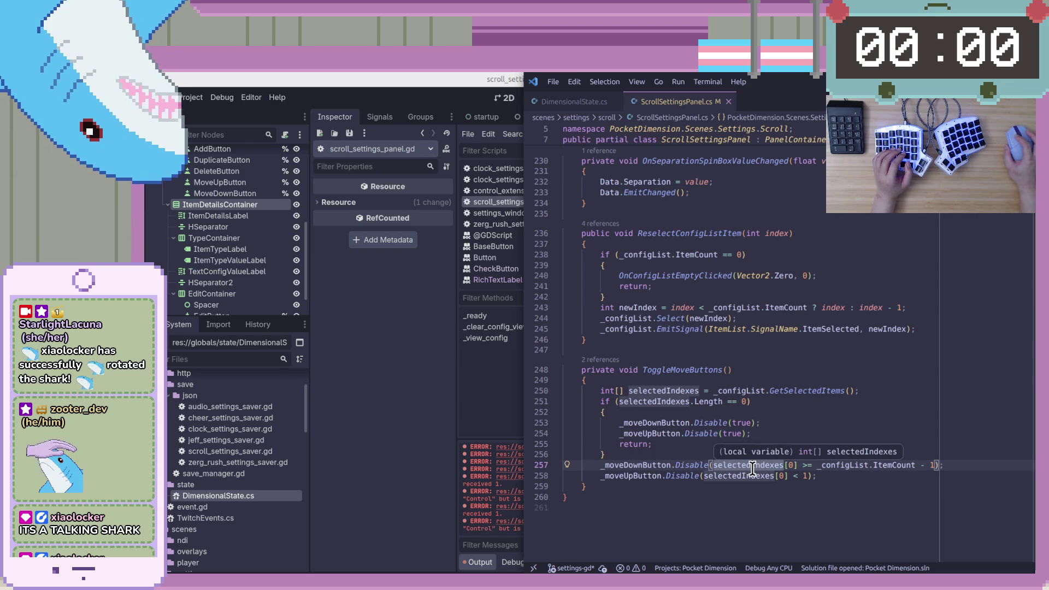
pyautogui.hotkey('alt', 'Tab')
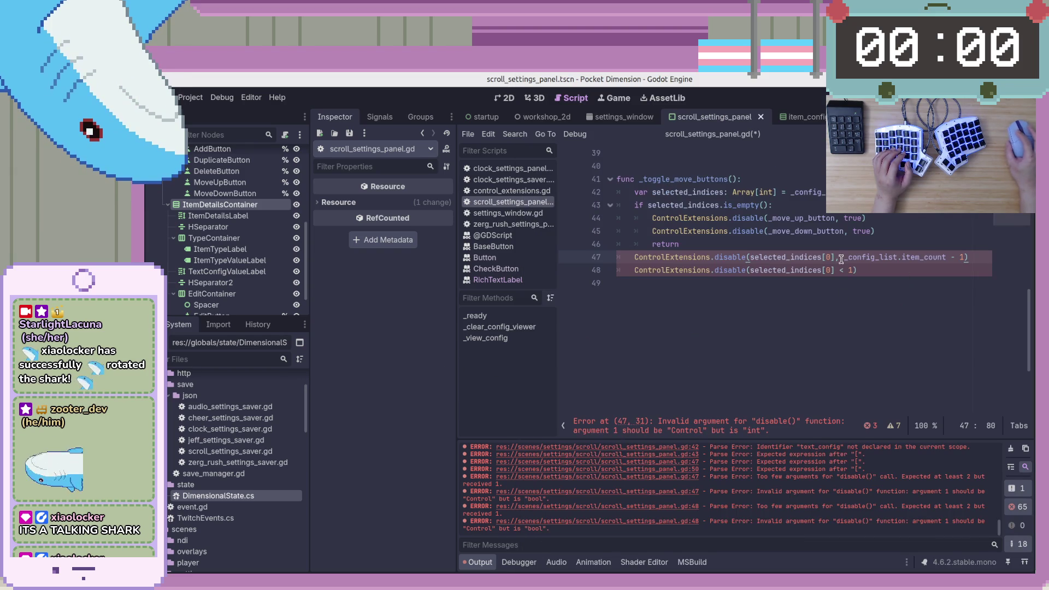
pyautogui.press('BackSpace')
pyautogui.write('-')
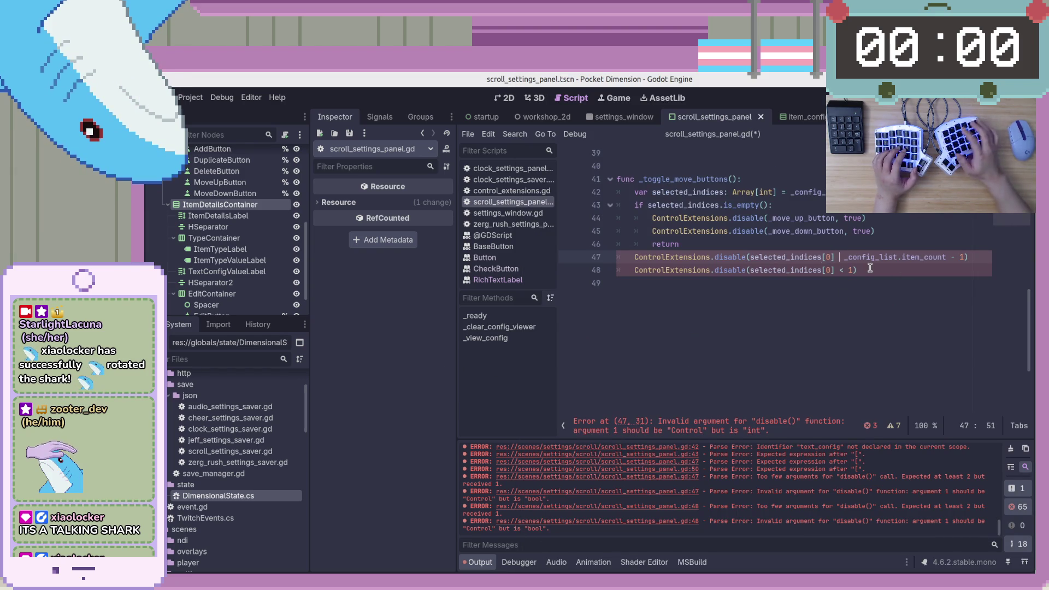
pyautogui.press('BackSpace')
pyautogui.write('>=')
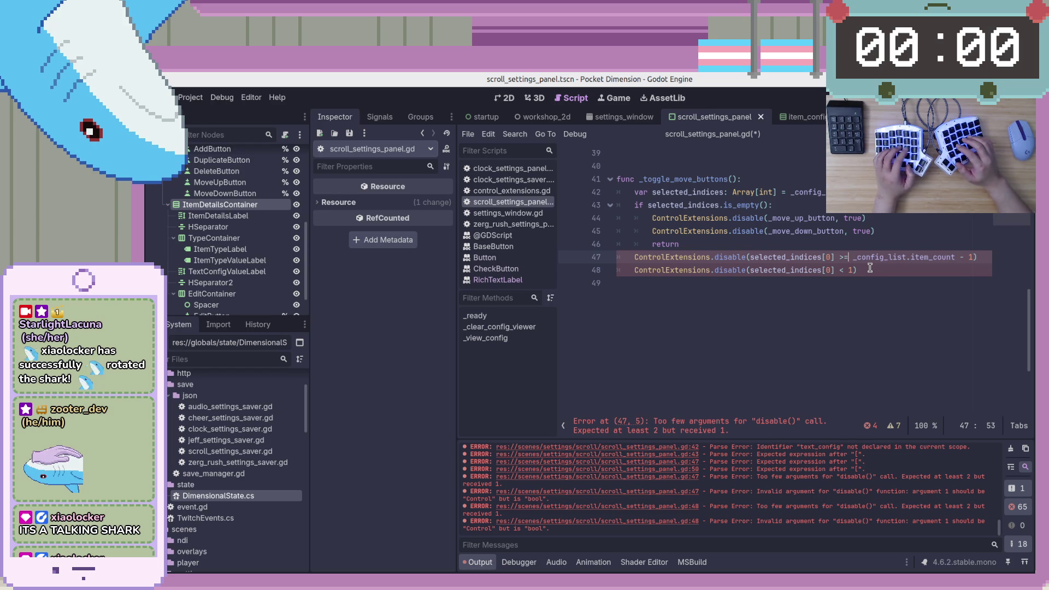
pyautogui.press('Left')
# Step: Pass _move_down_button and _move_up_button as first arguments, reorder the checks, and save
pyautogui.write('_move_down_button,')
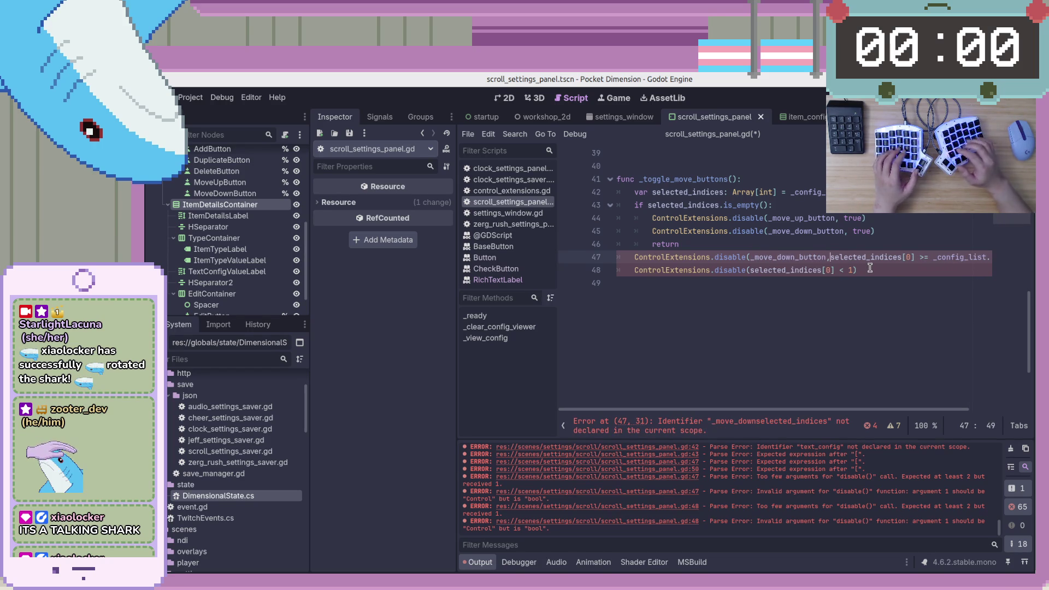
pyautogui.press('Down')
pyautogui.hotkey('alt', 'Up')
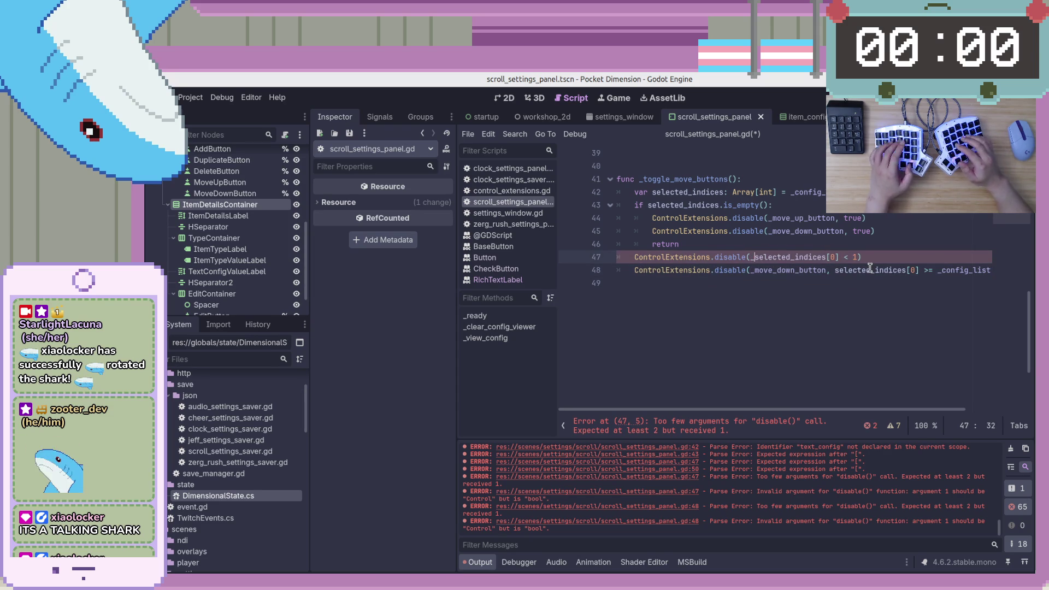
pyautogui.write('move_up_bu')
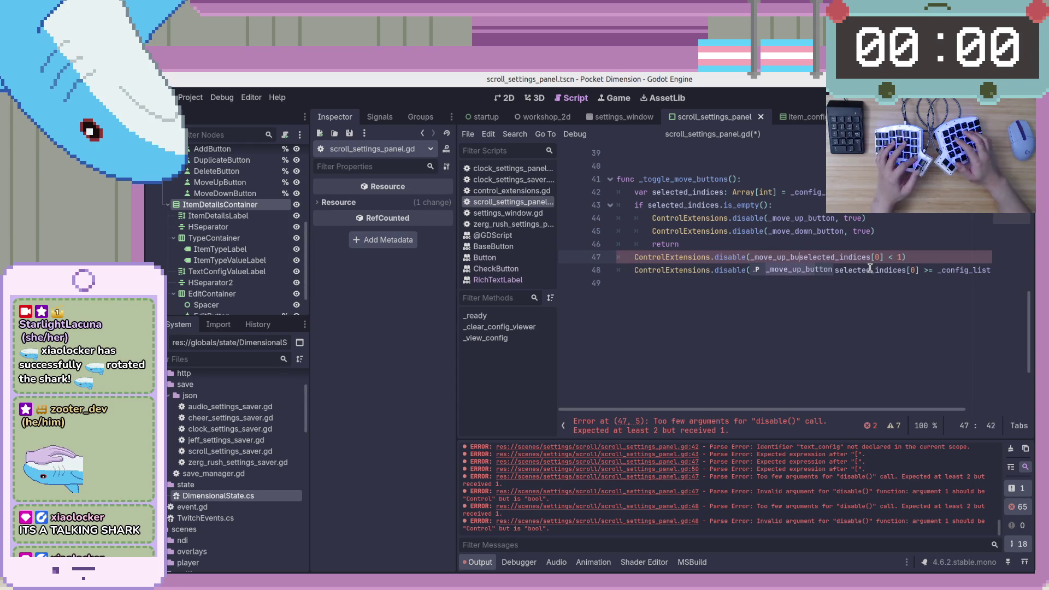
pyautogui.write('tton,')
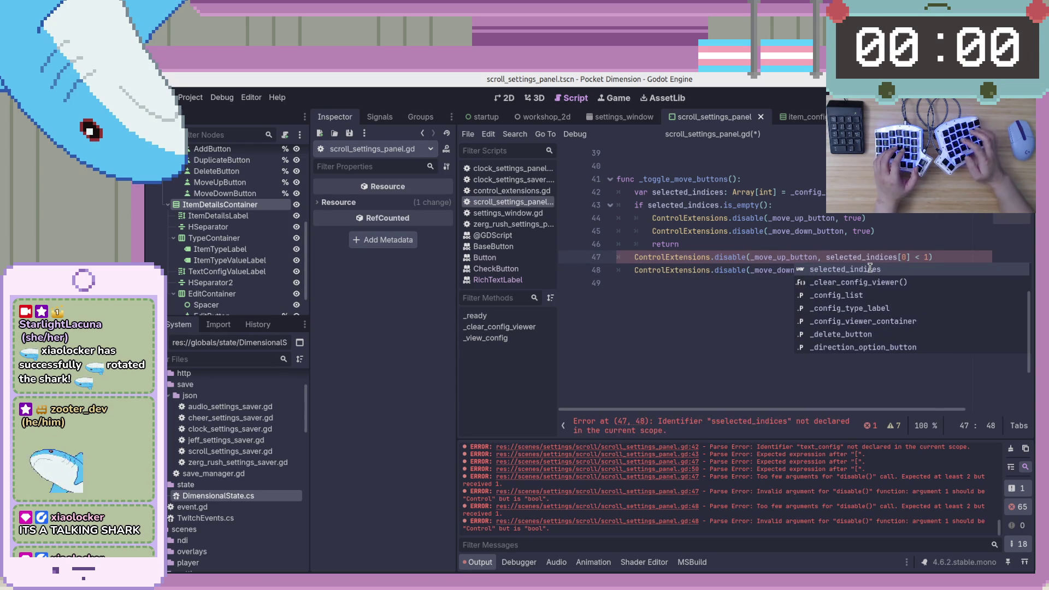
pyautogui.hotkey('ctrl', 's')
pyautogui.press('Escape')
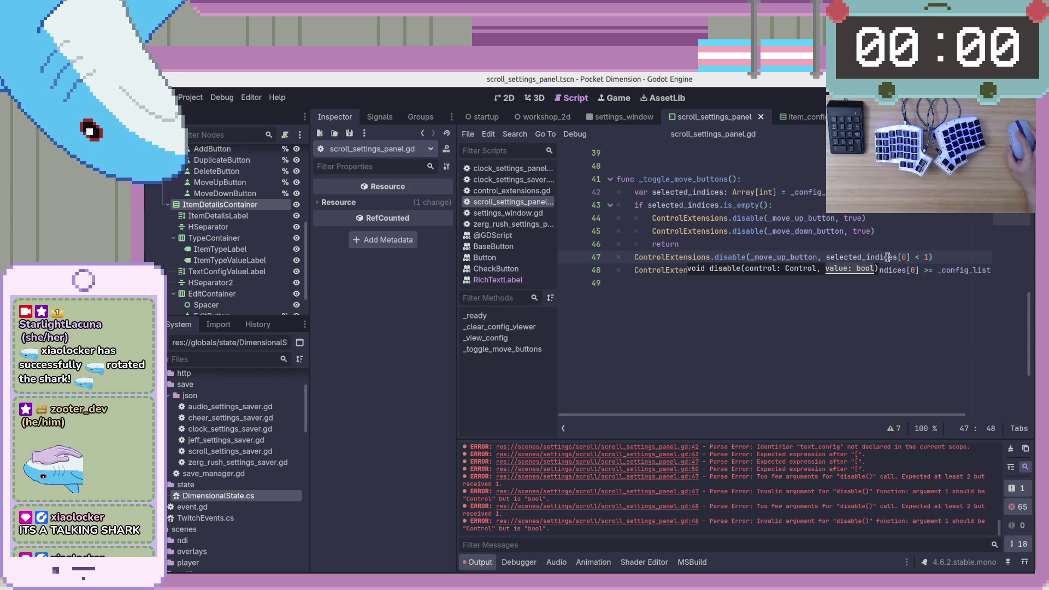
pyautogui.hotkey('alt', 'Tab')
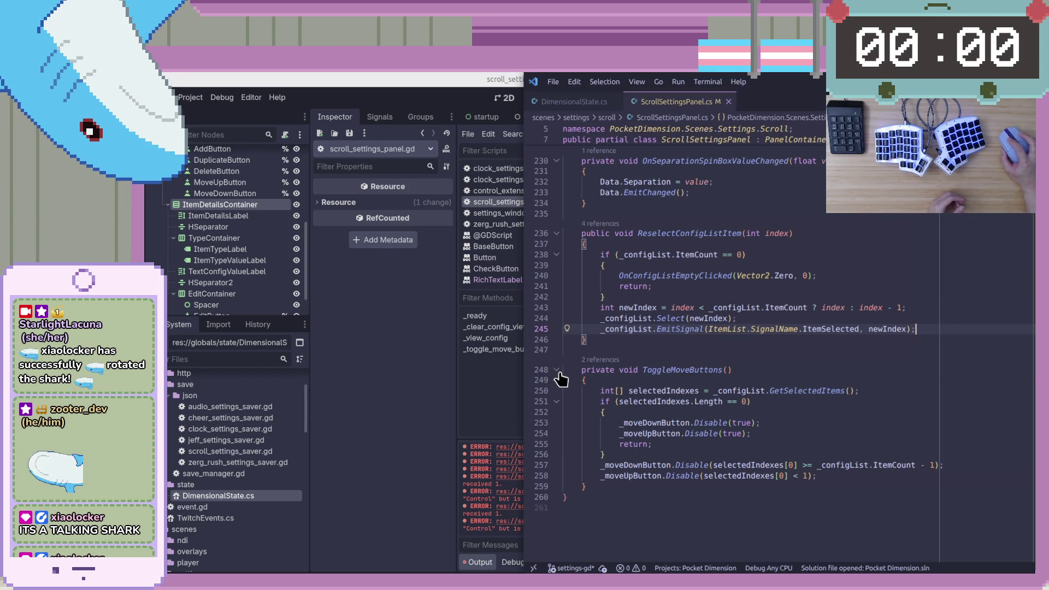
# Step: Fold ToggleMoveButtons in ScrollSettingsPanel.cs and bring ReselectConfigListItem's if block into view
pyautogui.click(557, 370)
pyautogui.click(762, 319)
pyautogui.scroll(2, 706, 323)
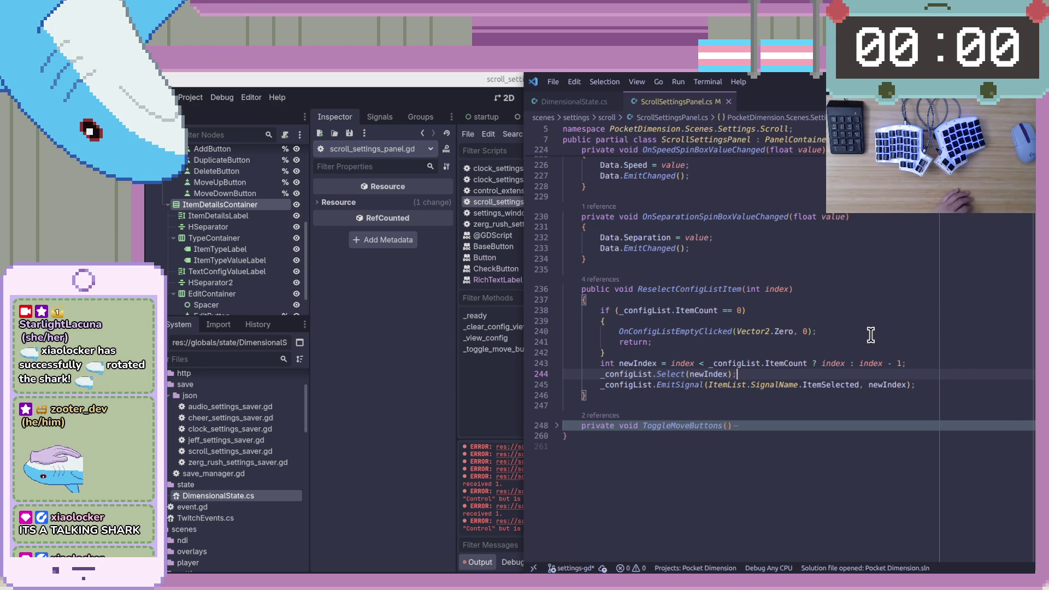
pyautogui.click(846, 323)
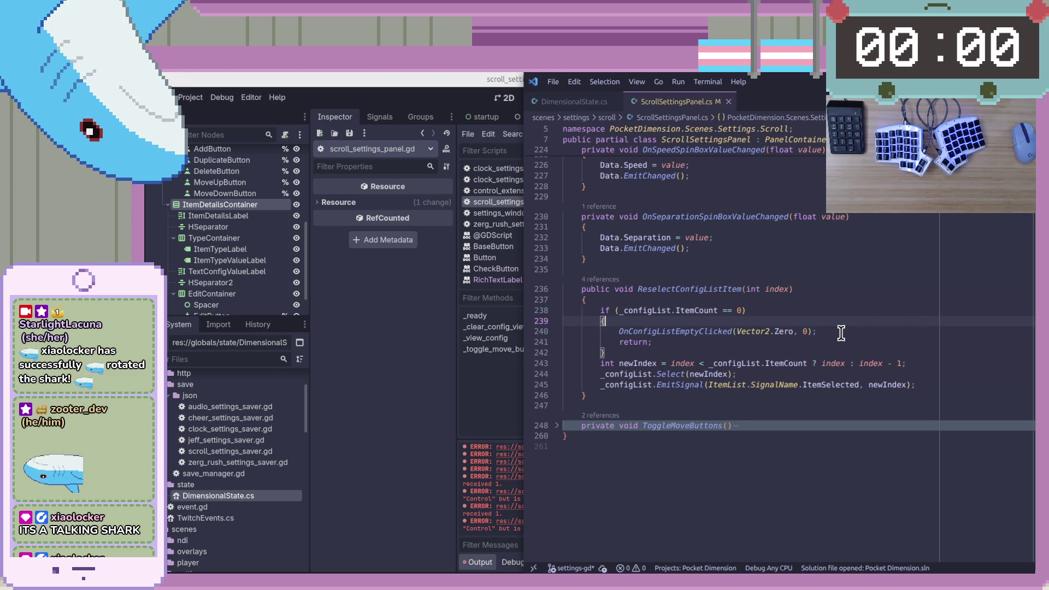
# Step: Review ReselectConfigListItem's ItemCount check and its OnConfigListEmptyClicked call
pyautogui.click(980, 369)
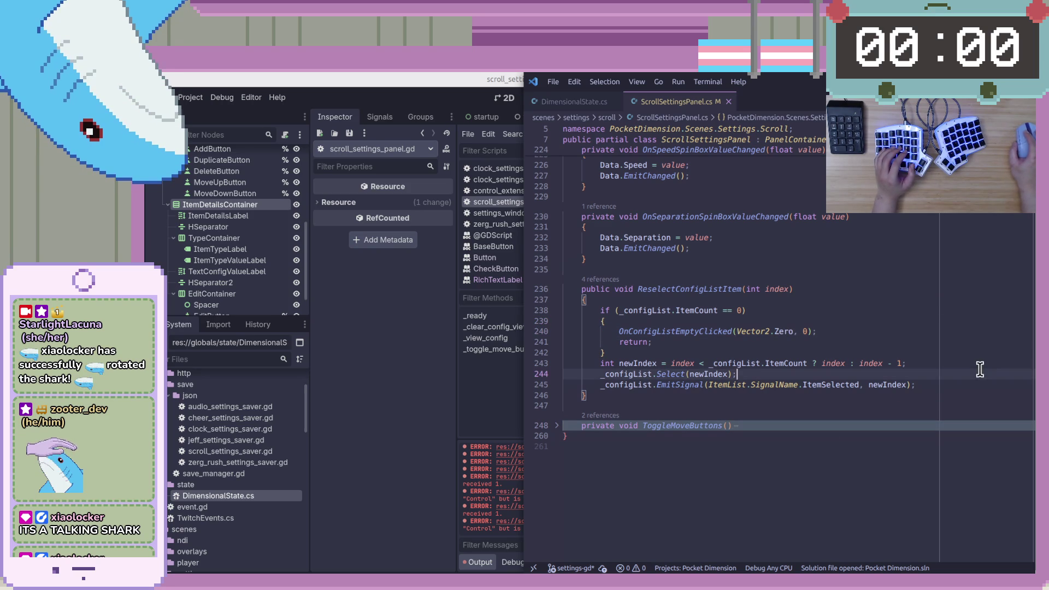
pyautogui.click(704, 289)
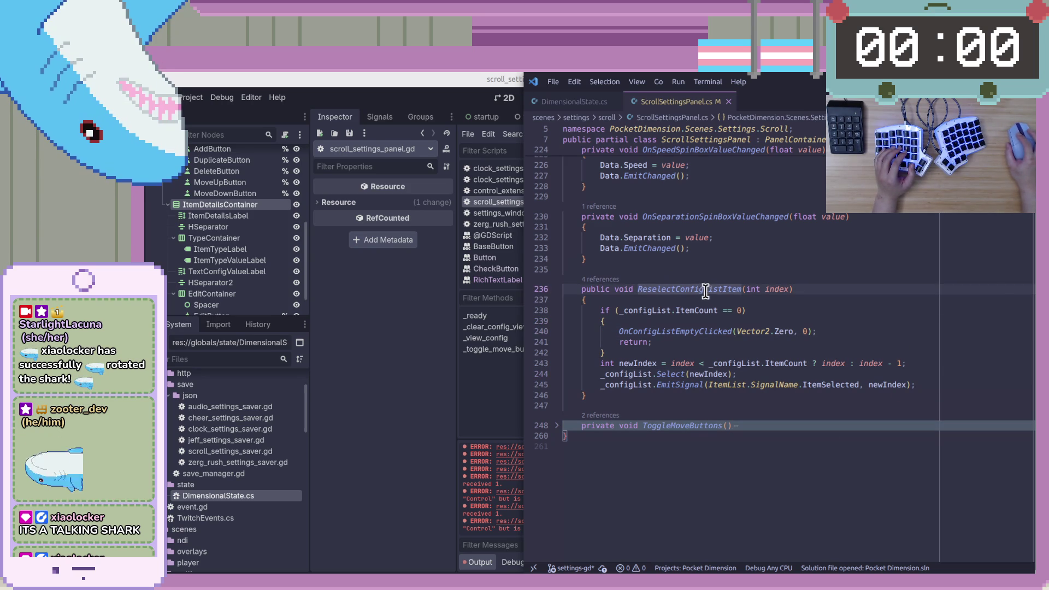
pyautogui.click(868, 310)
pyautogui.click(623, 310)
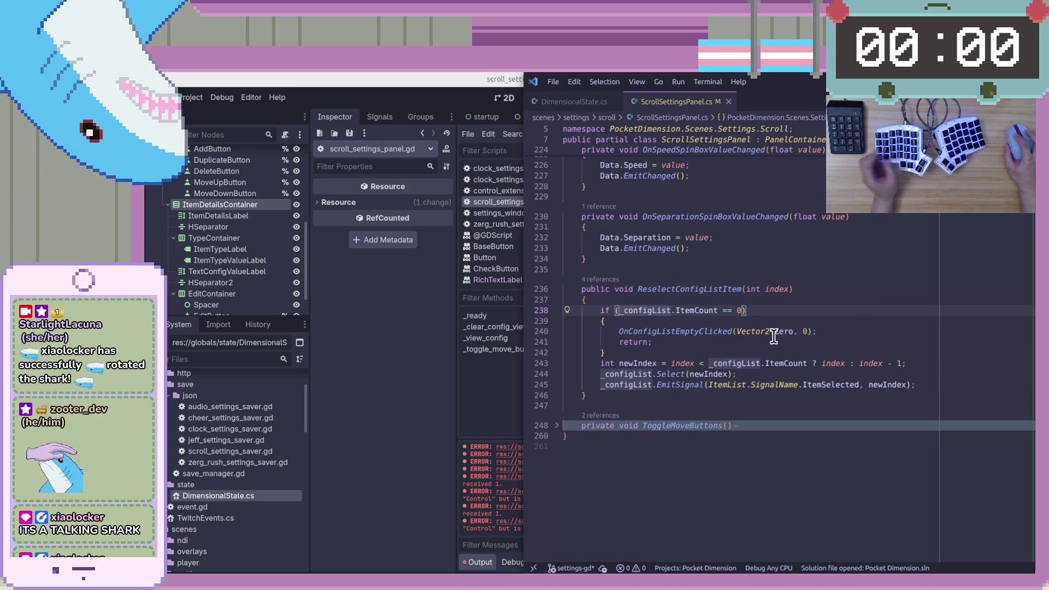
pyautogui.click(759, 310)
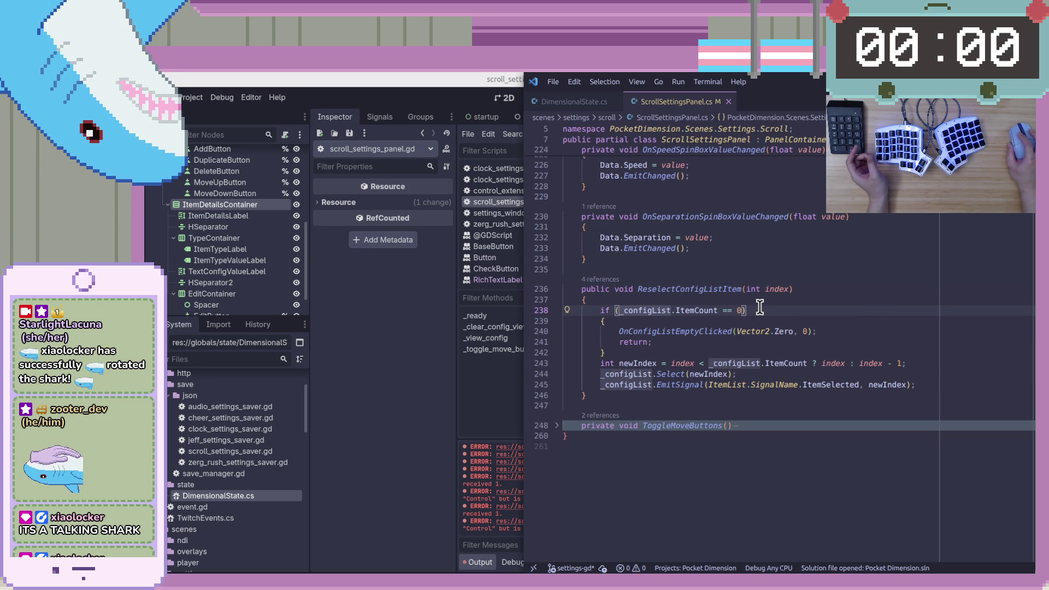
pyautogui.click(613, 330)
pyautogui.click(699, 331)
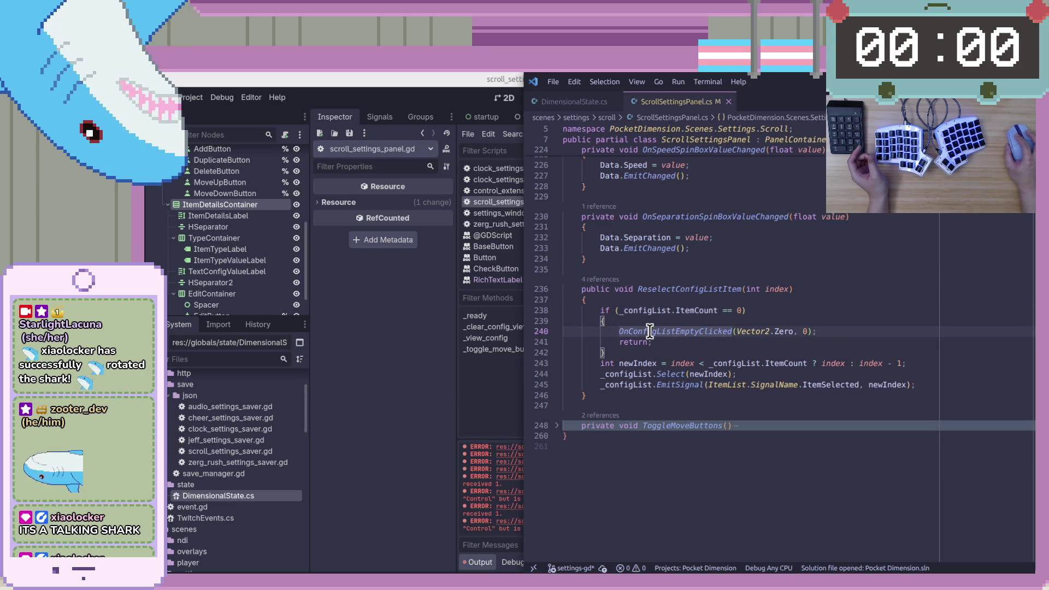
pyautogui.click(779, 343)
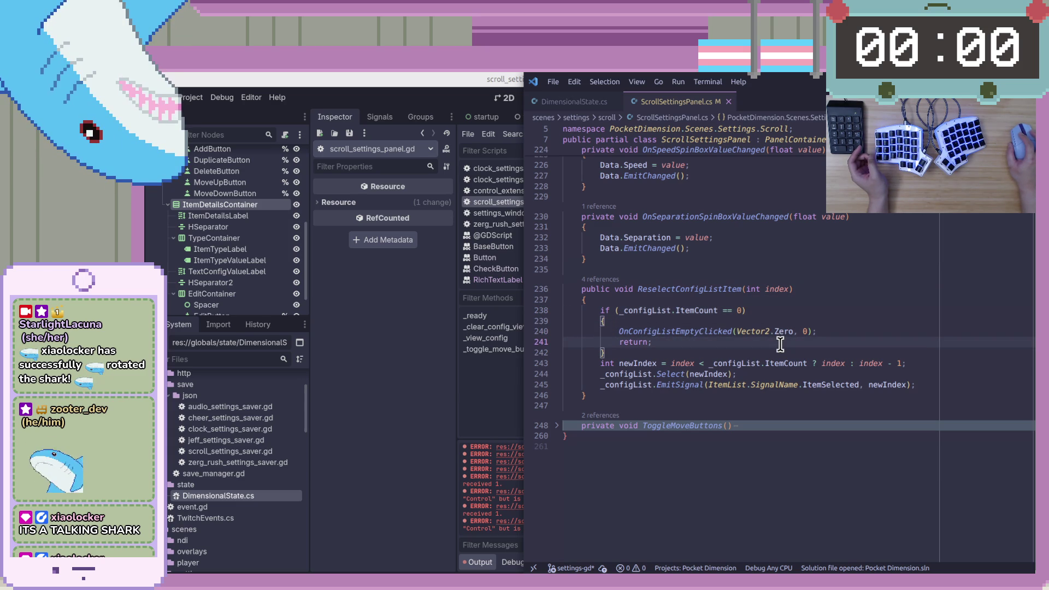
pyautogui.moveTo(784, 332)
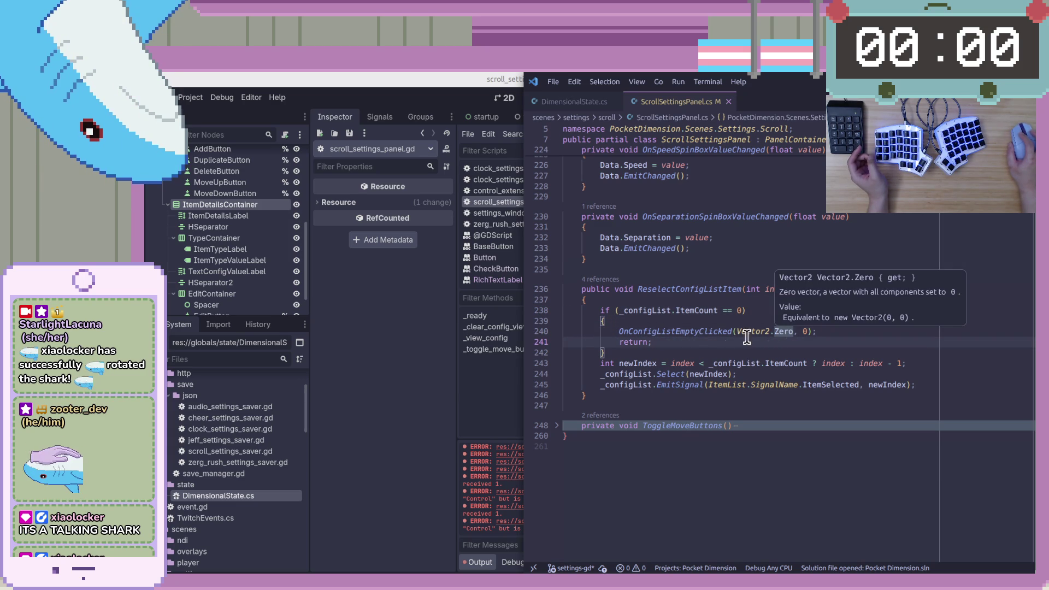
pyautogui.moveTo(700, 333)
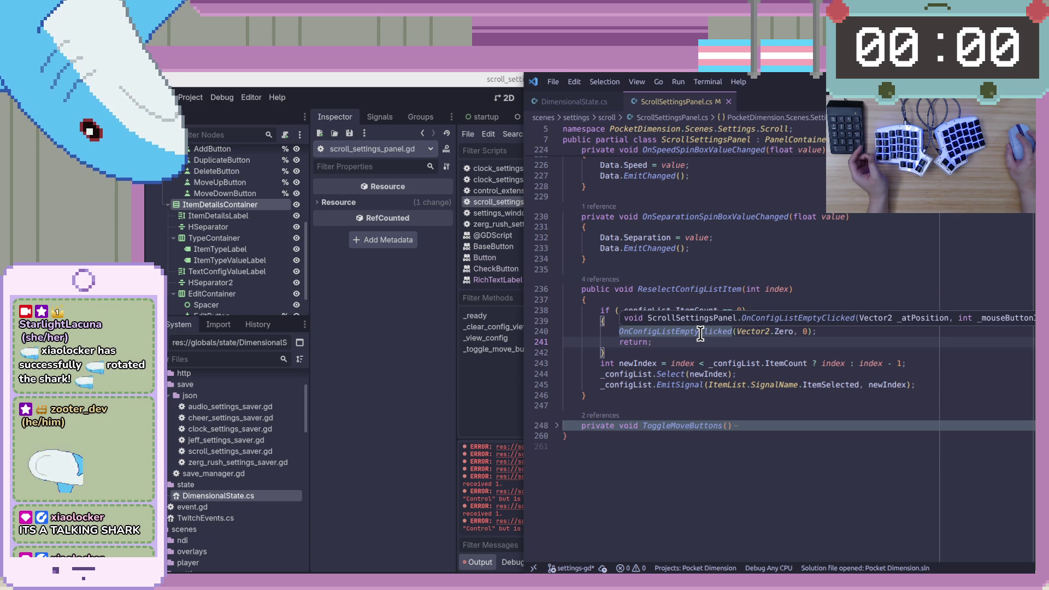
pyautogui.doubleClick(699, 333)
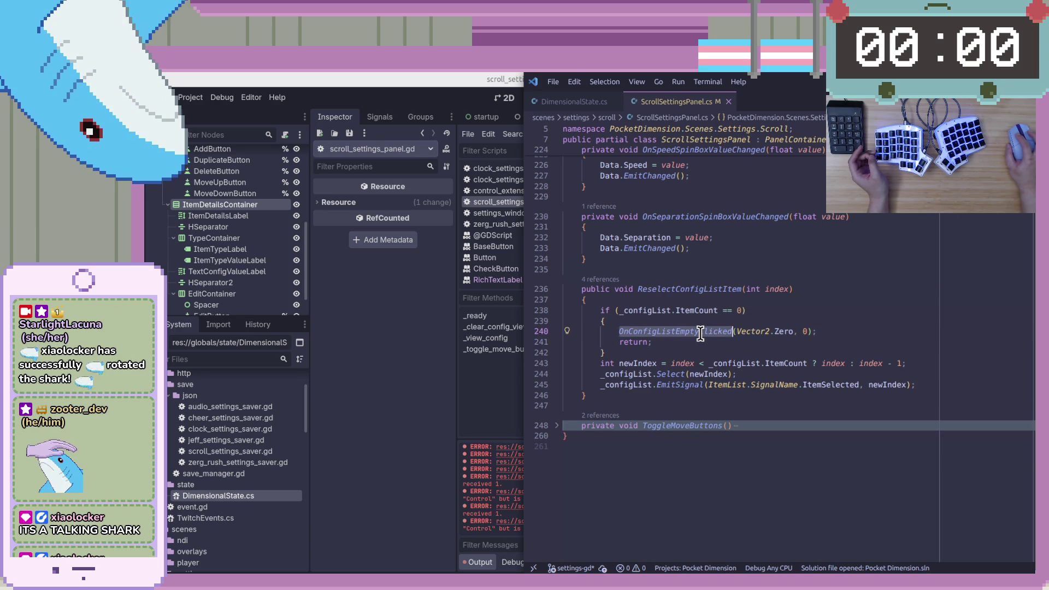
pyautogui.click(703, 341)
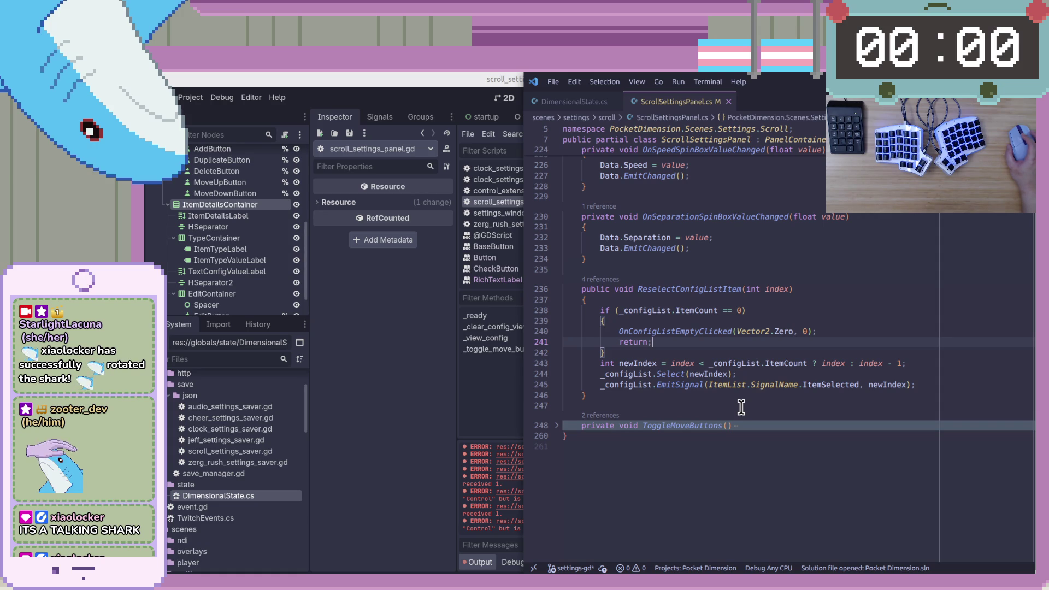
pyautogui.doubleClick(704, 331)
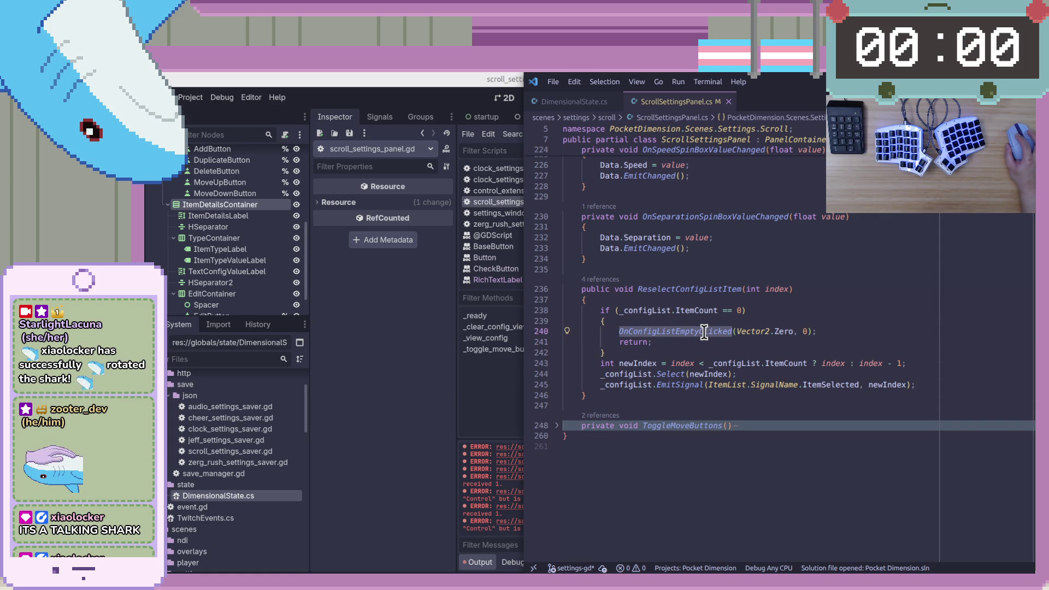
# Step: Locate the OnSeparationSpinBoxValueChanged method and inspect its Separation assignment
pyautogui.scroll(6, 700, 343)
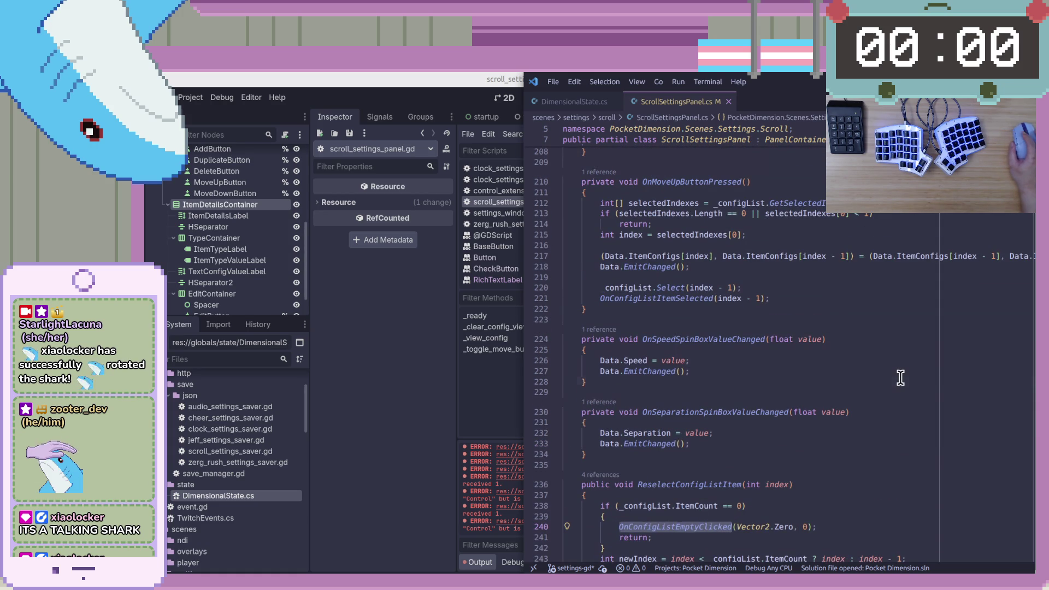
pyautogui.click(899, 378)
pyautogui.scroll(-3, 859, 435)
pyautogui.click(709, 485)
pyautogui.doubleClick(737, 401)
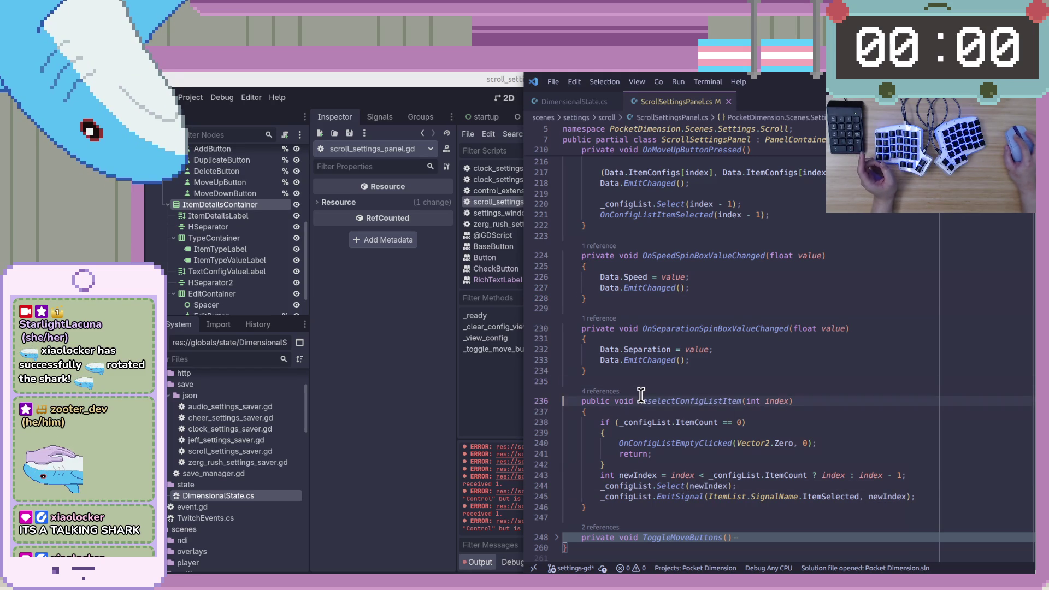
pyautogui.click(770, 360)
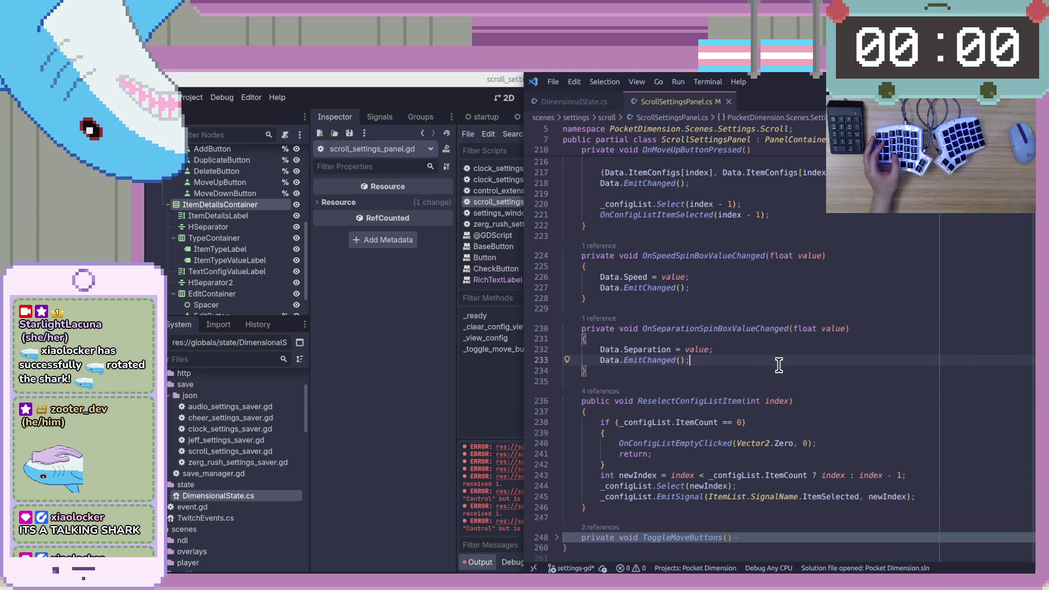
pyautogui.click(636, 366)
pyautogui.moveTo(676, 369)
pyautogui.mouseDown()
pyautogui.moveTo(580, 349)
pyautogui.moveTo(586, 331)
pyautogui.mouseUp()
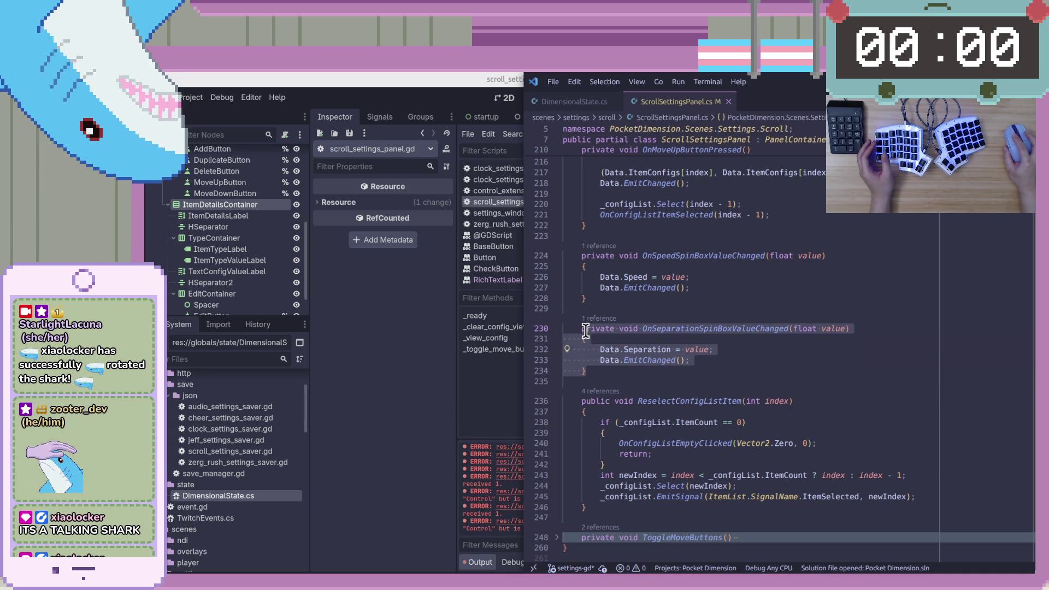
pyautogui.click(802, 360)
pyautogui.click(803, 328)
pyautogui.click(807, 350)
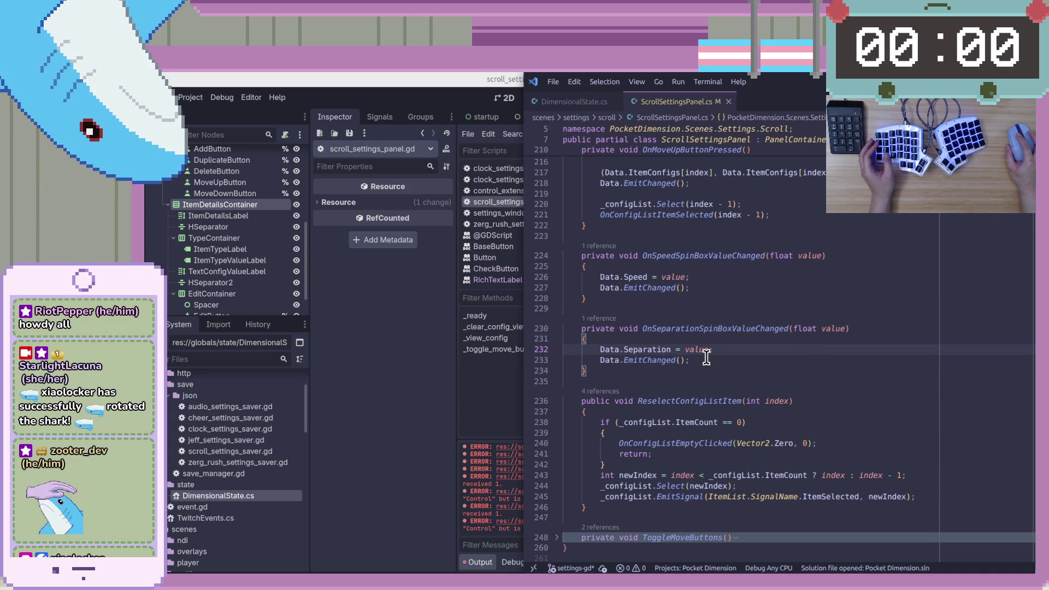
# Step: Glance at the Godot script's top, then re-examine the Separation handler's body in VS Code
pyautogui.click(398, 386)
pyautogui.click(724, 270)
pyautogui.scroll(3, 807, 355)
pyautogui.scroll(1, 807, 355)
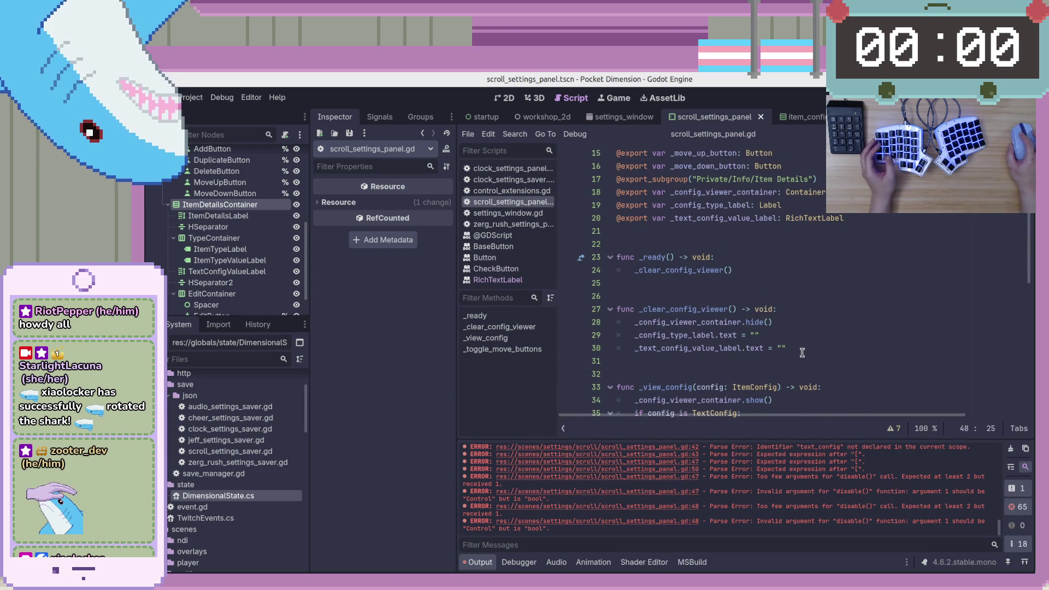
pyautogui.hotkey('alt', 'Tab')
pyautogui.click(679, 309)
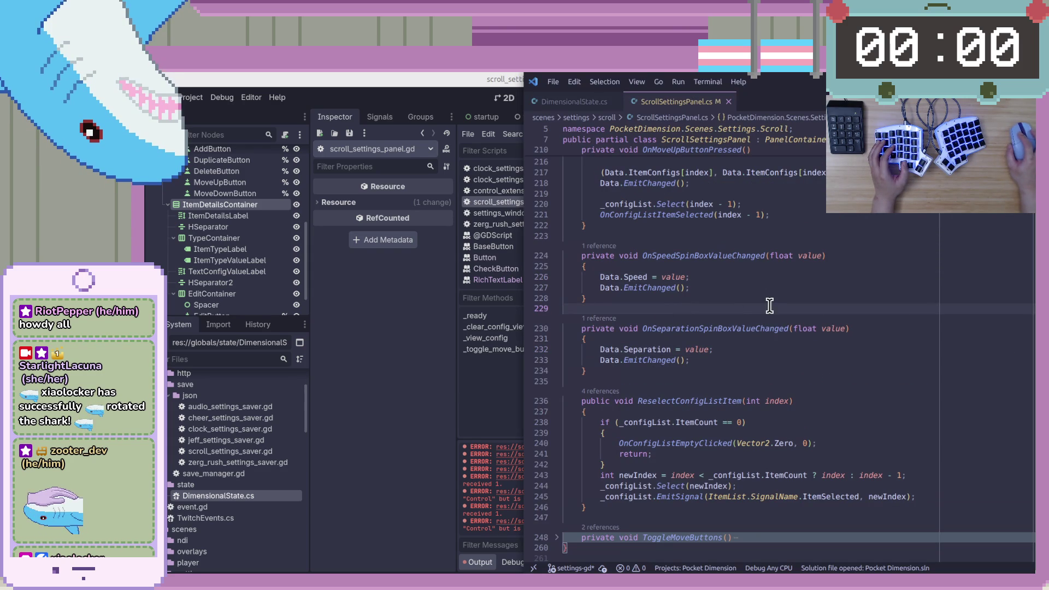
pyautogui.click(772, 370)
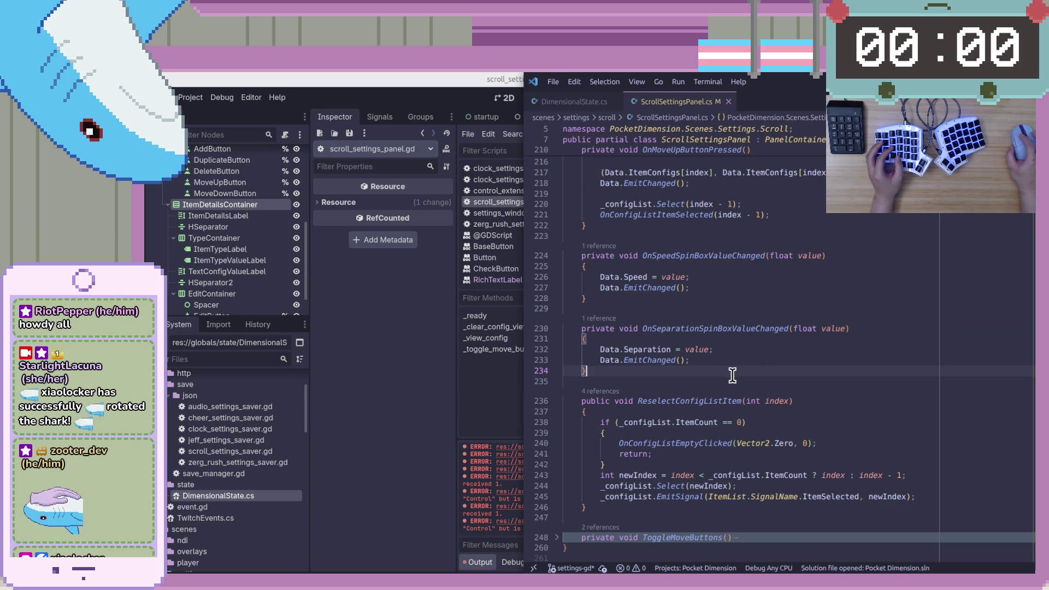
pyautogui.moveTo(732, 374); pyautogui.dragTo(569, 349)
pyautogui.click(706, 350)
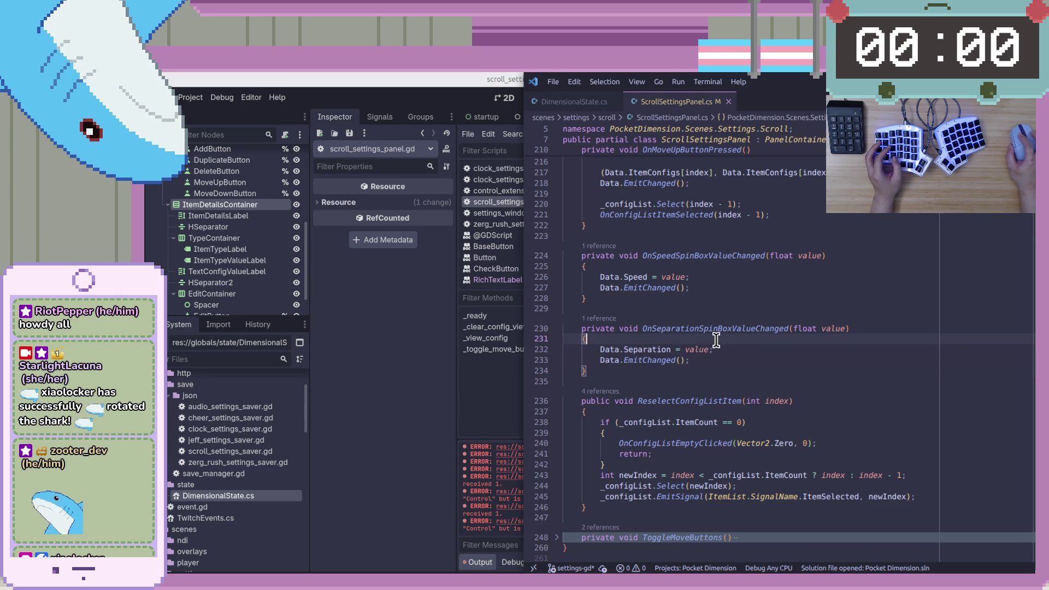
pyautogui.doubleClick(708, 330)
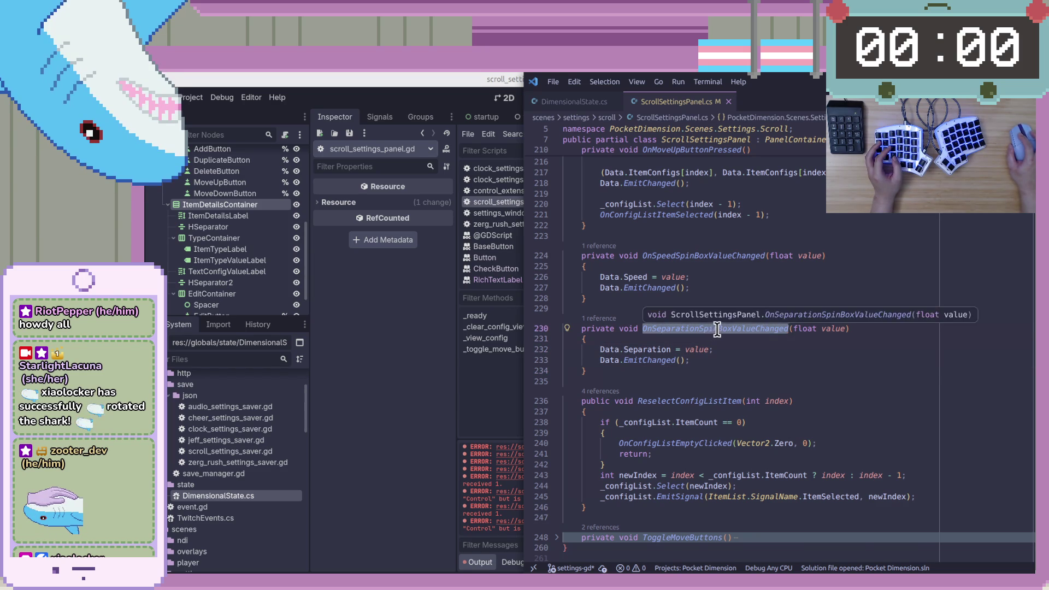
pyautogui.hotkey('alt', 'Tab')
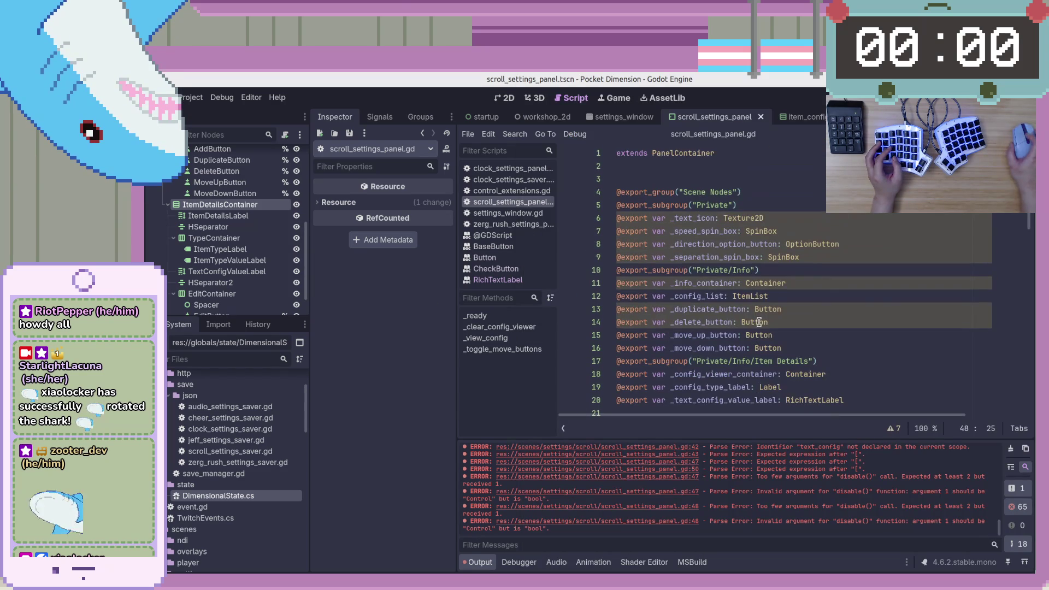
# Step: Find SeparationSpinBox in the scene tree and turn off its scene unique name
pyautogui.doubleClick(734, 257)
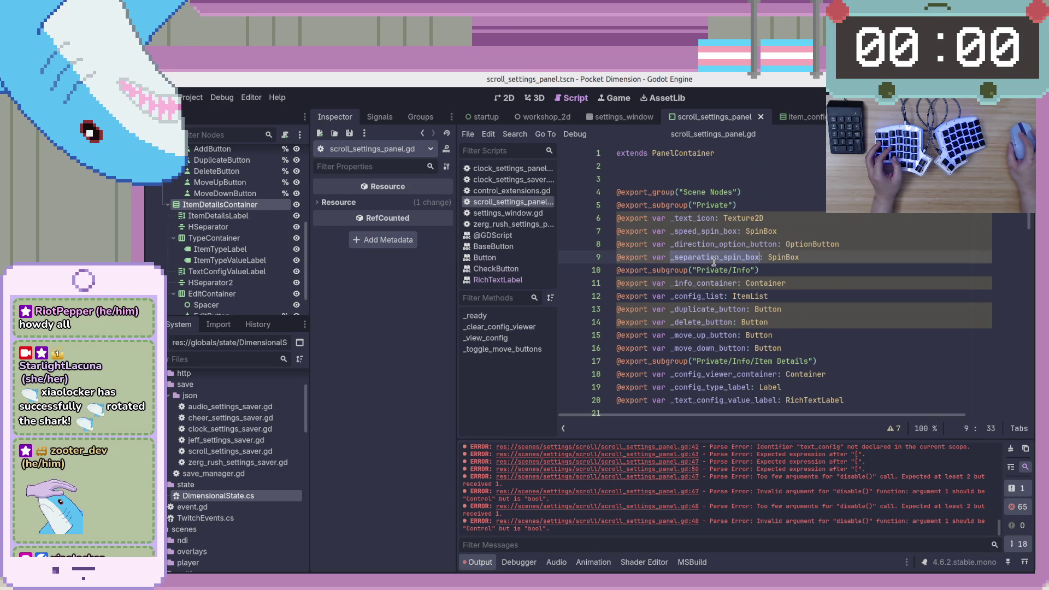
pyautogui.scroll(3, 235, 232)
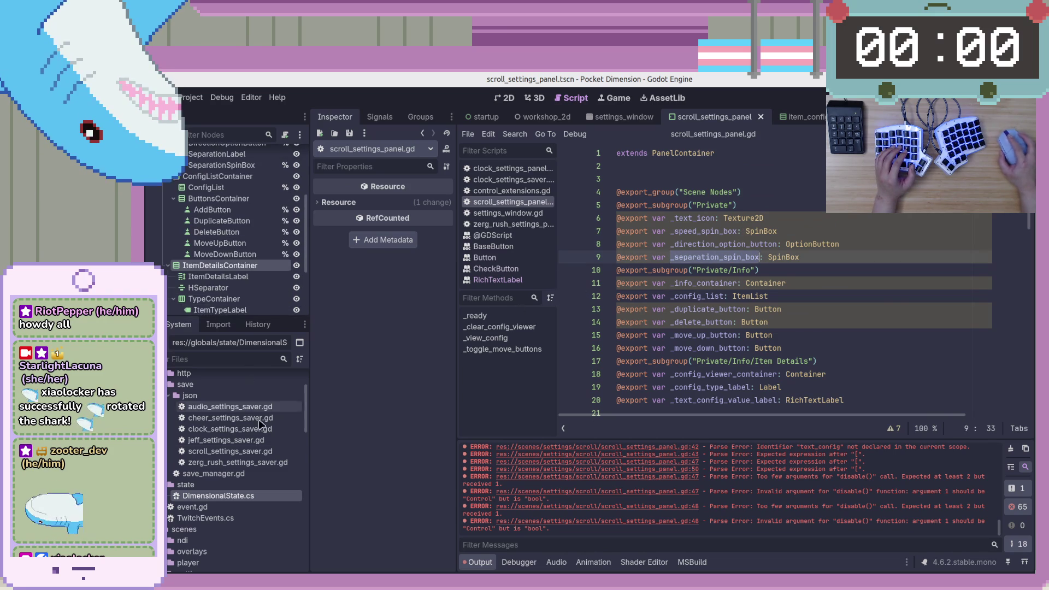
pyautogui.scroll(1, 221, 271)
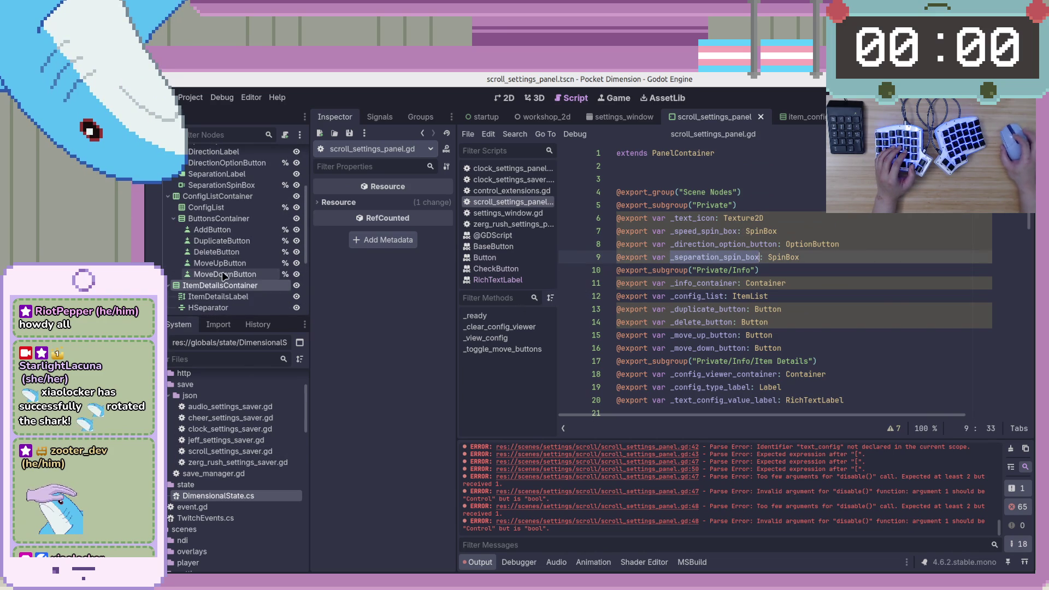
pyautogui.scroll(-6, 246, 262)
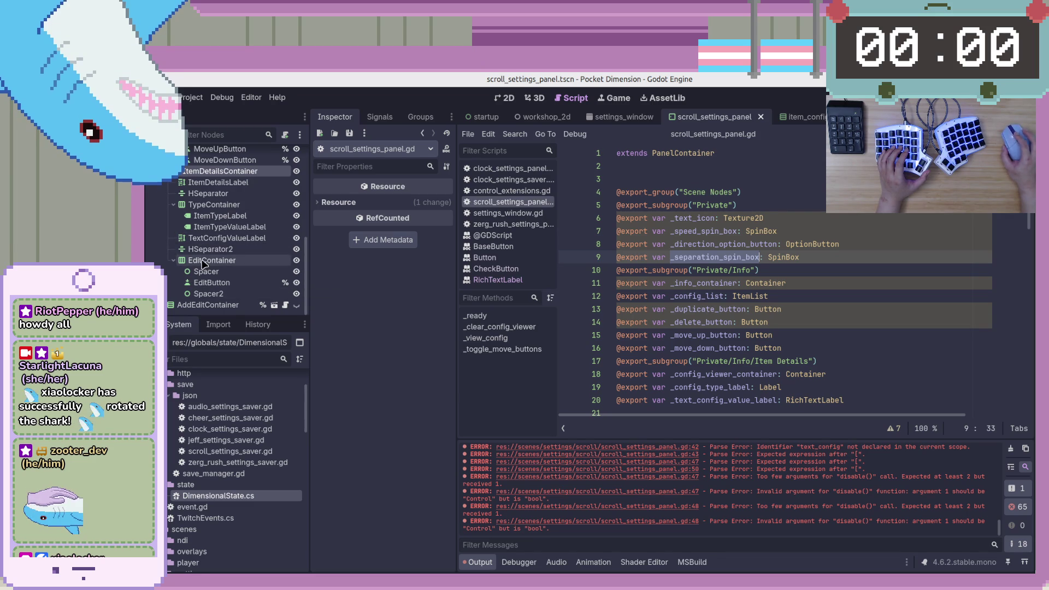
pyautogui.scroll(4, 210, 218)
pyautogui.scroll(2, 229, 213)
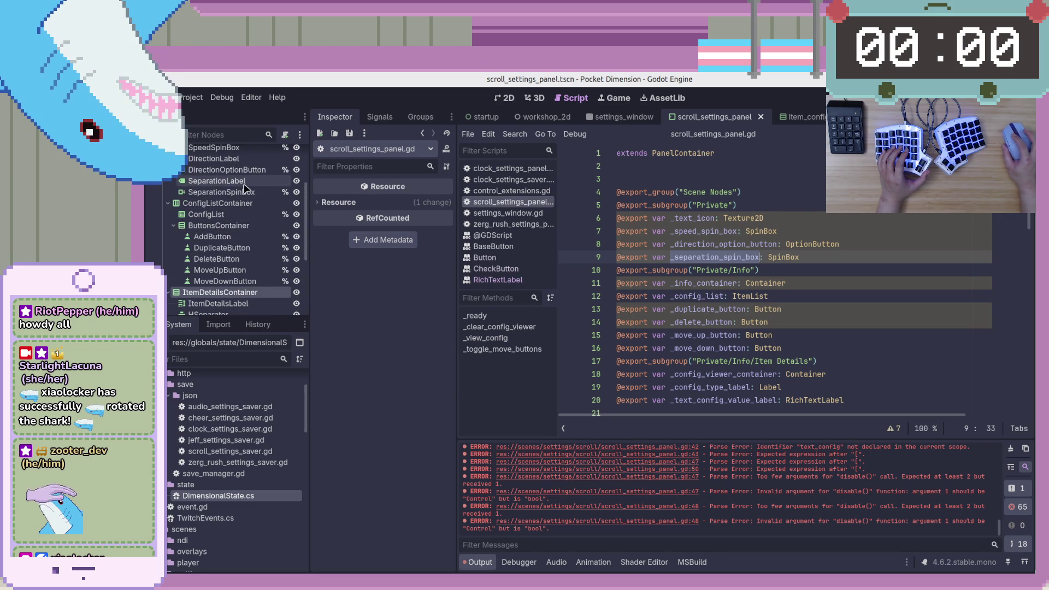
pyautogui.click(276, 193)
pyautogui.click(284, 193)
pyautogui.click(628, 345)
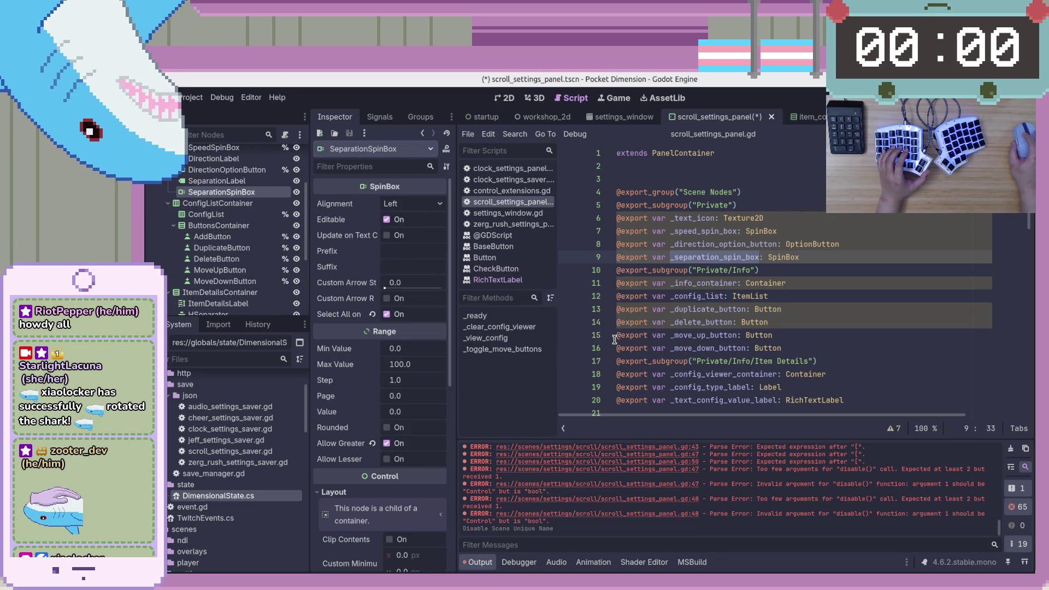
# Step: Connect its value_changed signal to a new _on_separation_spin_box_value_changed handler
pyautogui.click(379, 119)
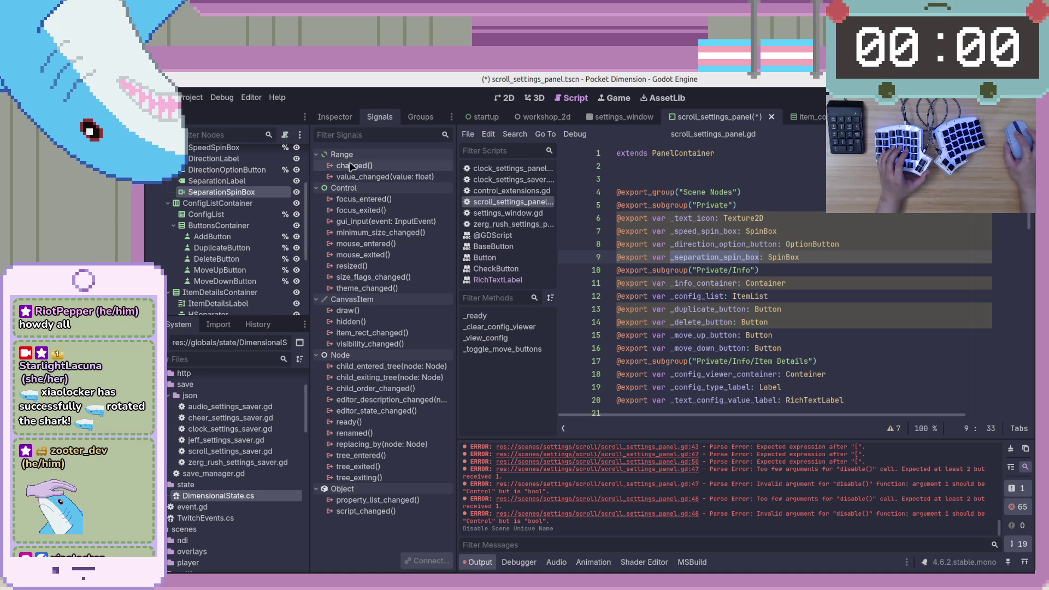
pyautogui.doubleClick(351, 178)
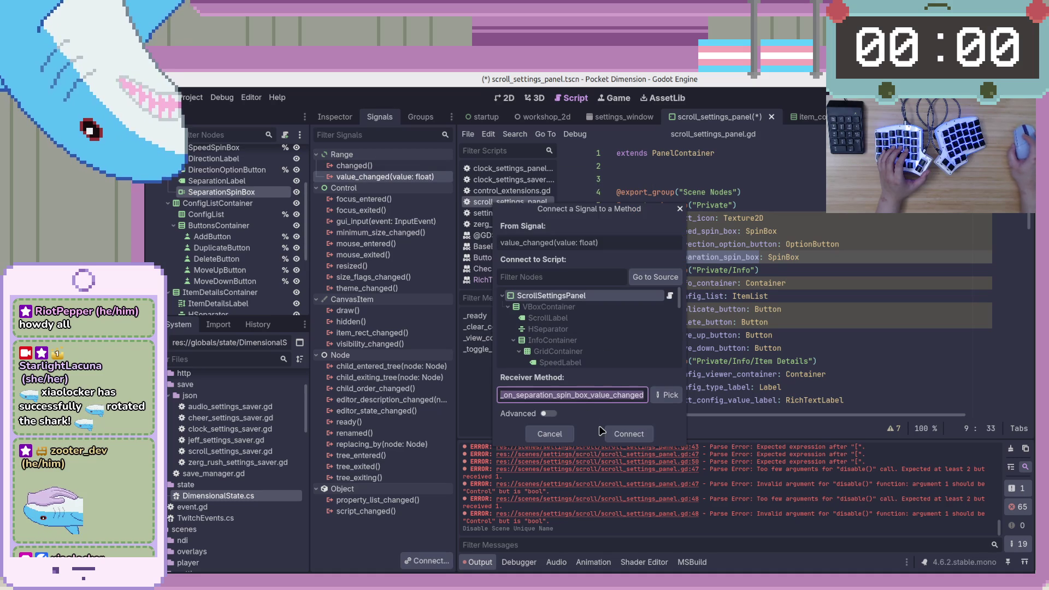
pyautogui.press('Return')
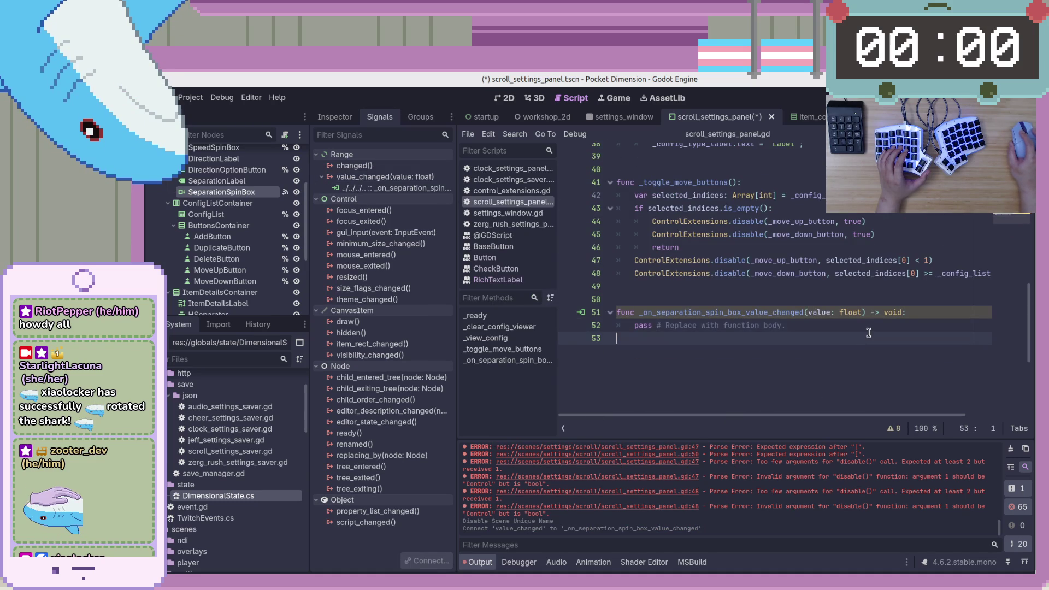
pyautogui.hotkey('alt', 'Tab')
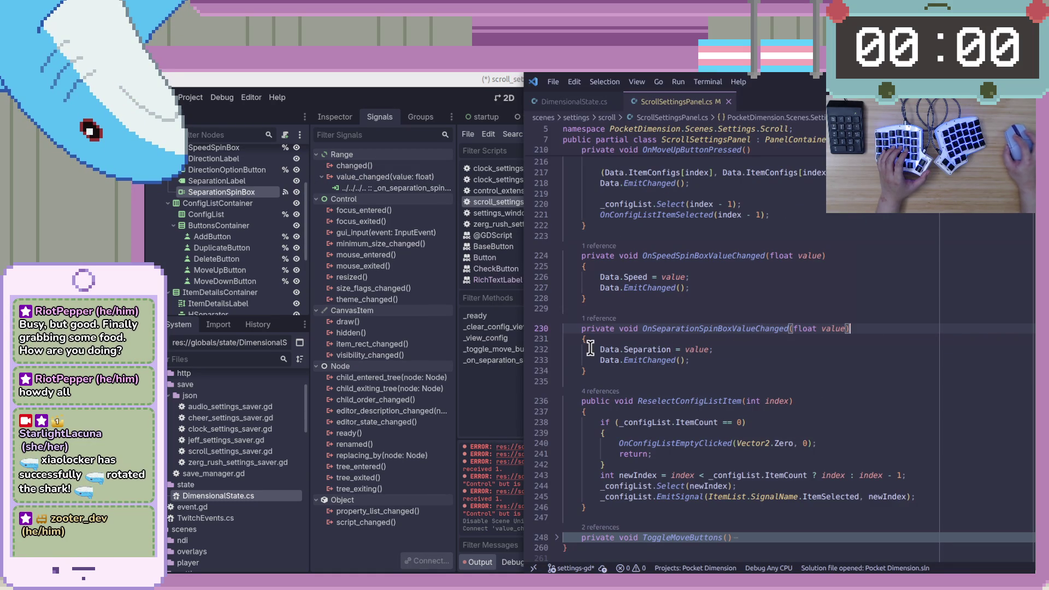
pyautogui.click(648, 349)
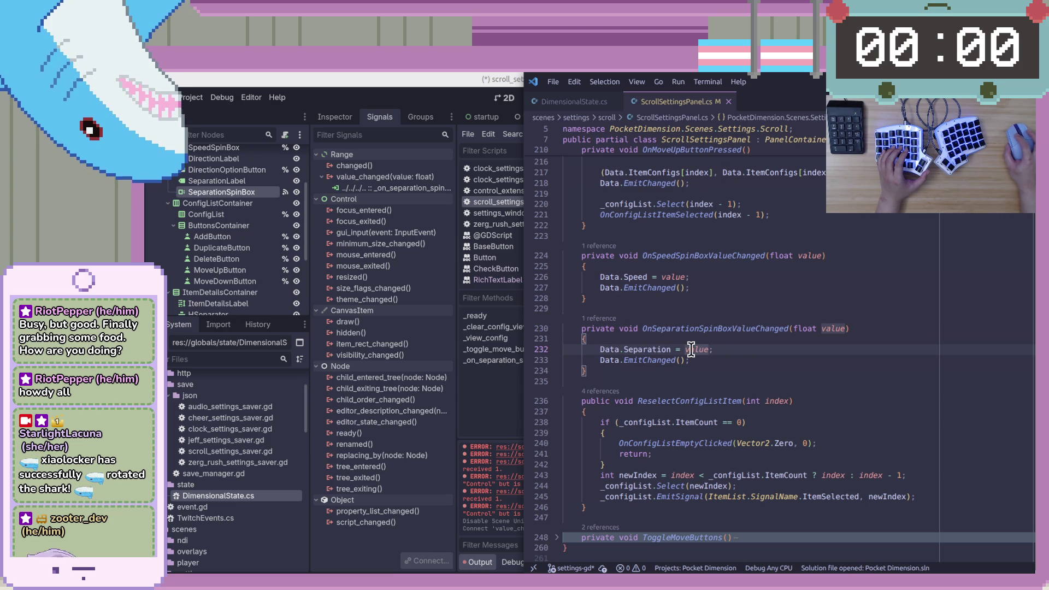
pyautogui.click(505, 416)
pyautogui.moveTo(787, 326); pyautogui.dragTo(630, 323)
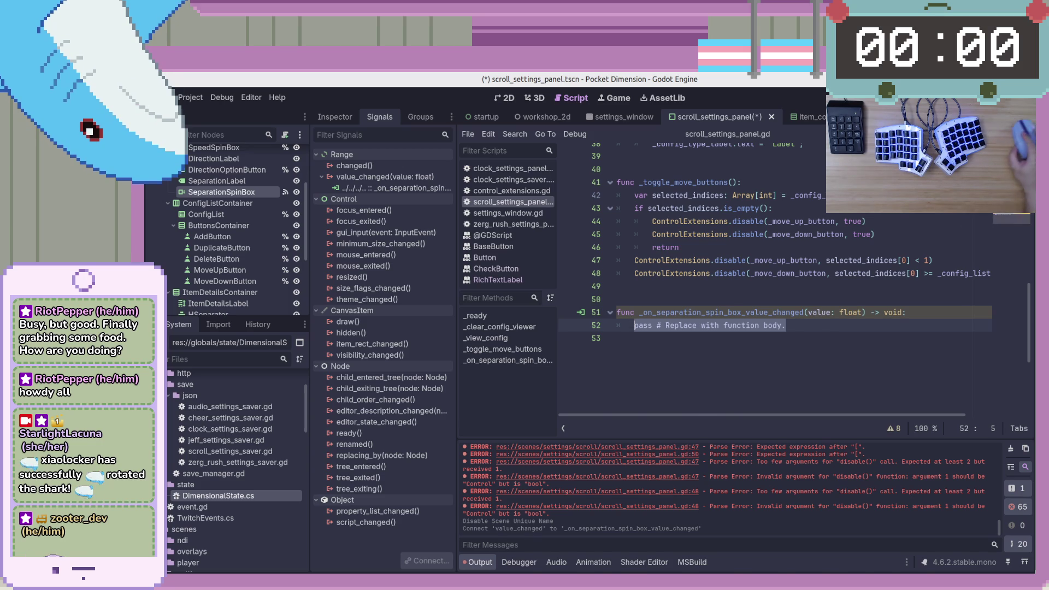
pyautogui.hotkey('alt', 'Tab')
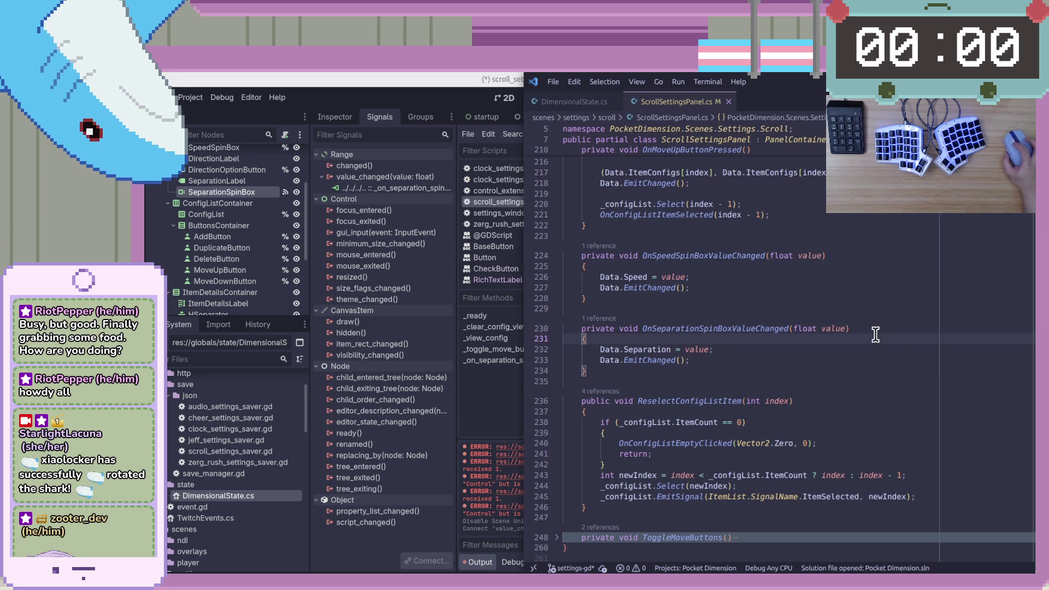
pyautogui.moveTo(894, 362)
pyautogui.mouseDown()
pyautogui.moveTo(567, 359)
pyautogui.moveTo(600, 345)
pyautogui.mouseUp()
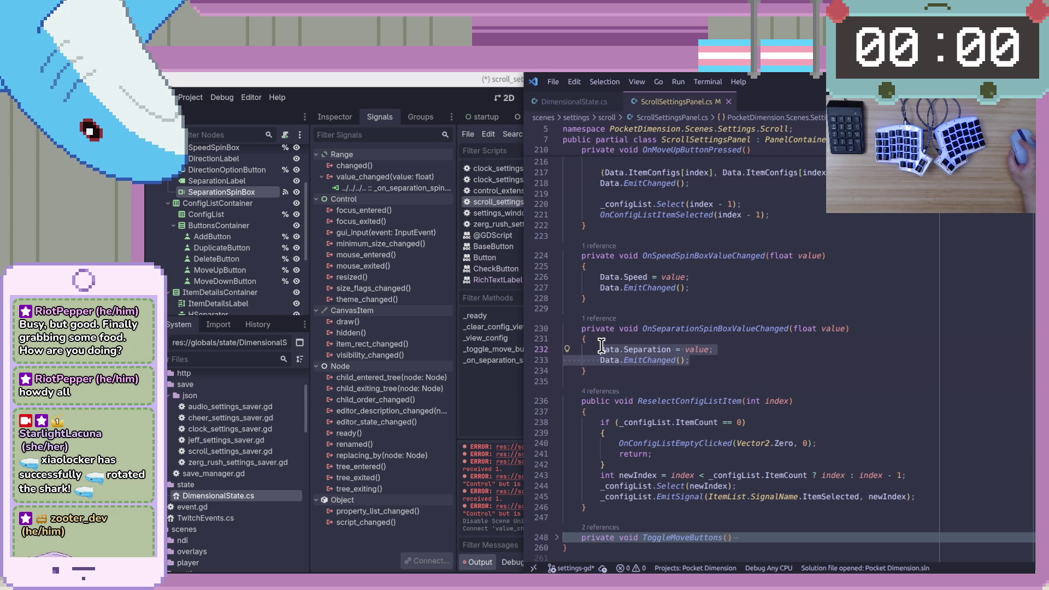
pyautogui.click(848, 364)
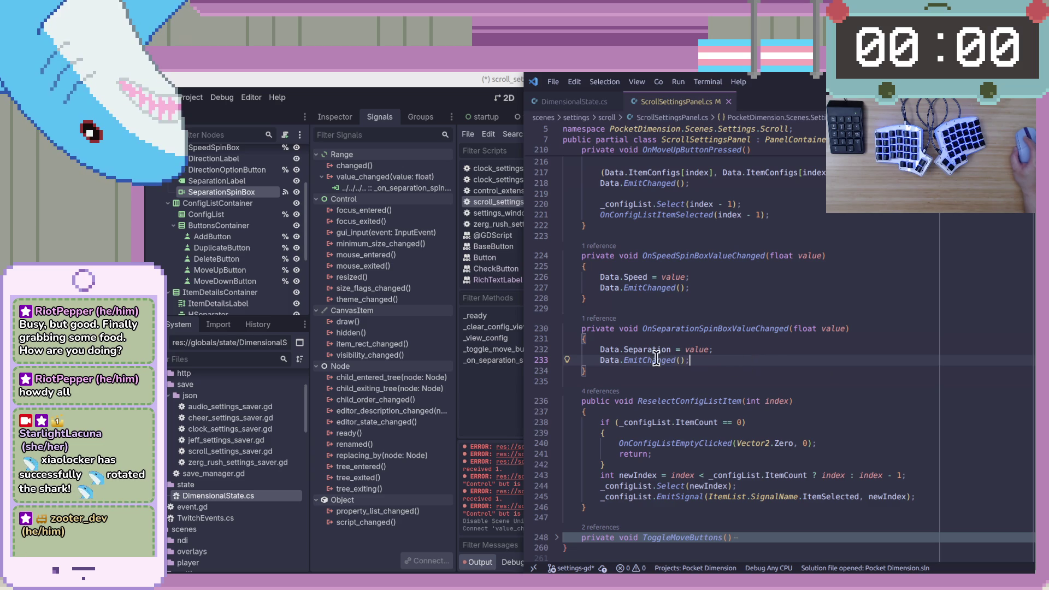
pyautogui.click(609, 349)
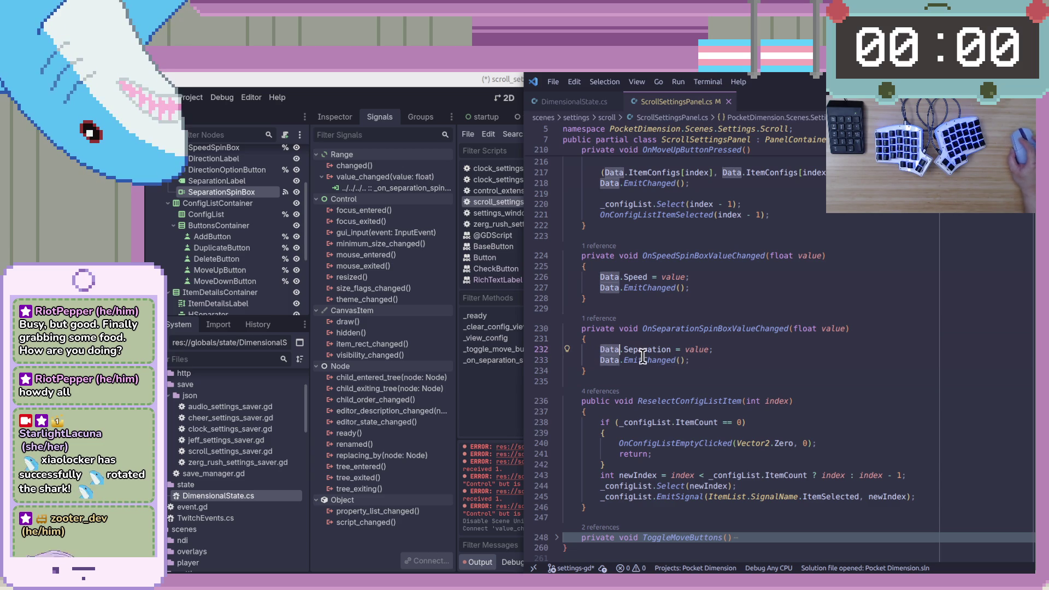
pyautogui.click(801, 352)
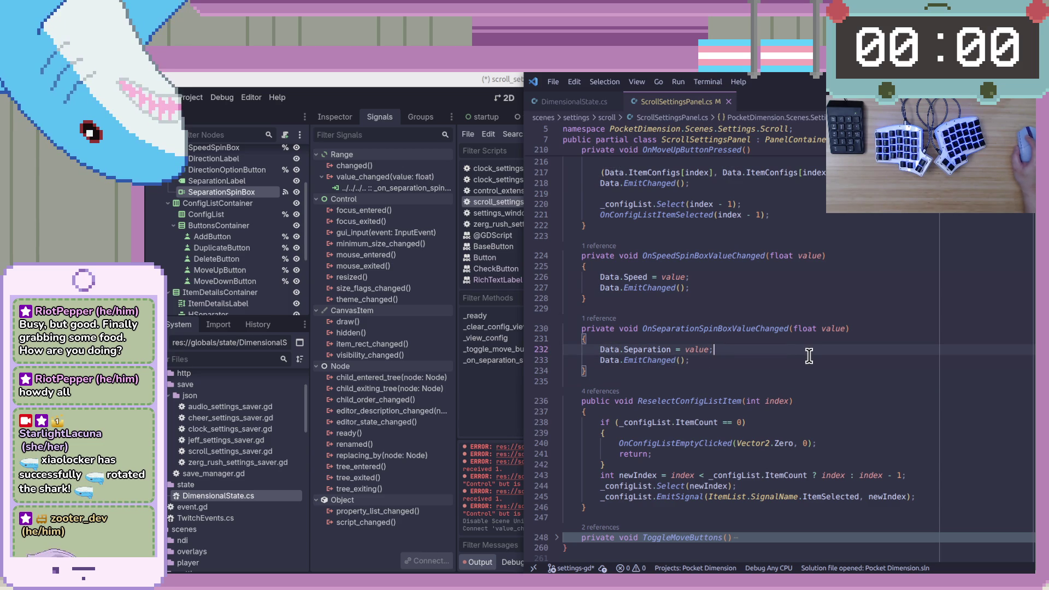
pyautogui.doubleClick(666, 359)
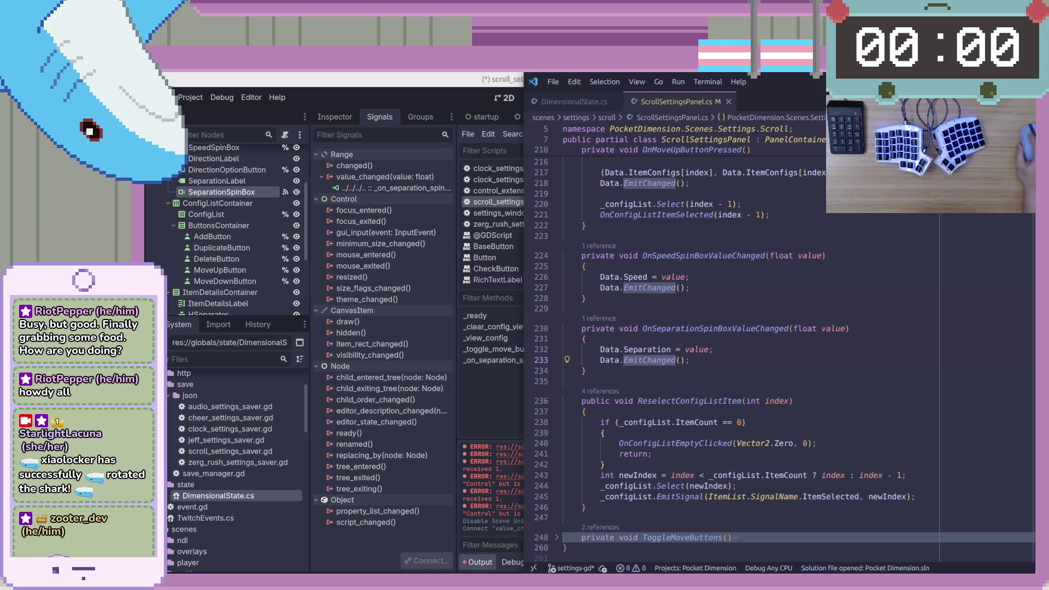
pyautogui.press('End')
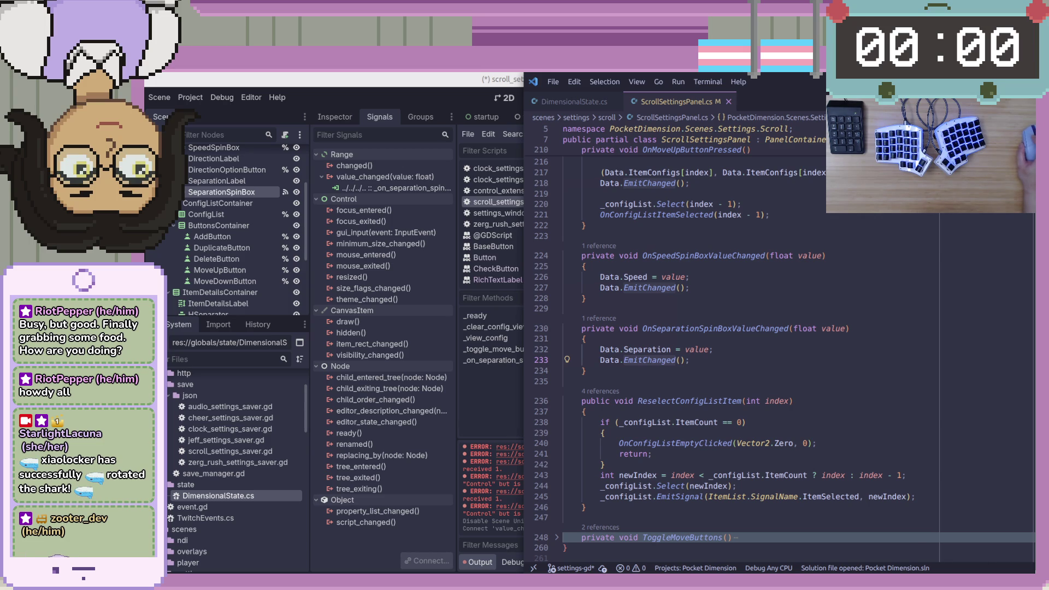
pyautogui.press('F12')
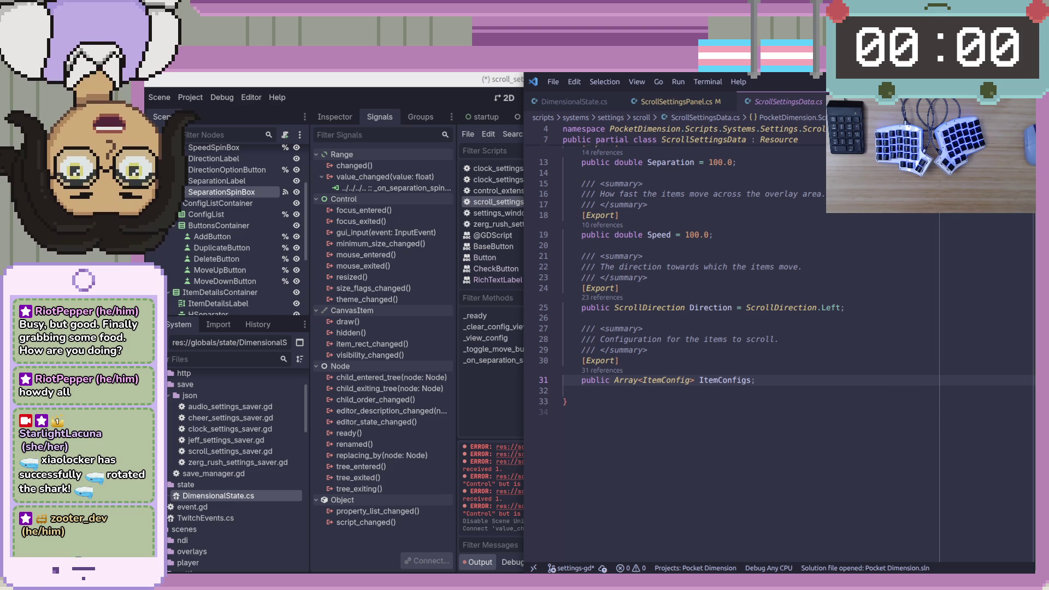
# Step: Inspect the end of ScrollSettingsData.cs after ItemConfigs, then review its [GlobalClass] attribute
pyautogui.click(601, 350)
pyautogui.click(563, 390)
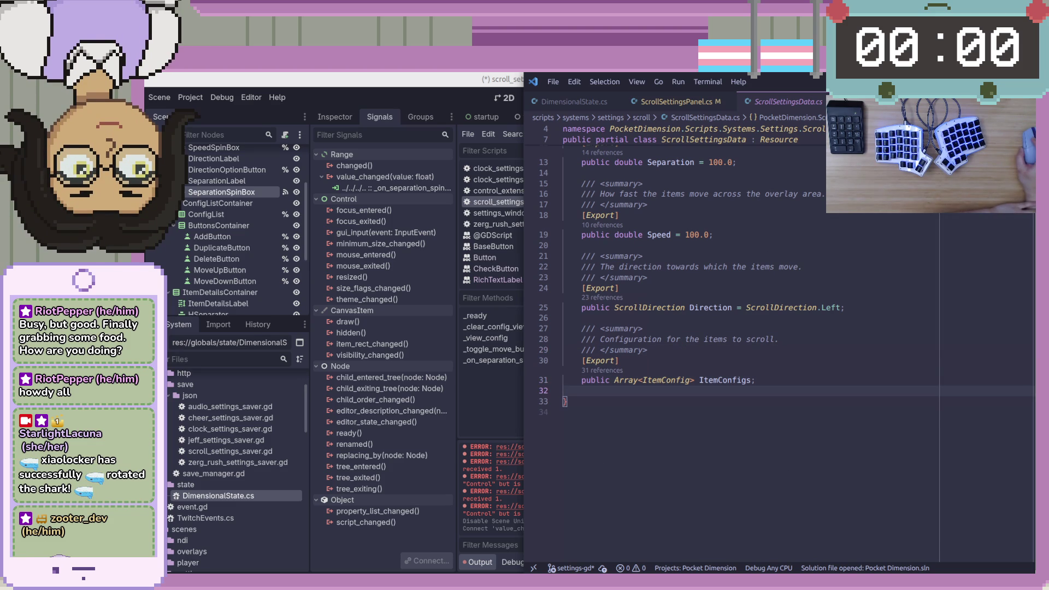
pyautogui.click(564, 401)
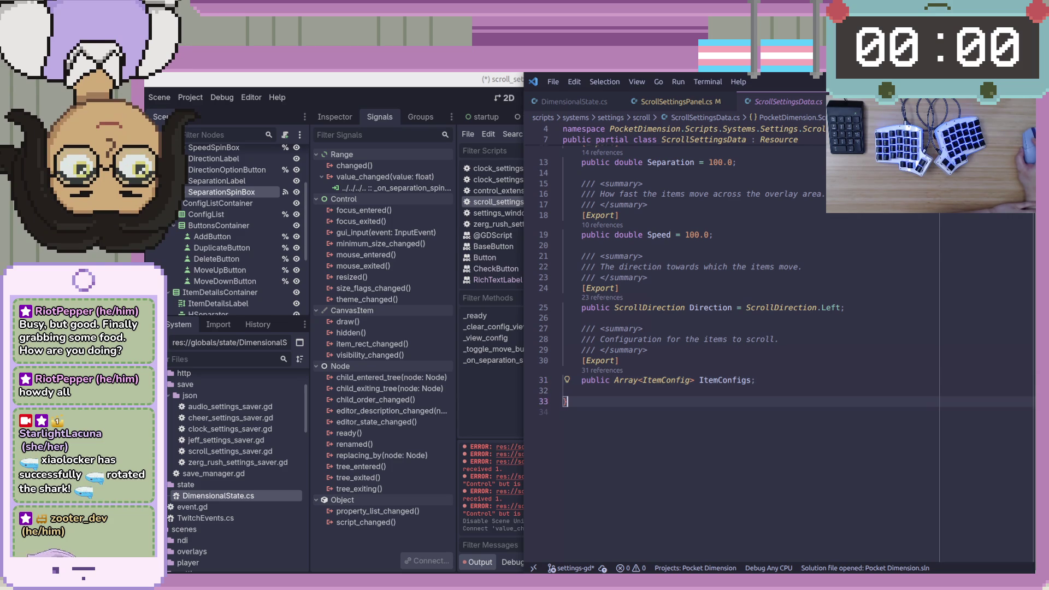
pyautogui.click(757, 380)
pyautogui.click(563, 390)
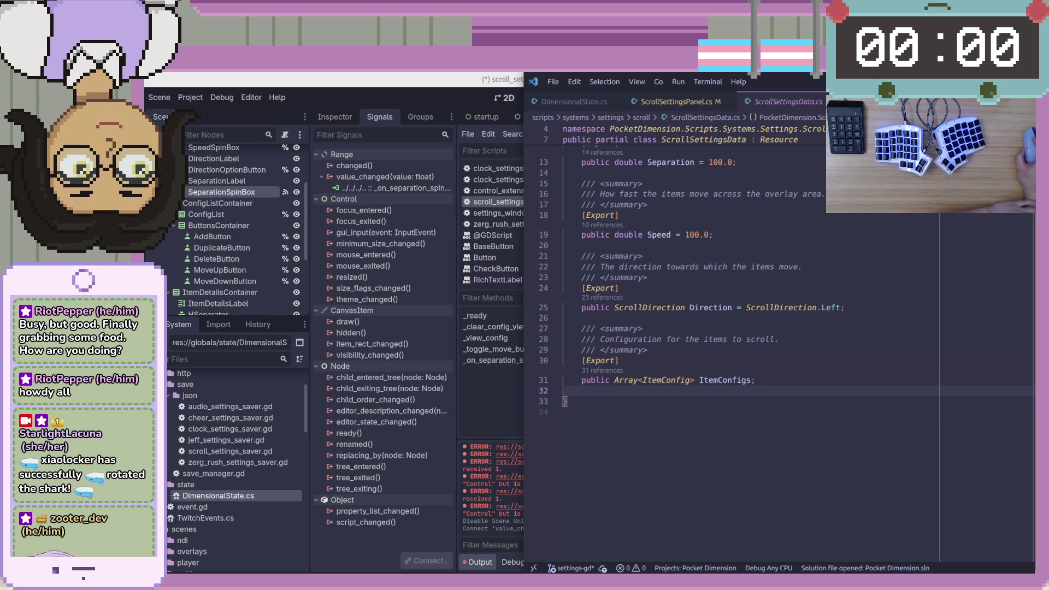
pyautogui.click(757, 380)
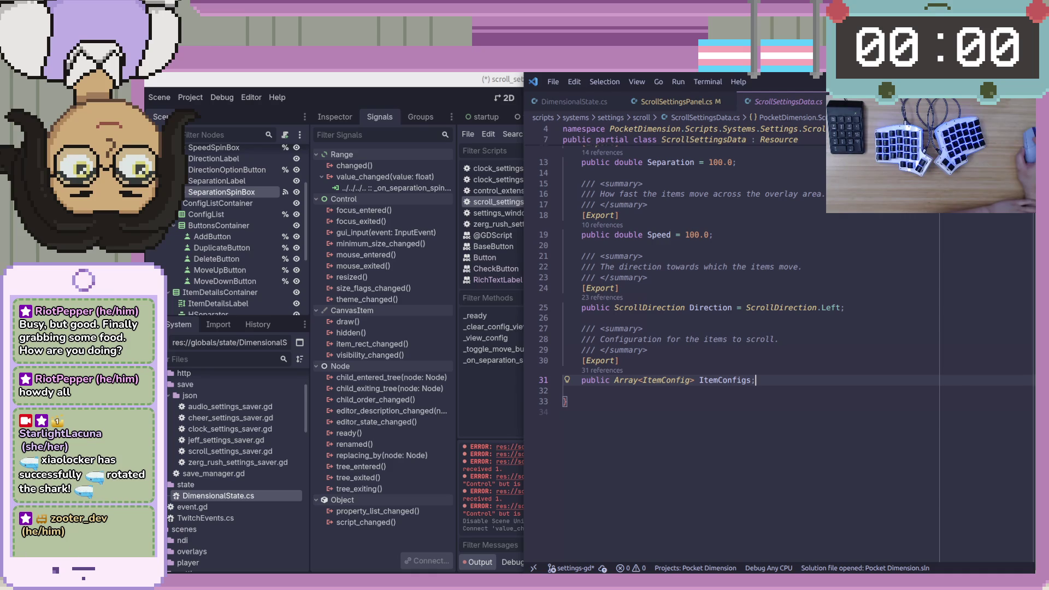
pyautogui.press('Down')
pyautogui.press('Down')
pyautogui.press('Up')
pyautogui.press('Up')
pyautogui.click(563, 390)
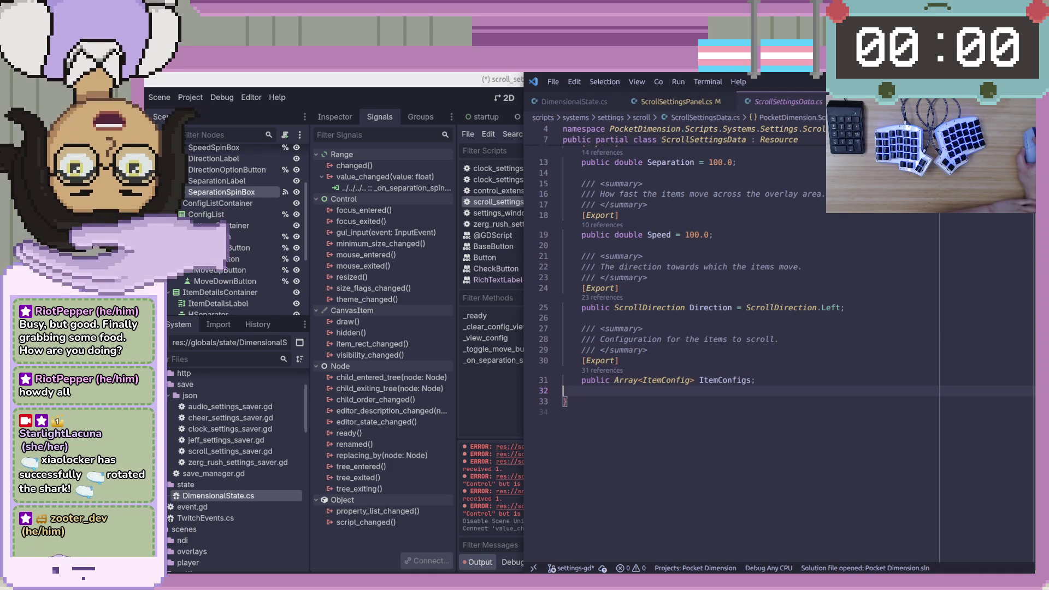
pyautogui.scroll(2, 758, 435)
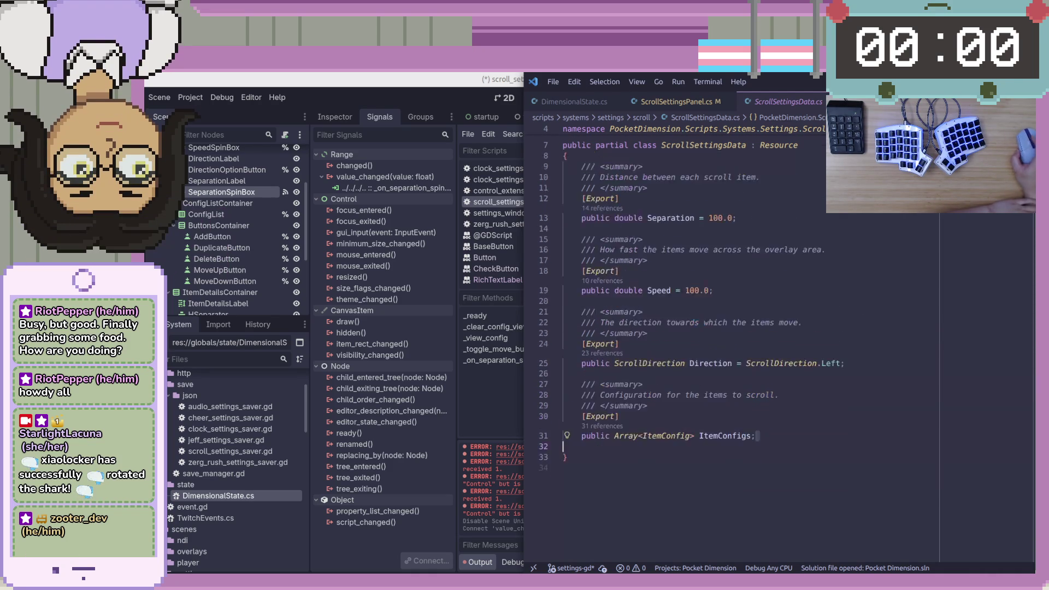
pyautogui.scroll(1, 758, 435)
pyautogui.click(766, 195)
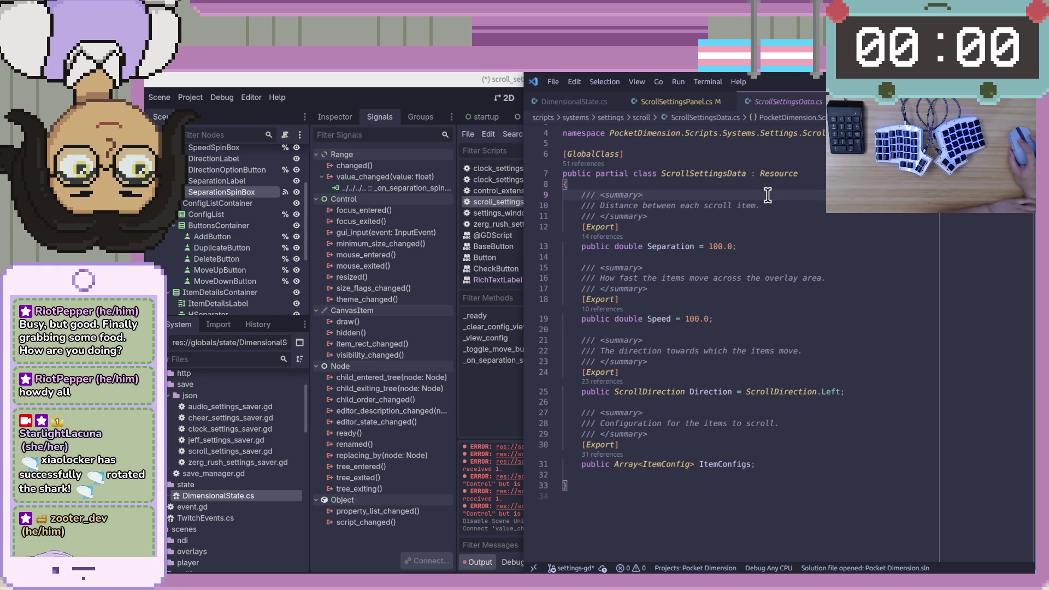
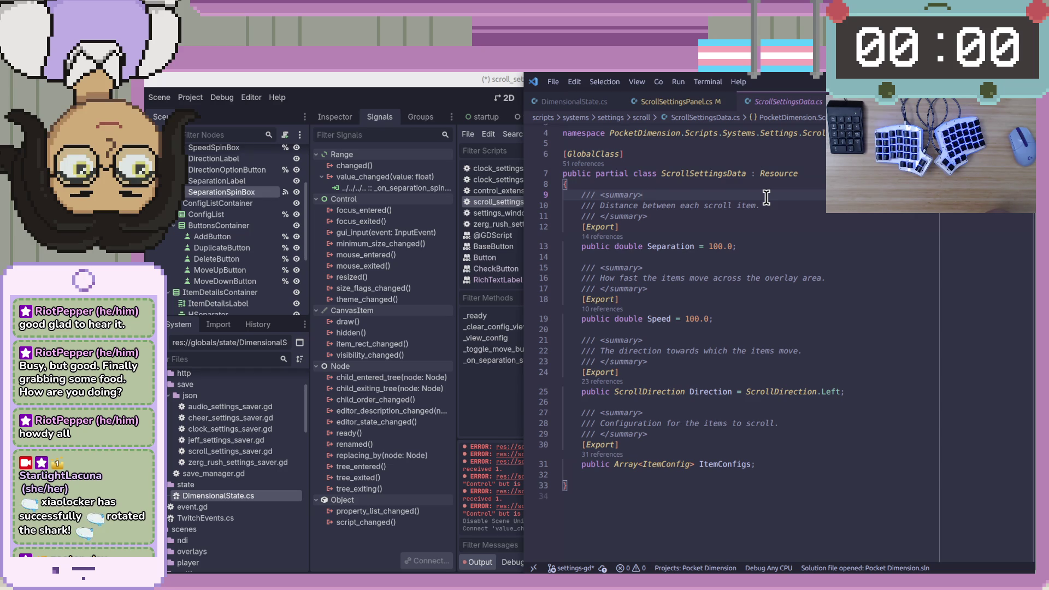
# Step: Open the definition of Godot's Resource class and search it for the Changed signal
pyautogui.click(789, 173)
pyautogui.press('F12')
pyautogui.scroll(-15, 829, 344)
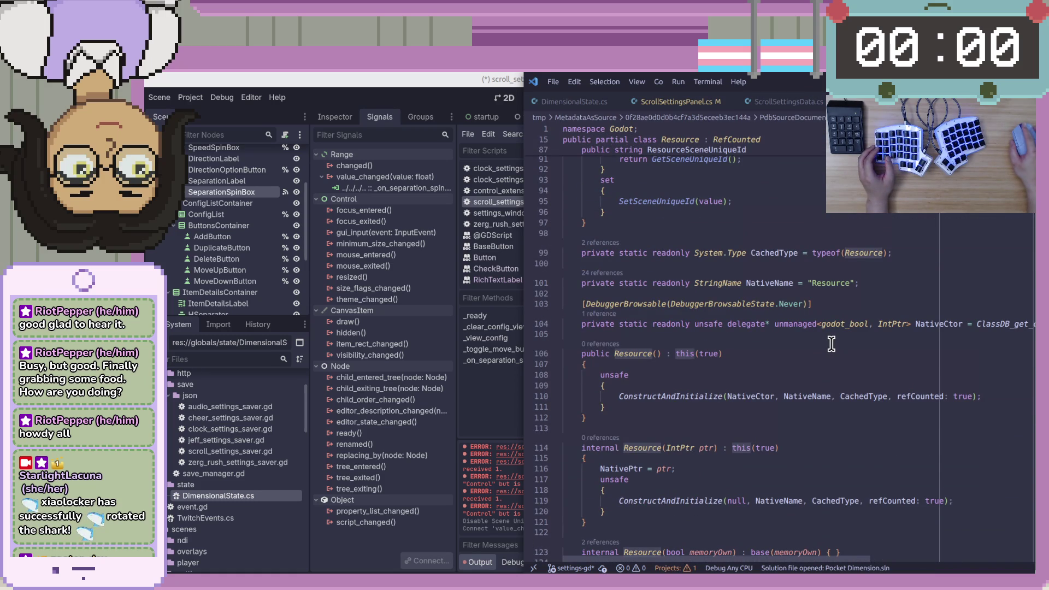
pyautogui.press('Left')
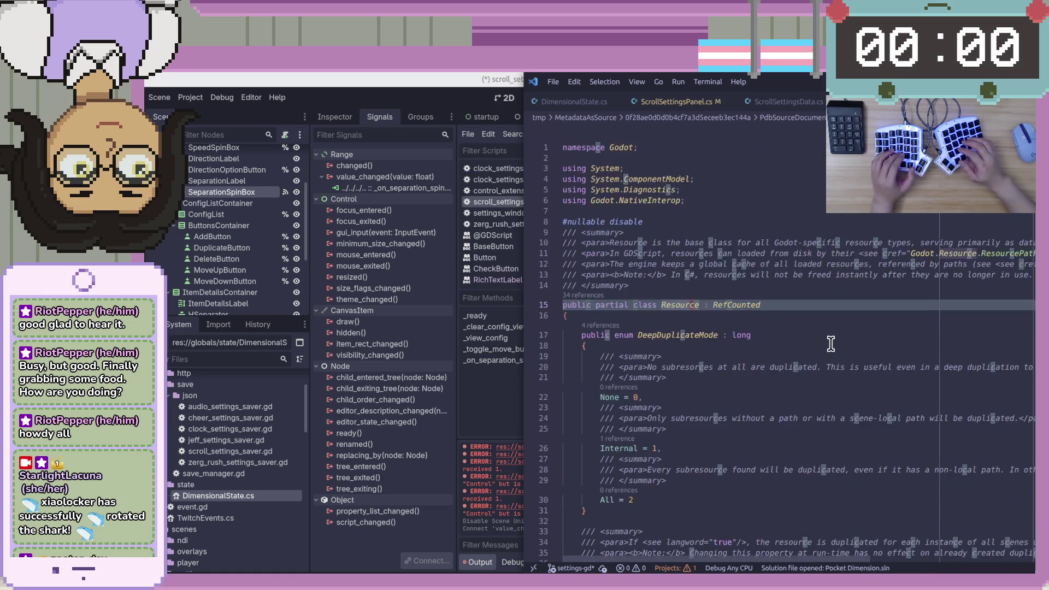
pyautogui.press('pagedown')
pyautogui.press('pagedown')
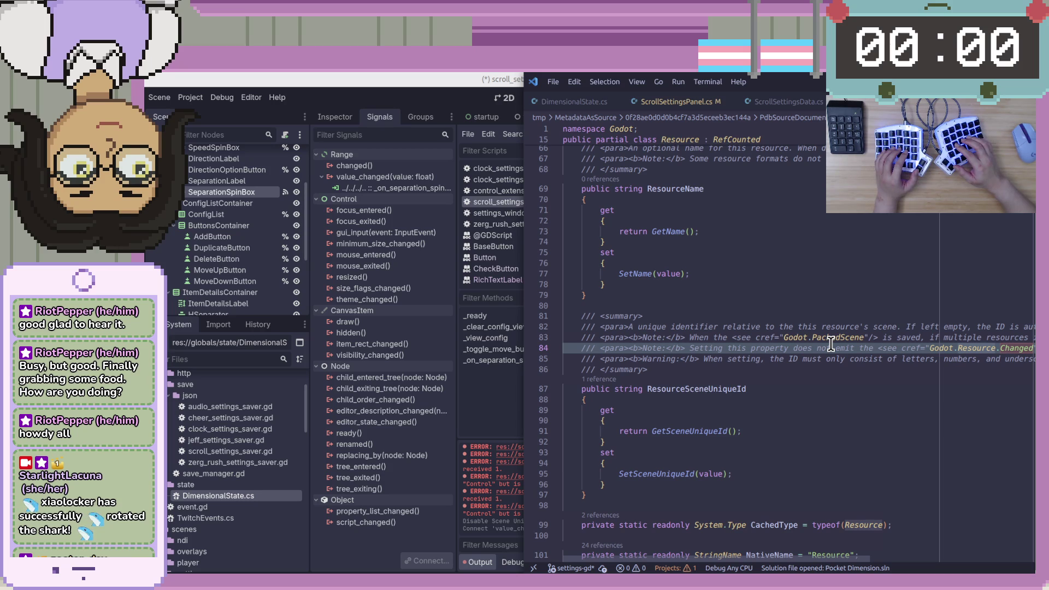
pyautogui.press('pagedown')
pyautogui.press('pagedown')
pyautogui.press('pagedown')
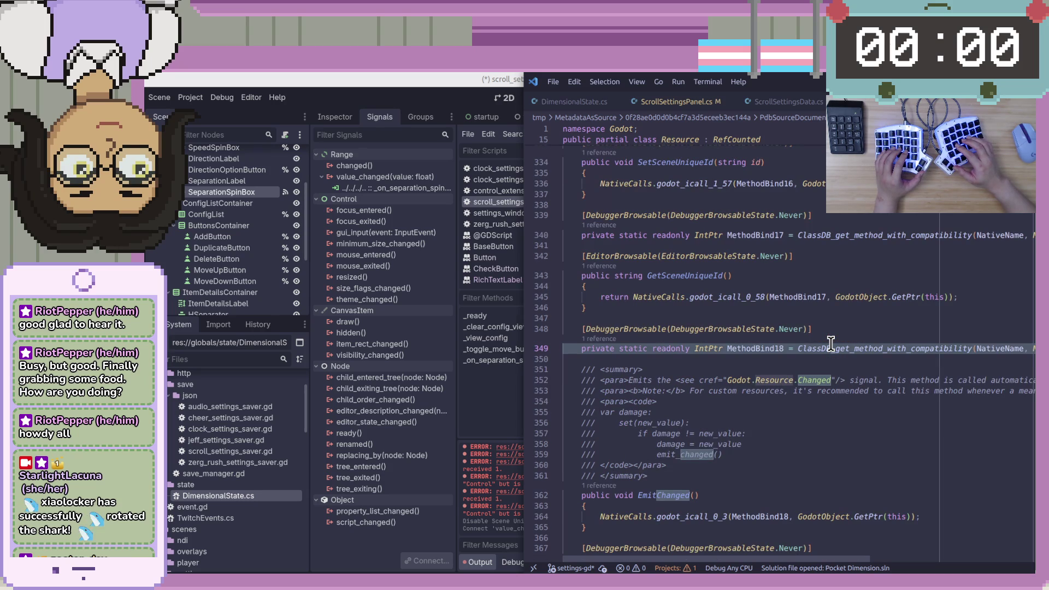
# Step: Read the EmitChanged documentation and example, then return to the separation handler in ScrollSettingsPanel.cs
pyautogui.press('Down')
pyautogui.press('Down')
pyautogui.press('Down')
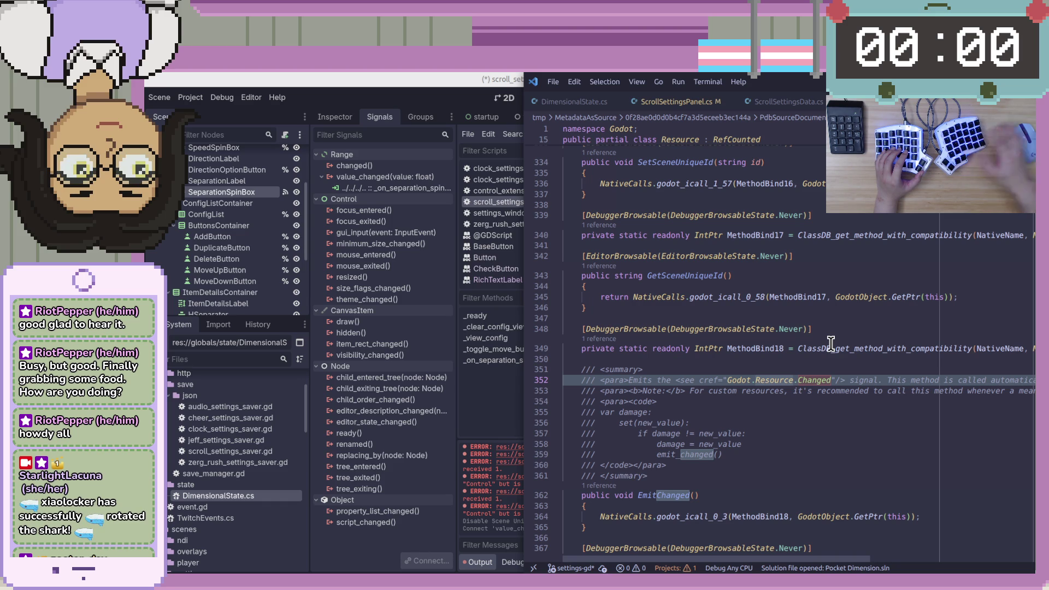
pyautogui.moveTo(821, 562)
pyautogui.mouseDown()
pyautogui.moveTo(939, 563)
pyautogui.moveTo(824, 568)
pyautogui.mouseUp()
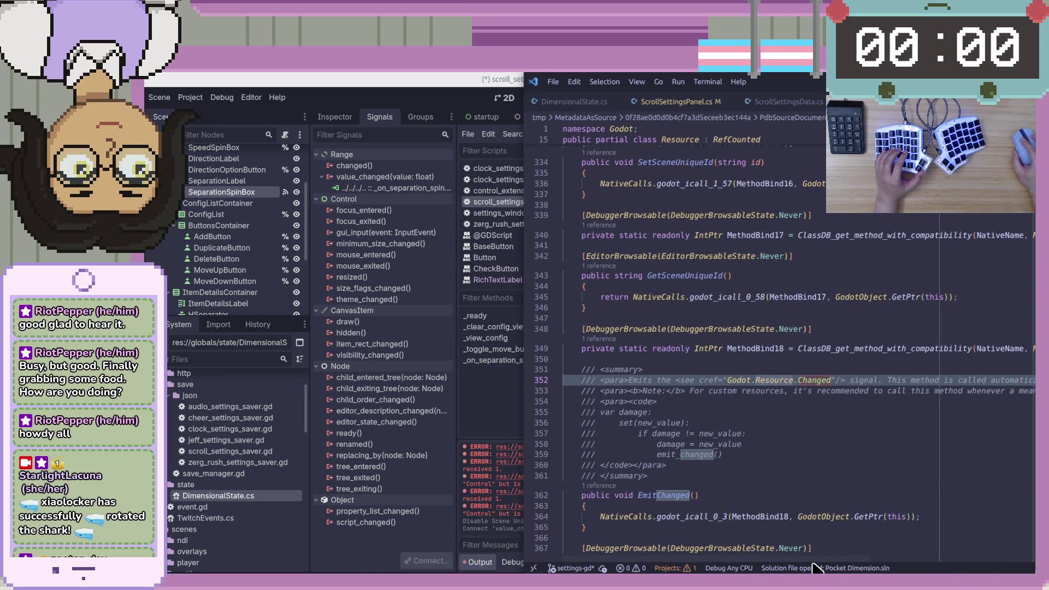
pyautogui.click(773, 467)
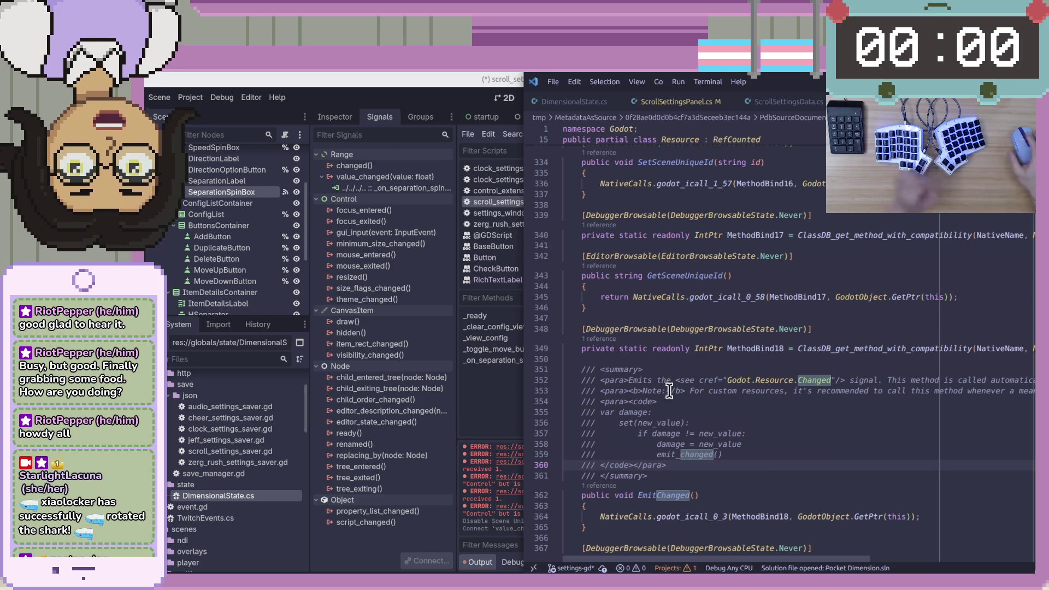
pyautogui.click(648, 104)
pyautogui.click(807, 339)
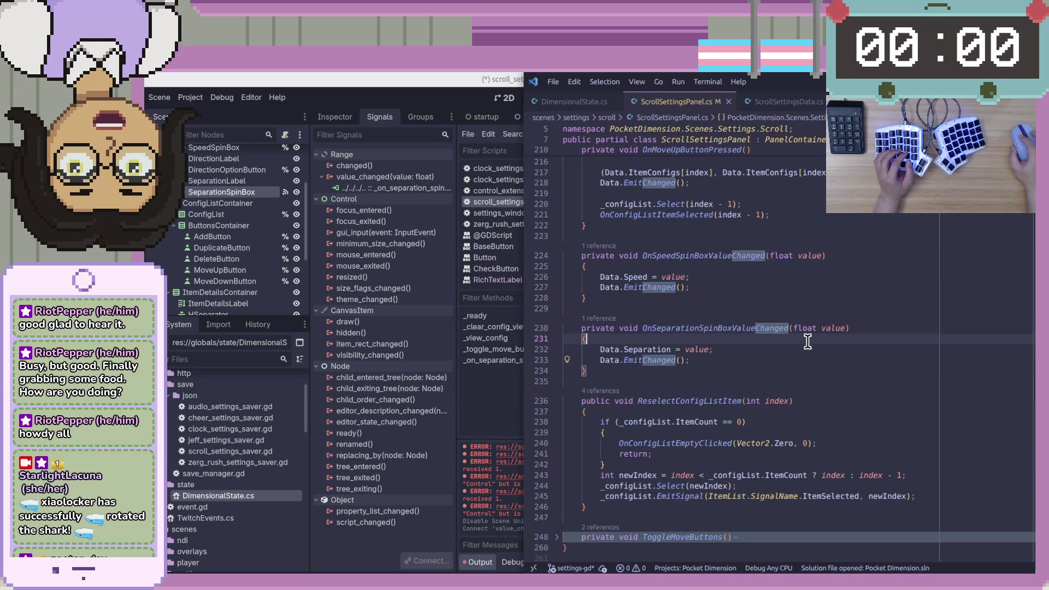
# Step: In ScrollSettingsData.cs, add an empty line below the Separation summary comment
pyautogui.click(788, 101)
pyautogui.scroll(2, 765, 327)
pyautogui.click(784, 292)
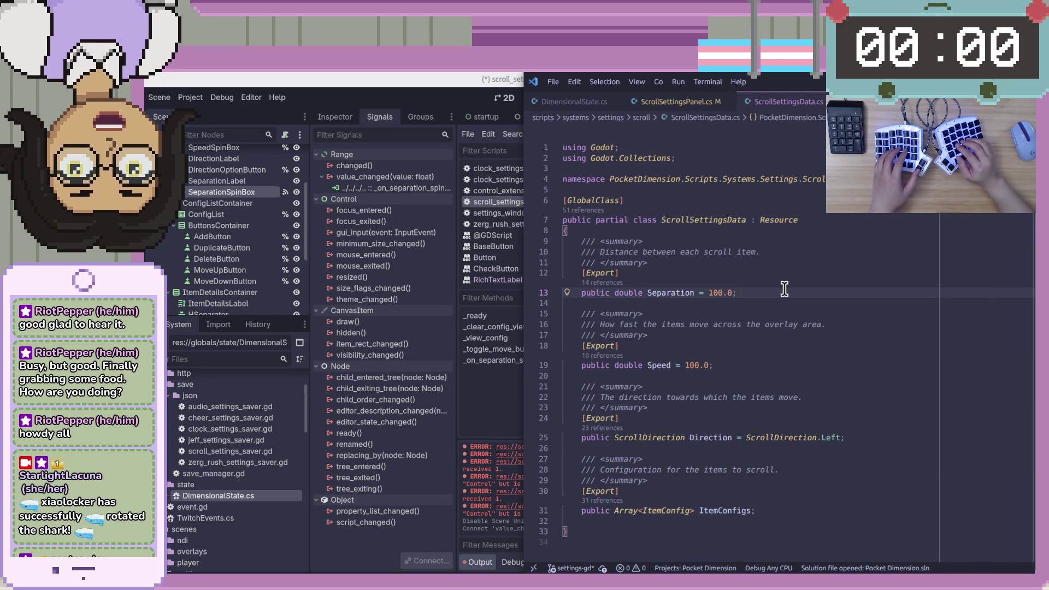
pyautogui.press('Up')
pyautogui.press('Up')
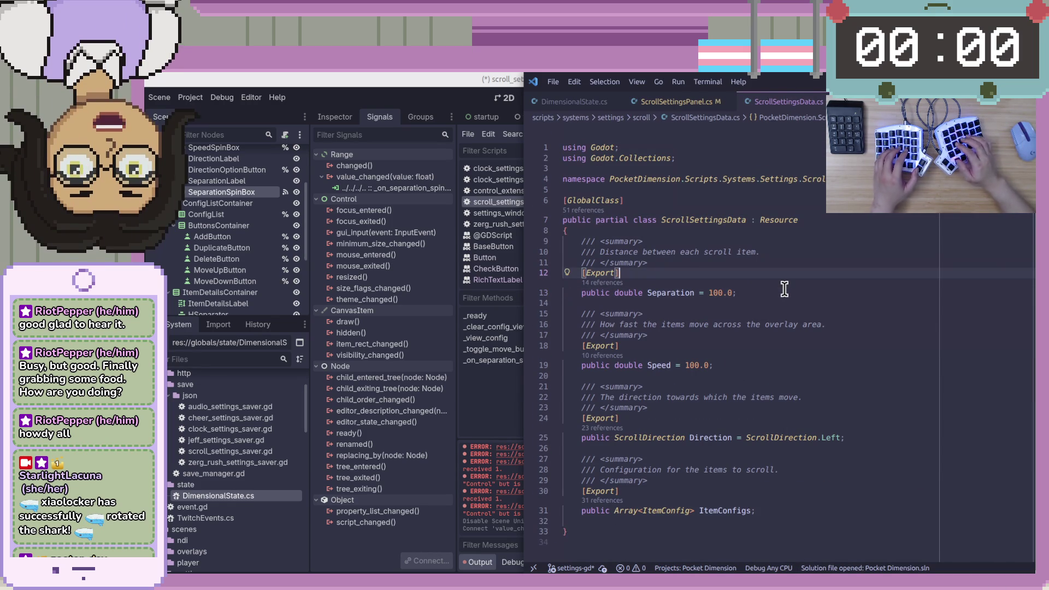
pyautogui.press('Return')
pyautogui.write('///')
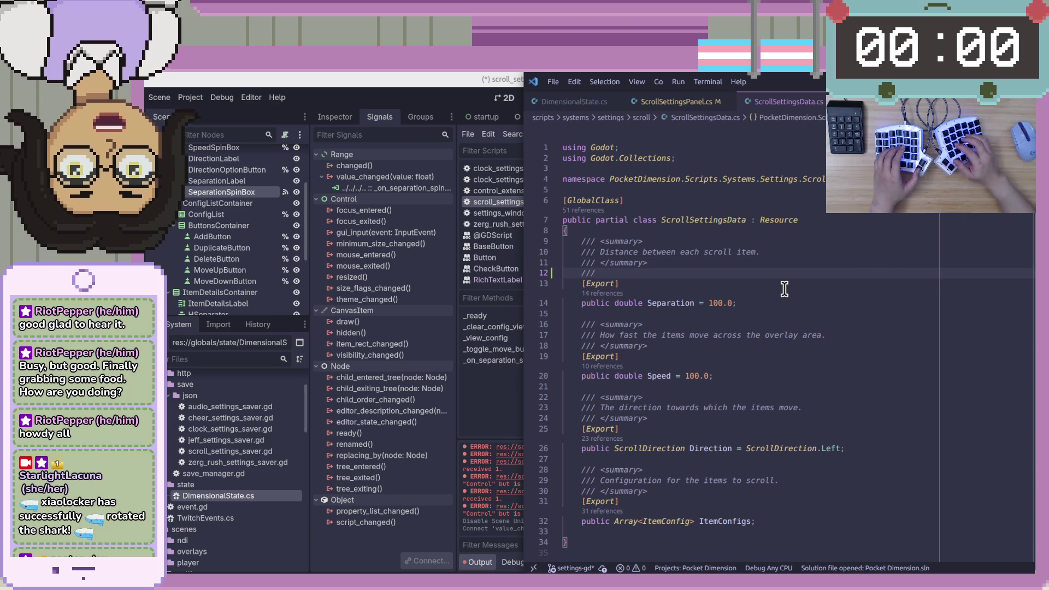
pyautogui.press('BackSpace')
pyautogui.press('BackSpace')
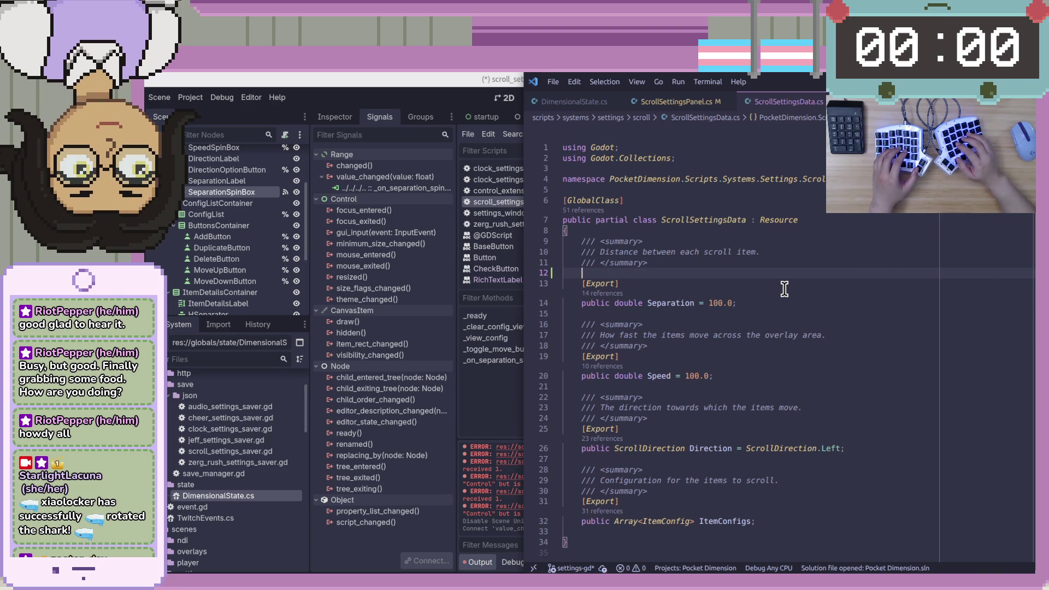
pyautogui.write('p')
pyautogui.press('BackSpace')
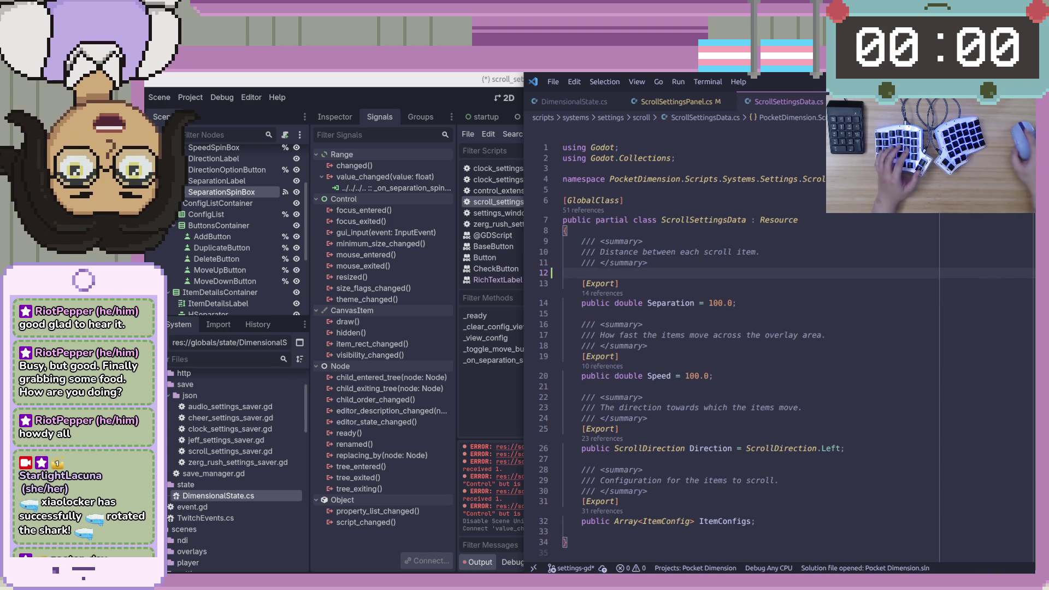
# Step: Look through ClockSettingsData.cs, then bring up CheerSettingsData.cs as a reference
pyautogui.hotkey('ctrl', 'Tab')
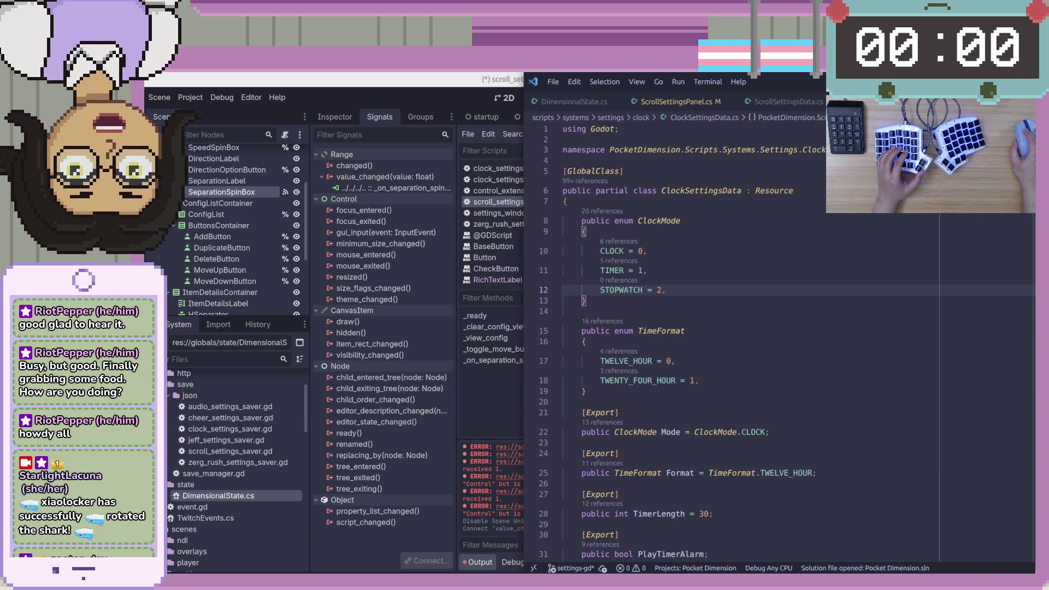
pyautogui.scroll(-2, 787, 352)
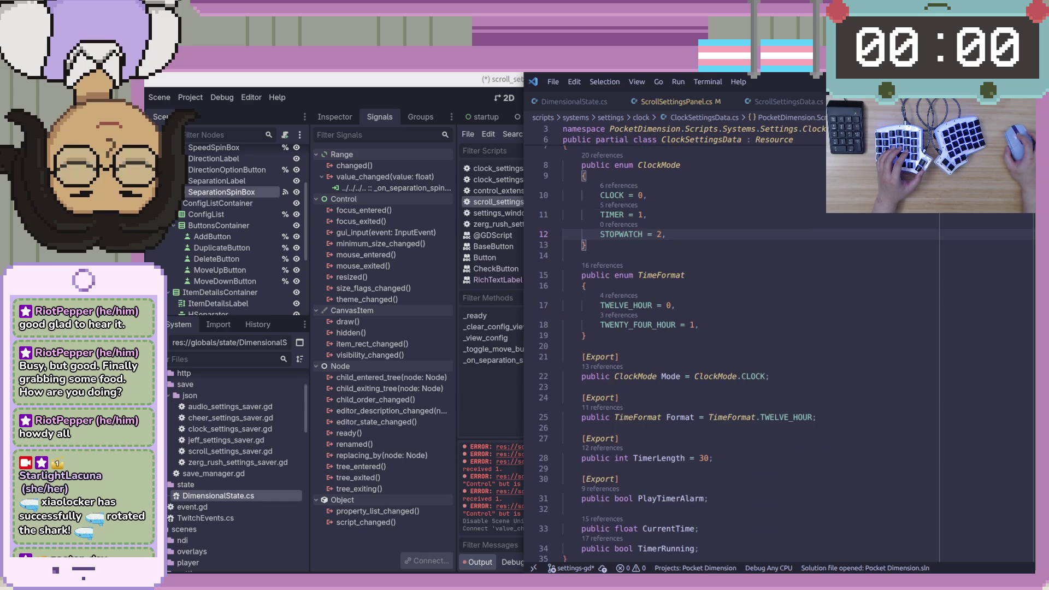
pyautogui.scroll(2, 786, 353)
pyautogui.scroll(-3, 786, 352)
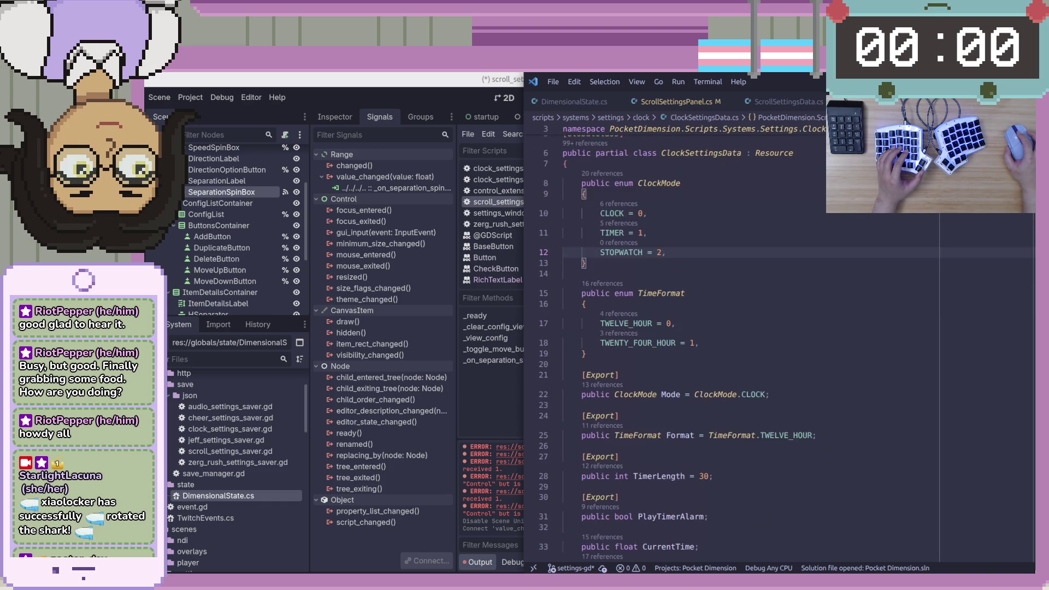
pyautogui.hotkey('ctrl', 'Tab')
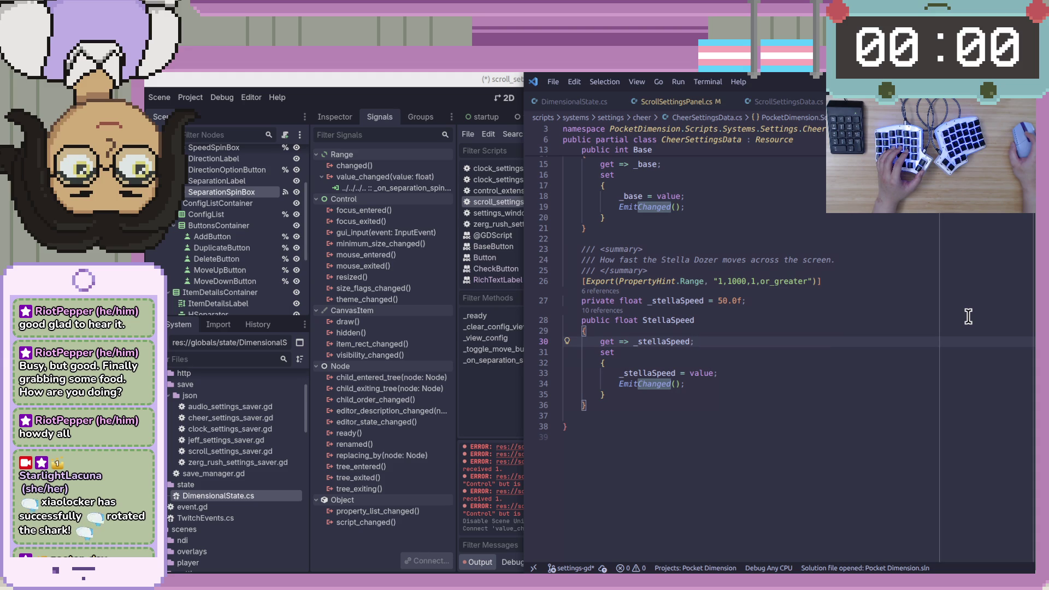
# Step: Move the _stellaSpeed field above its [Export(PropertyHint.Range...)] attribute line
pyautogui.scroll(3, 967, 316)
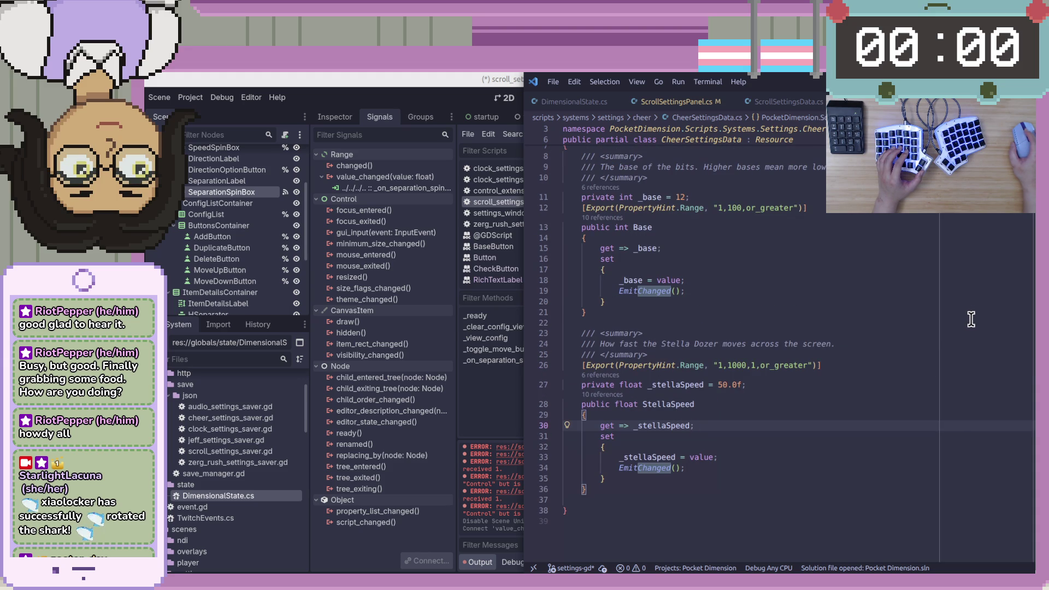
pyautogui.click(844, 384)
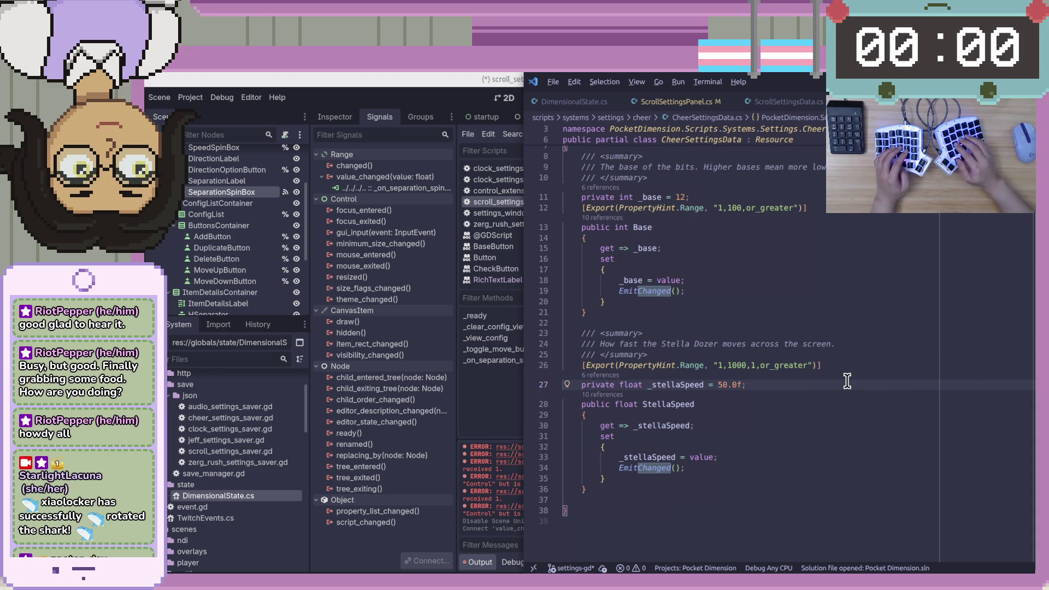
pyautogui.hotkey('alt', 'Up')
pyautogui.hotkey('alt', 'Down')
pyautogui.hotkey('alt', 'Up')
pyautogui.press('Down')
pyautogui.press('Down')
pyautogui.press('Home')
pyautogui.press('Home')
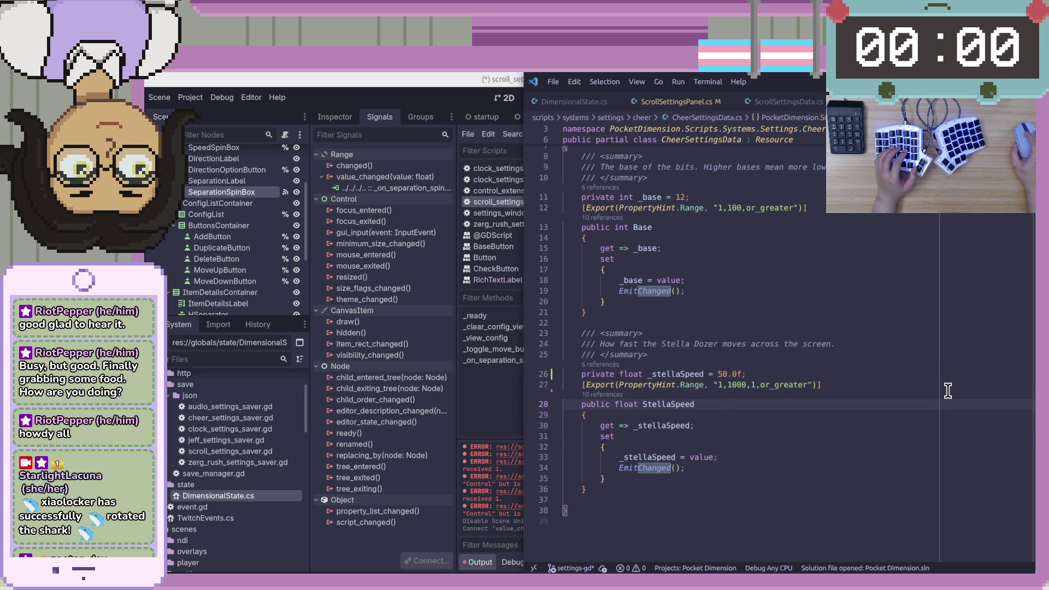
# Step: Review the _base field and the Base setter's EmitChanged call, then go back to ScrollSettingsData.cs
pyautogui.scroll(1, 948, 391)
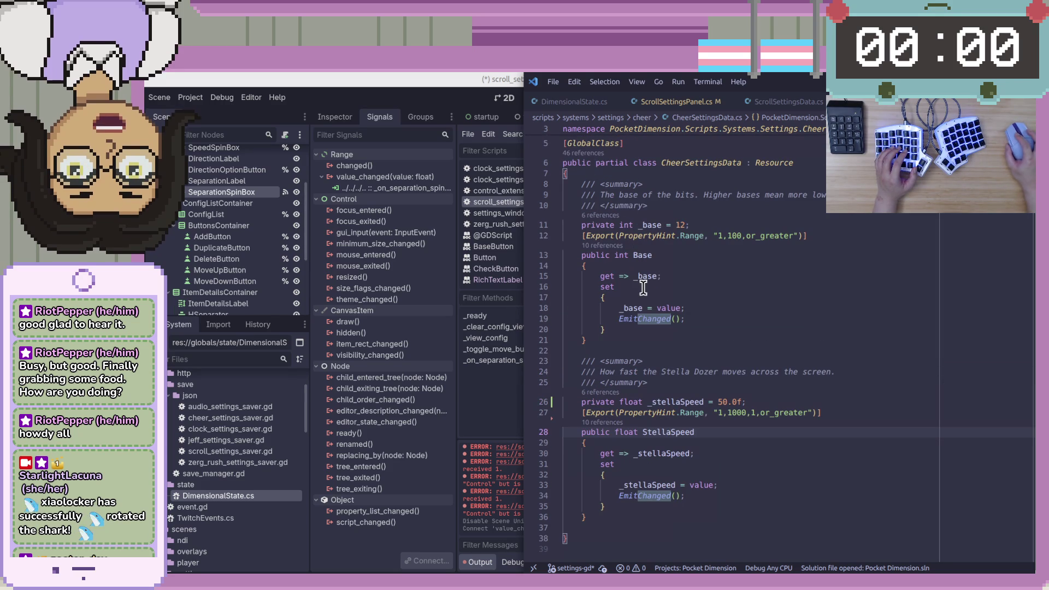
pyautogui.moveTo(583, 225); pyautogui.dragTo(690, 224)
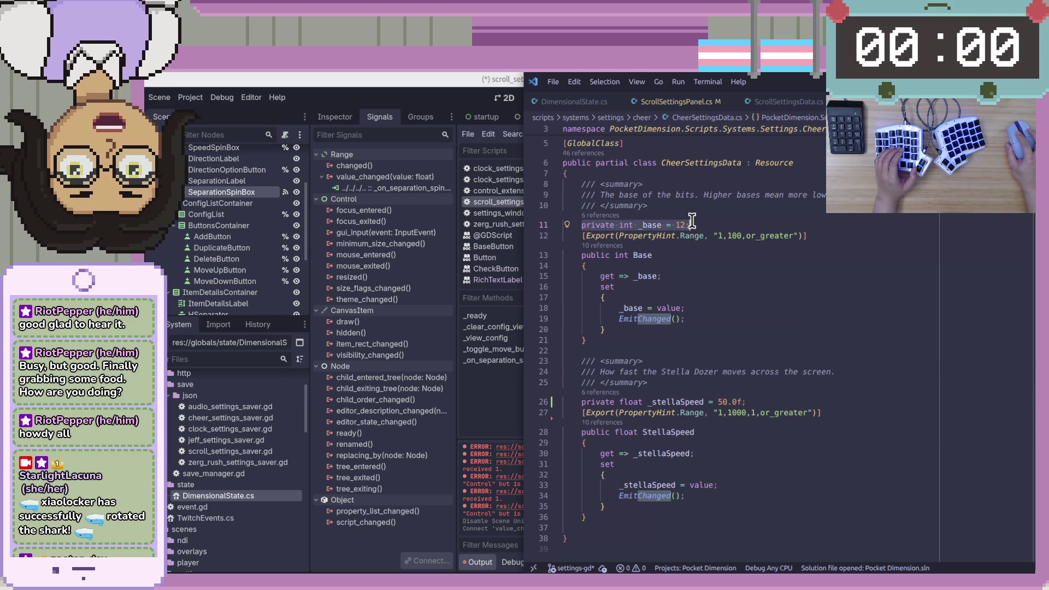
pyautogui.click(668, 268)
pyautogui.click(669, 275)
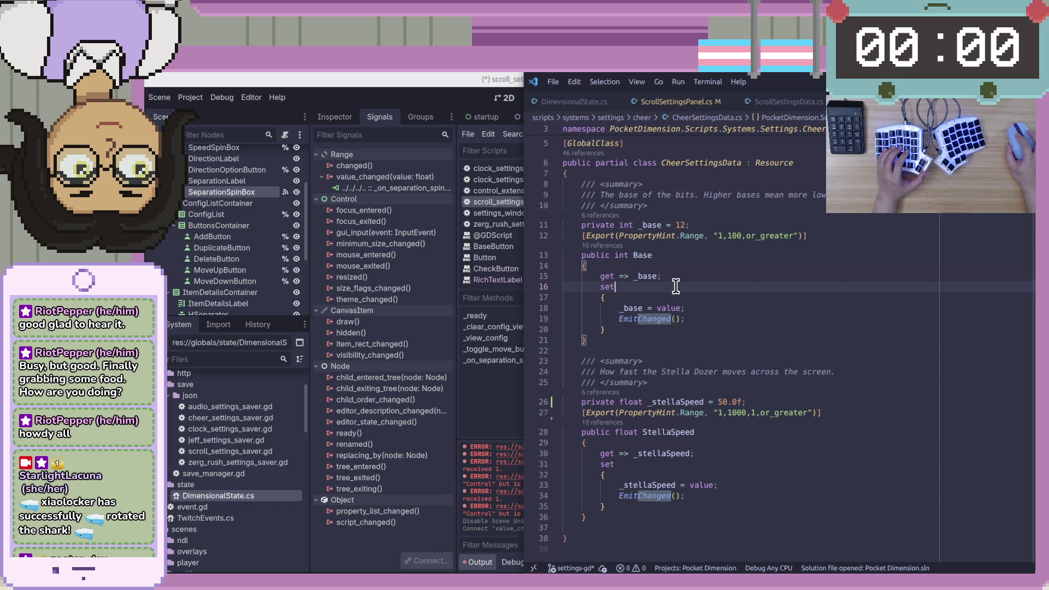
pyautogui.click(599, 275)
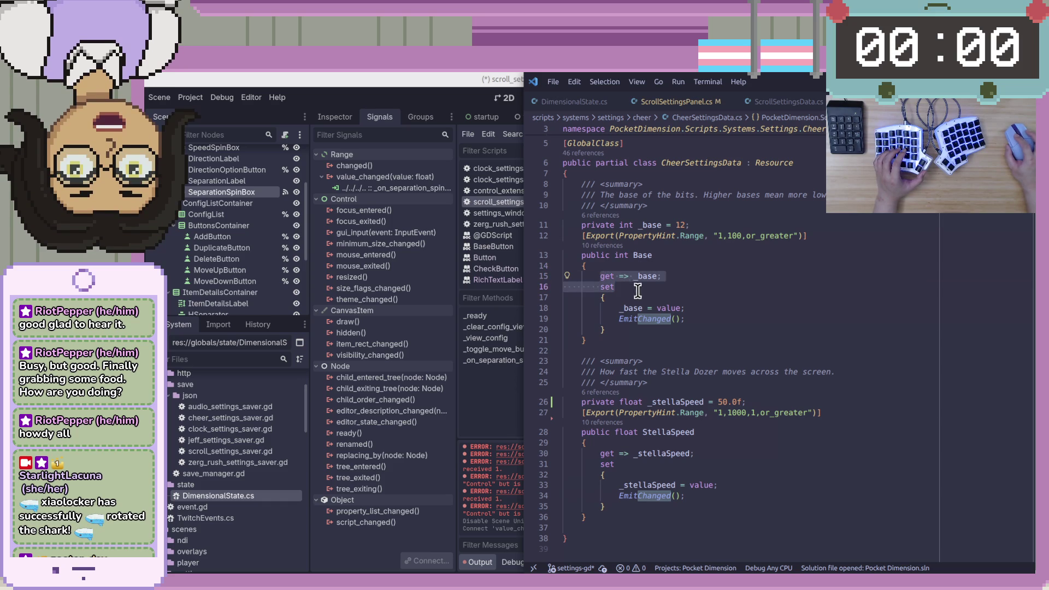
pyautogui.click(760, 309)
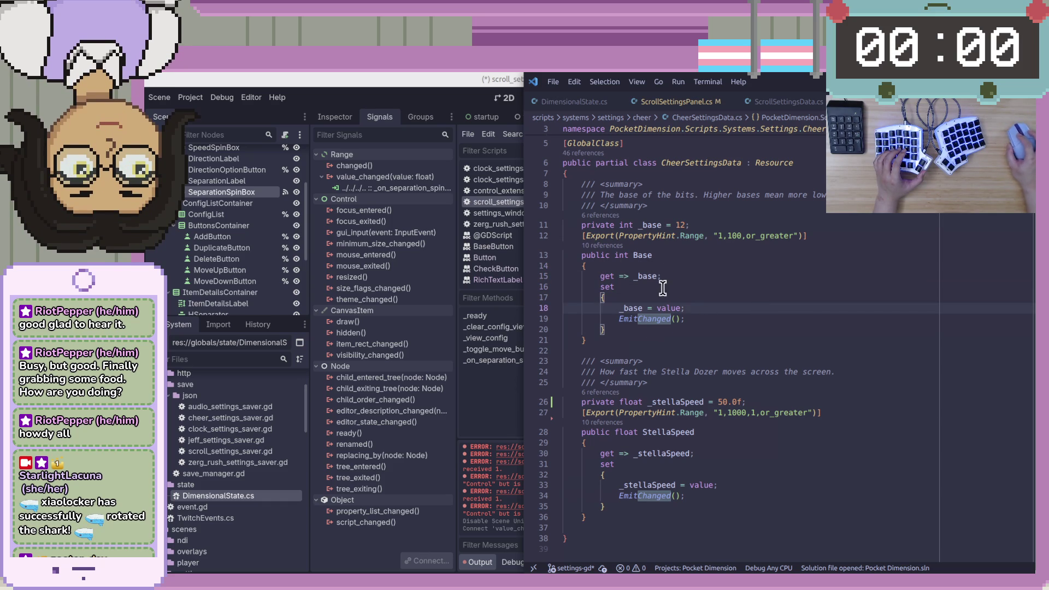
pyautogui.click(789, 333)
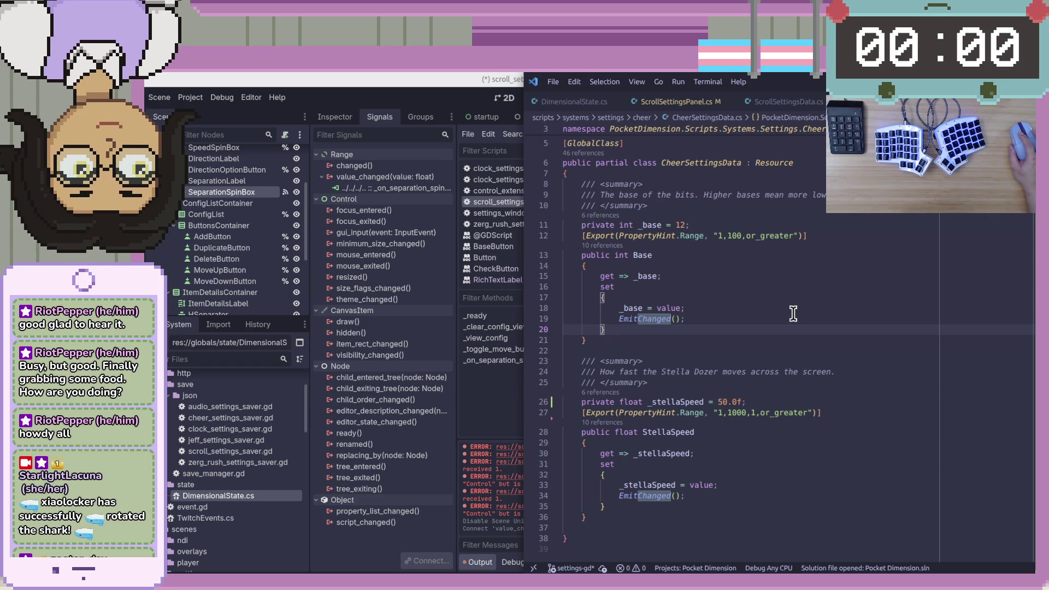
pyautogui.press('Up')
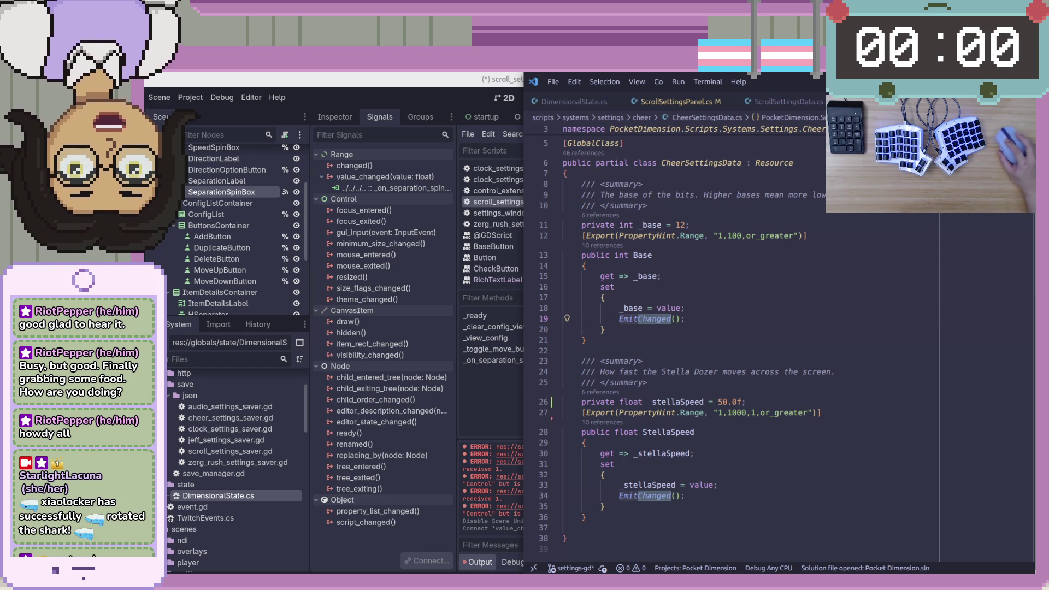
pyautogui.hotkey('ctrl', 'w')
pyautogui.click(776, 107)
# Step: Add the field 'private double _separation = 100.0;' above the Separation property
pyautogui.click(840, 304)
pyautogui.press('Up')
pyautogui.press('Up')
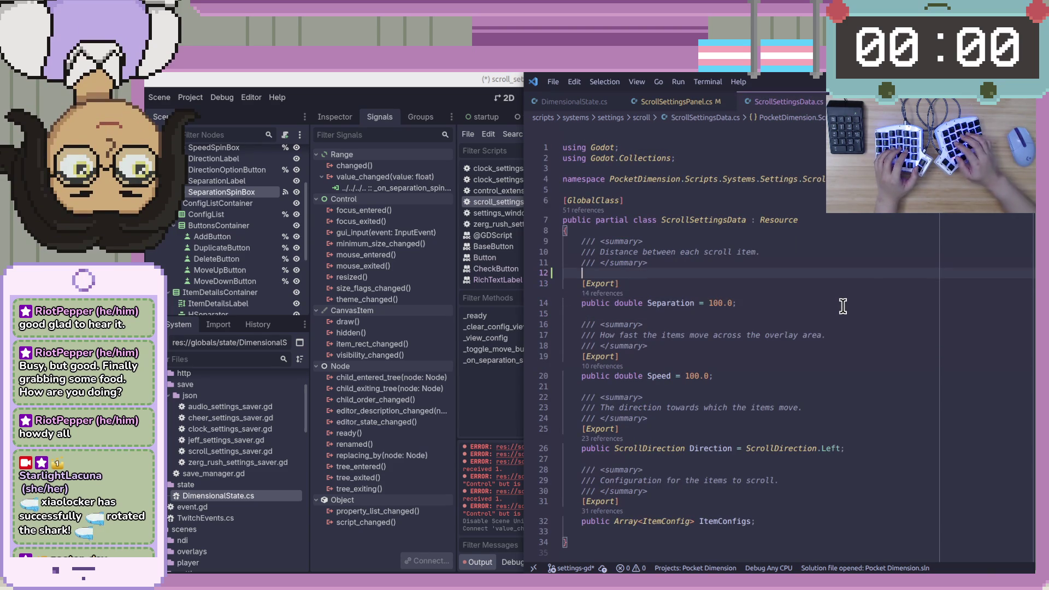
pyautogui.press('Return')
pyautogui.hotkey('ctrl', 'z')
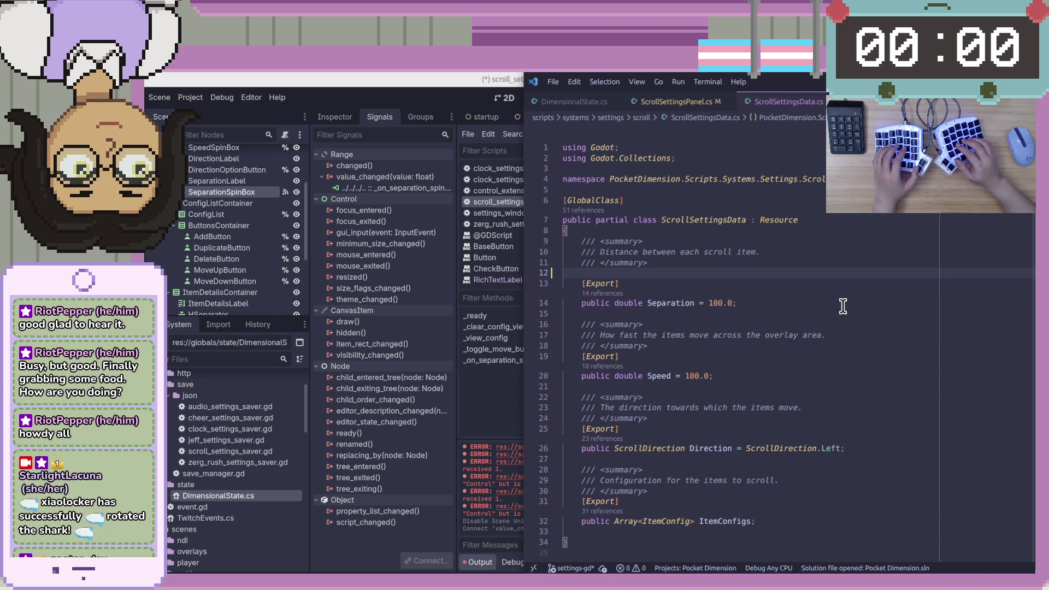
pyautogui.write('Varian')
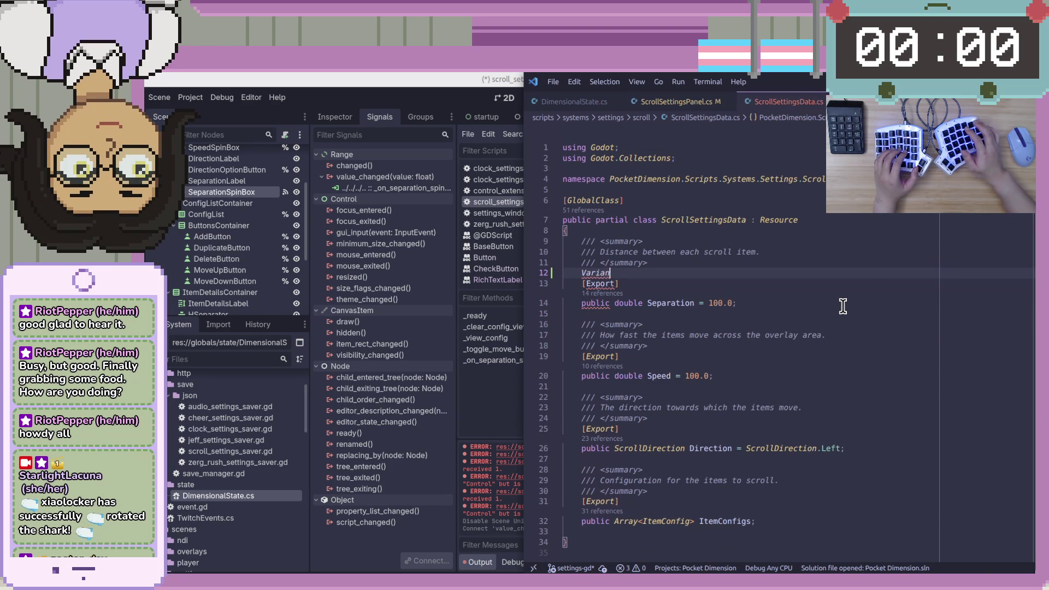
pyautogui.write('private ')
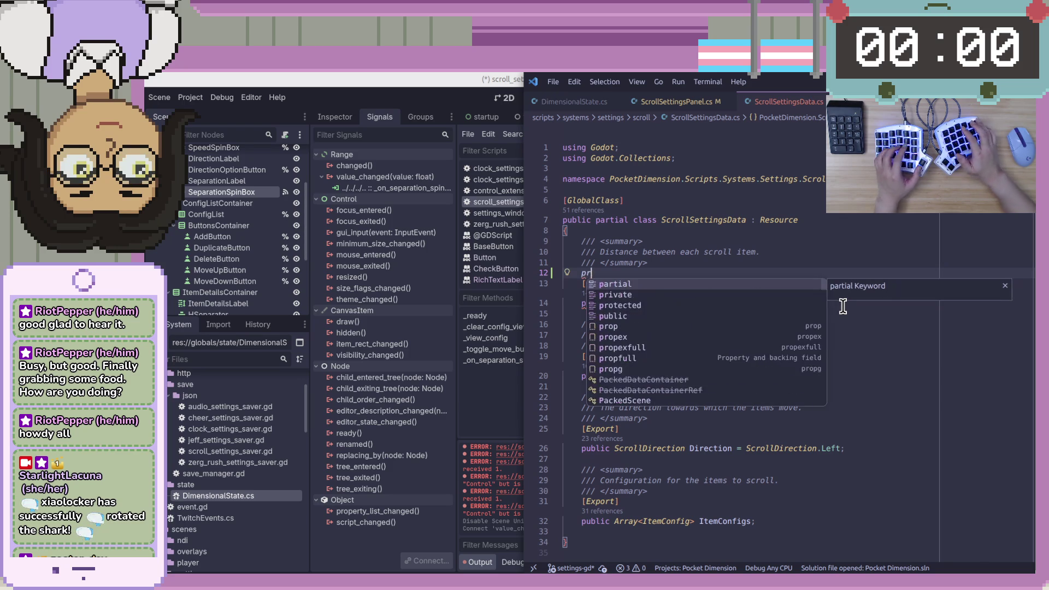
pyautogui.write('double int')
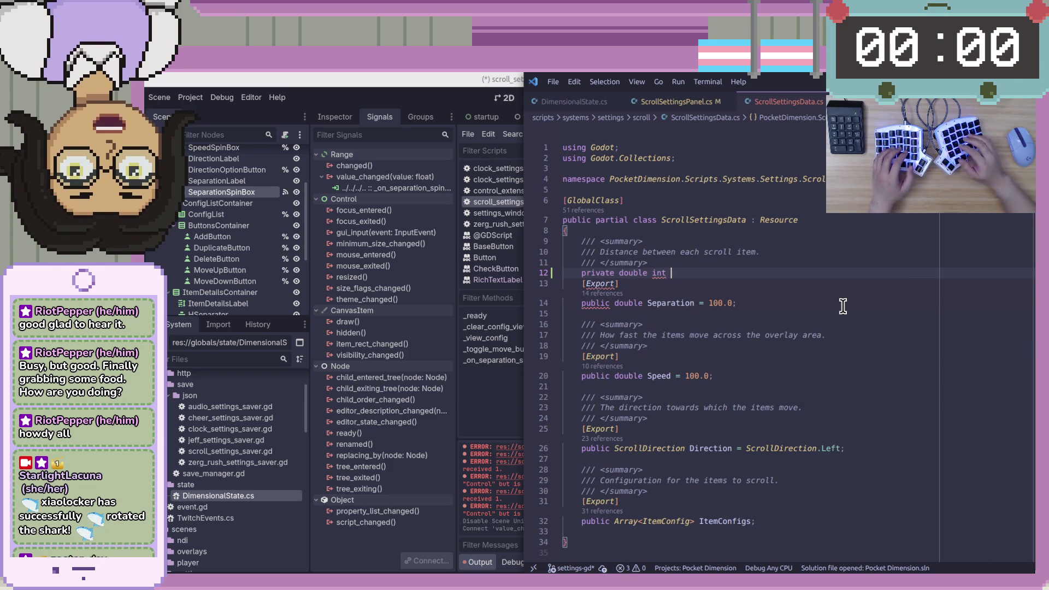
pyautogui.write('_separation =')
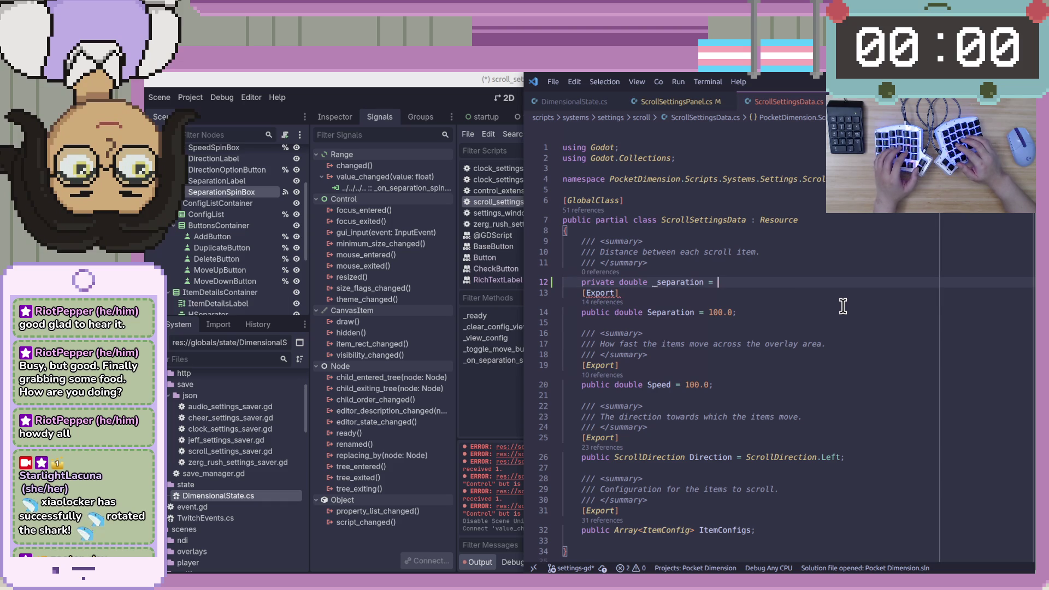
pyautogui.write(' 100.f')
pyautogui.press('BackSpace')
pyautogui.write('0;')
pyautogui.press('Down')
pyautogui.press('Down')
# Step: Replace Separation's initializer with a braced body whose getter returns _separation
pyautogui.hotkey('ctrl', 'shift', 'Left')
pyautogui.hotkey('ctrl', 'shift', 'Left')
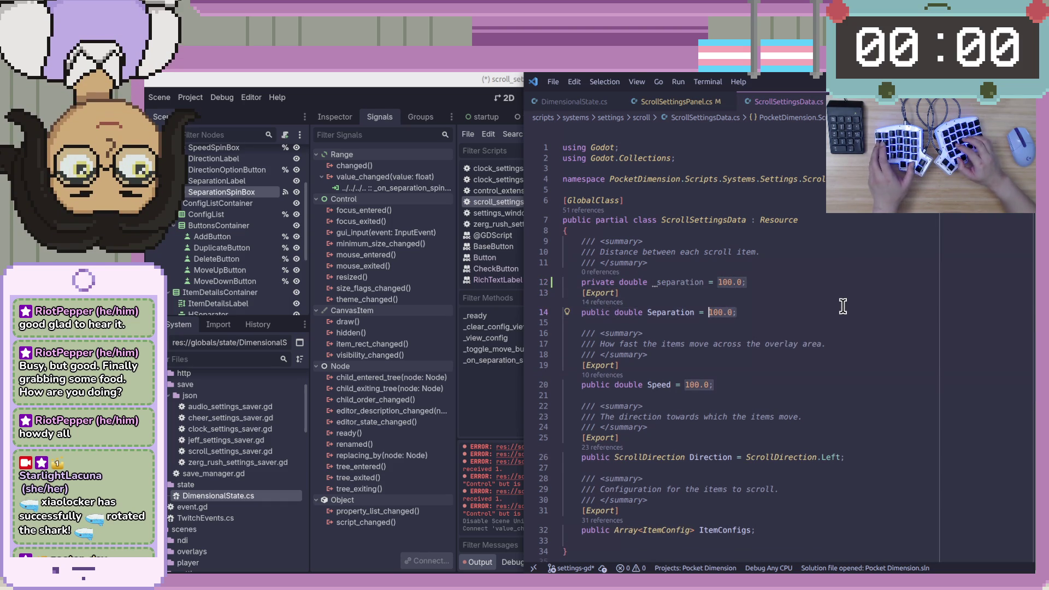
pyautogui.write('{')
pyautogui.press('Return')
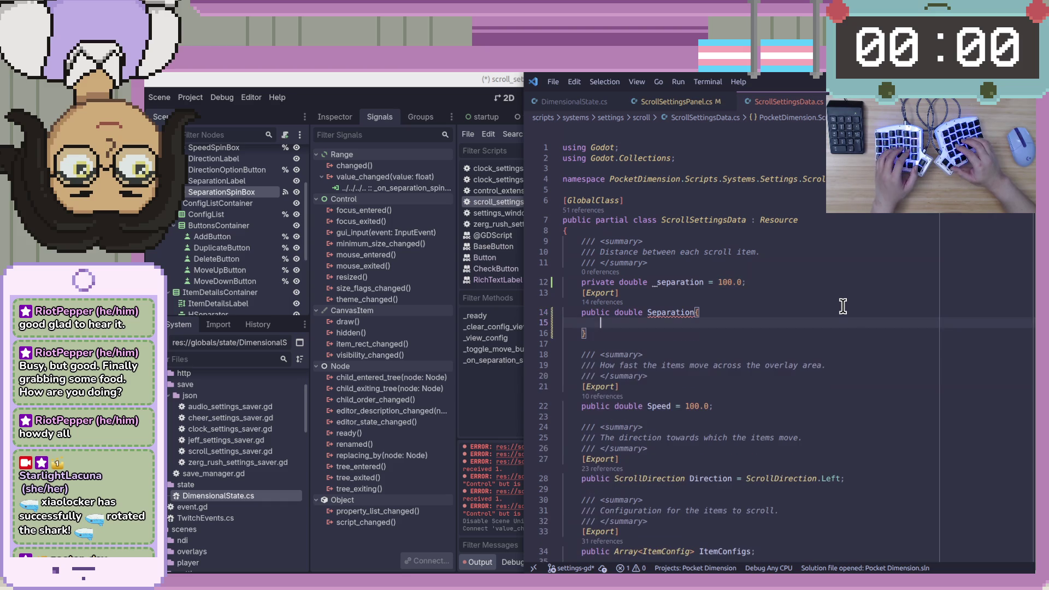
pyautogui.press('Up')
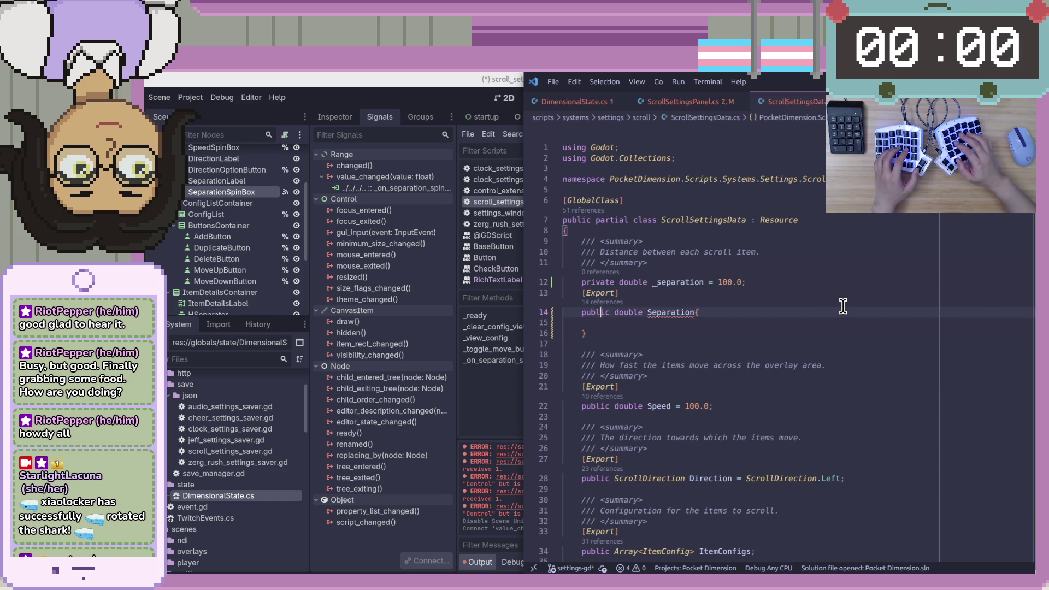
pyautogui.press('Return')
pyautogui.press('Down')
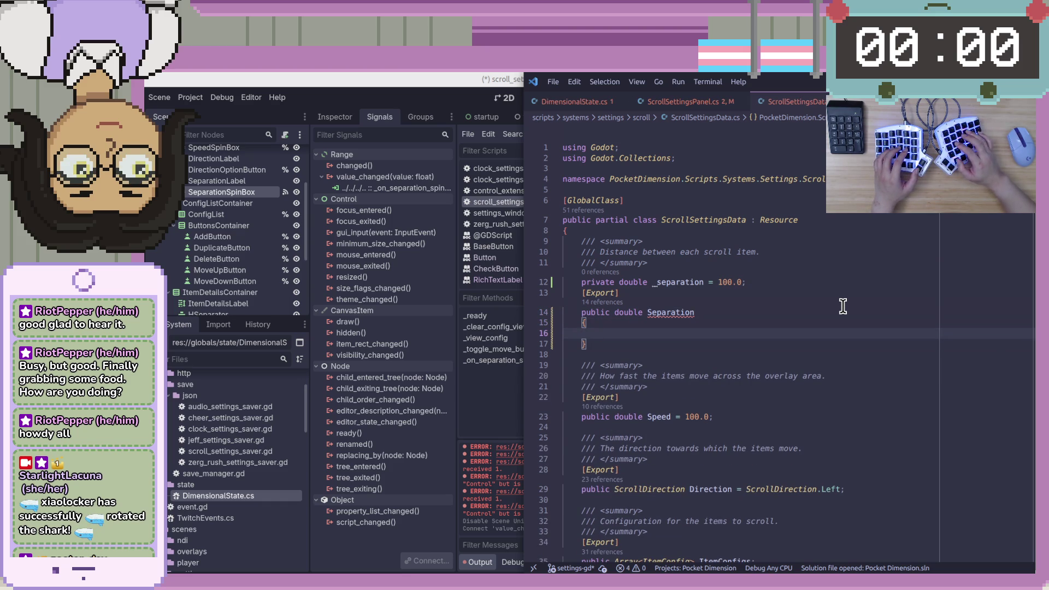
pyautogui.write('et => ')
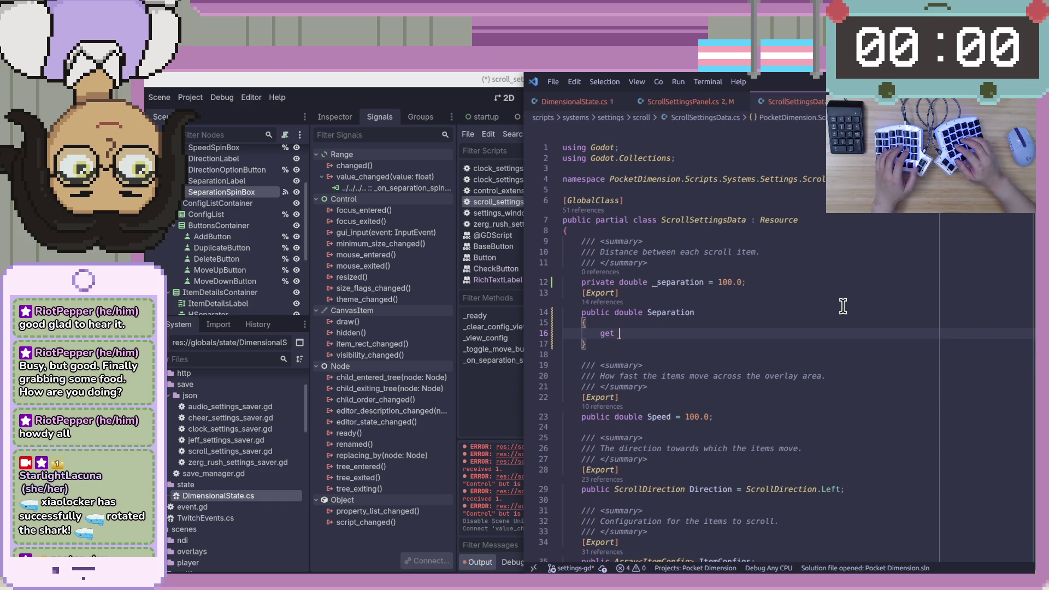
pyautogui.write('_separation')
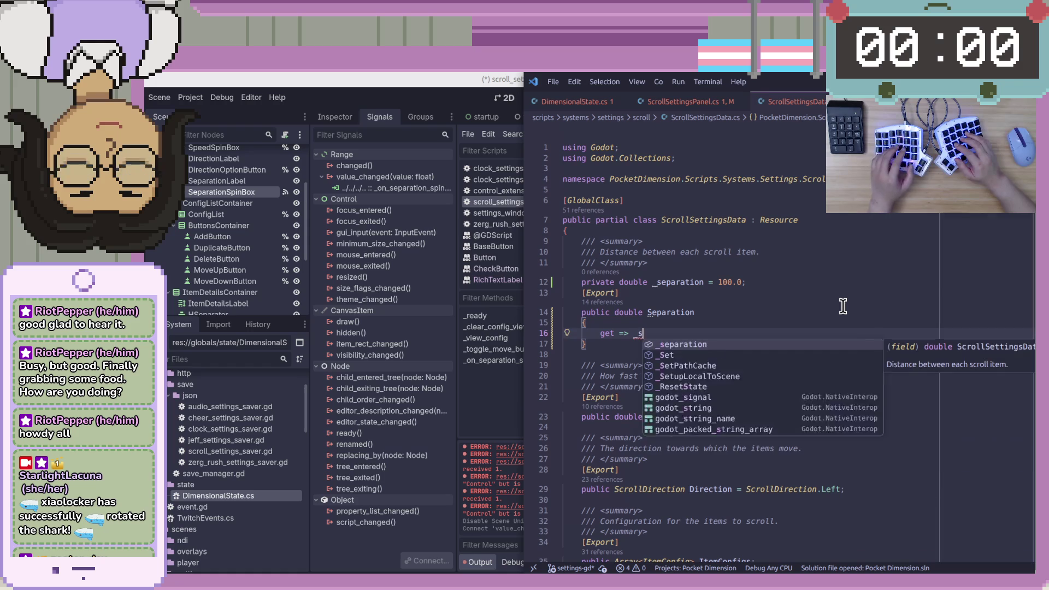
pyautogui.write(';')
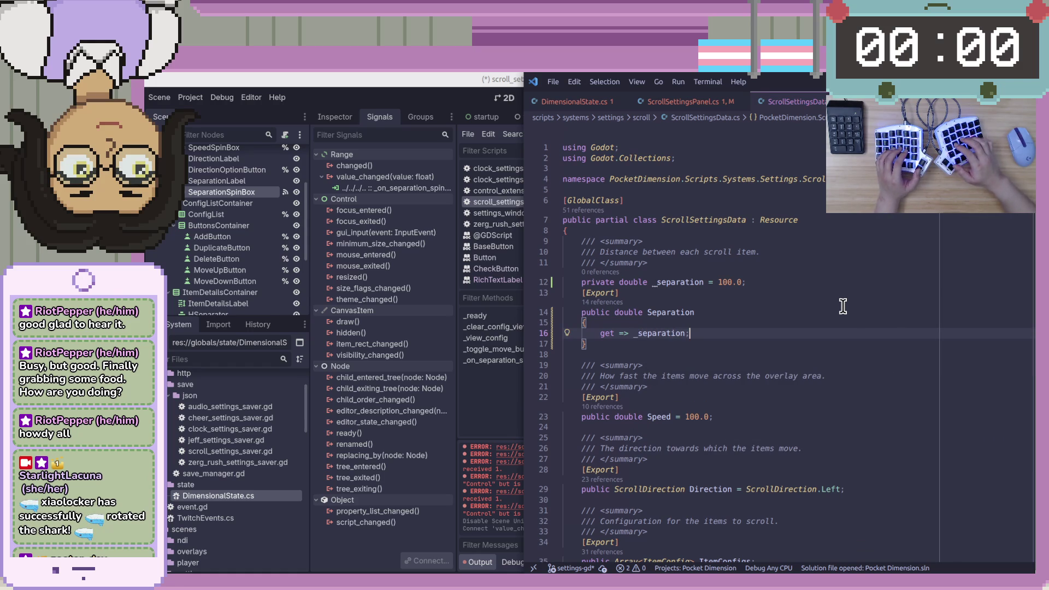
# Step: Add a Separation setter that assigns '_separation = value;' and calls EmitChanged();
pyautogui.press('Return')
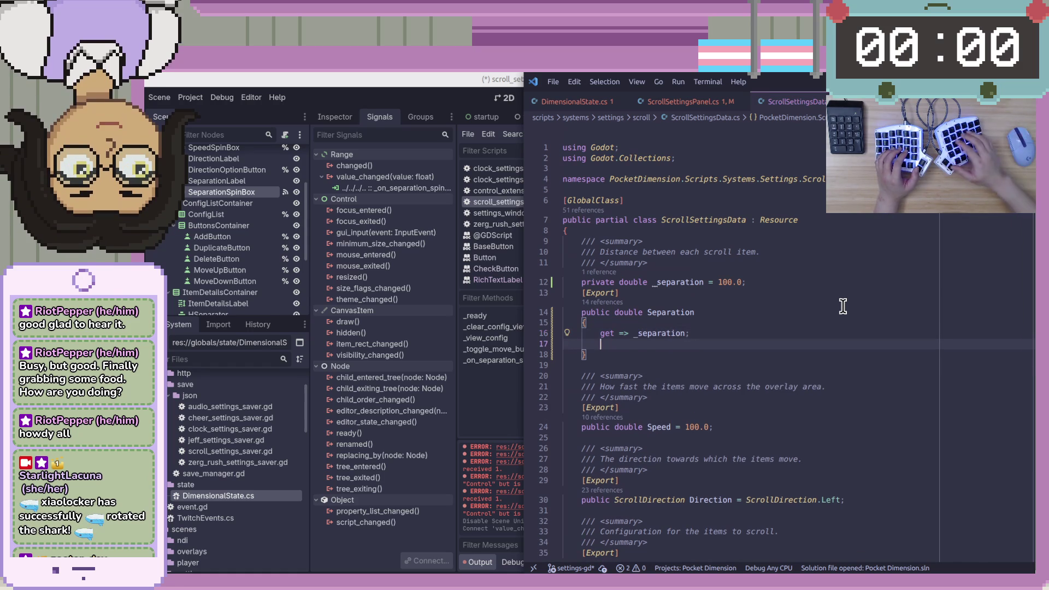
pyautogui.write('set ')
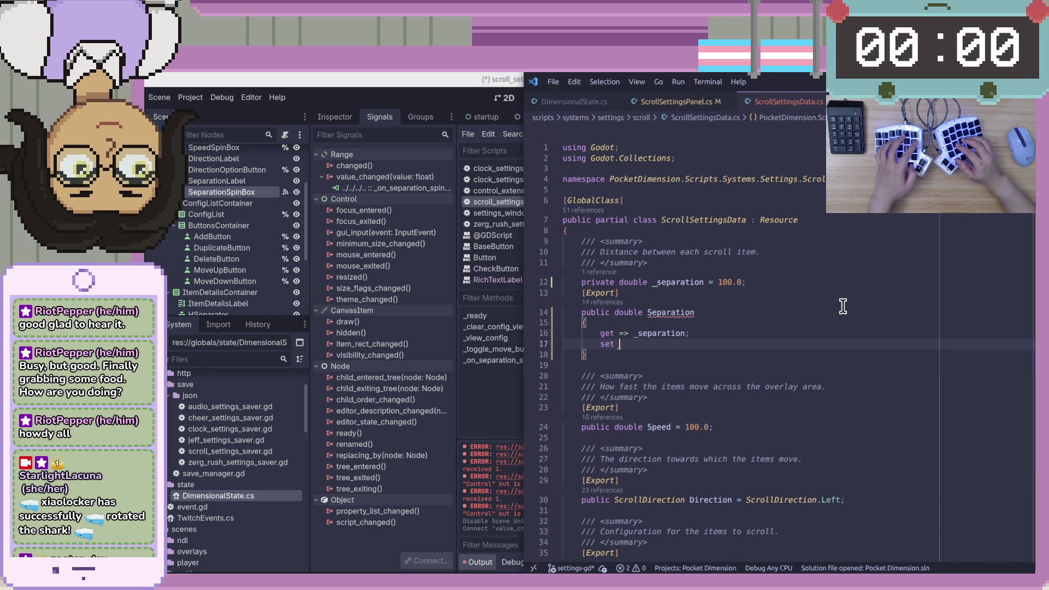
pyautogui.write('{')
pyautogui.press('Return')
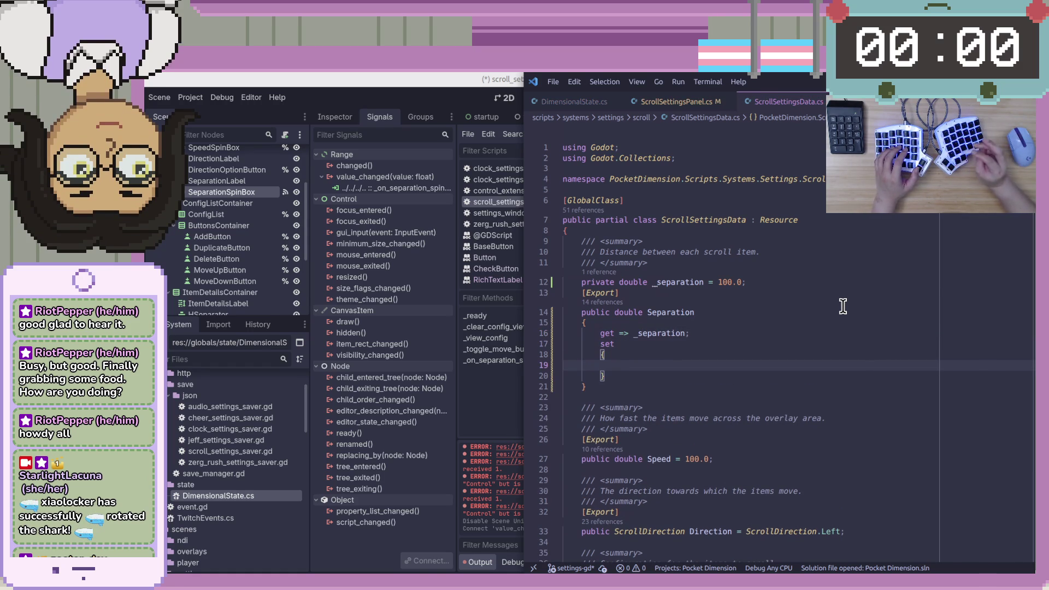
pyautogui.write('_separ')
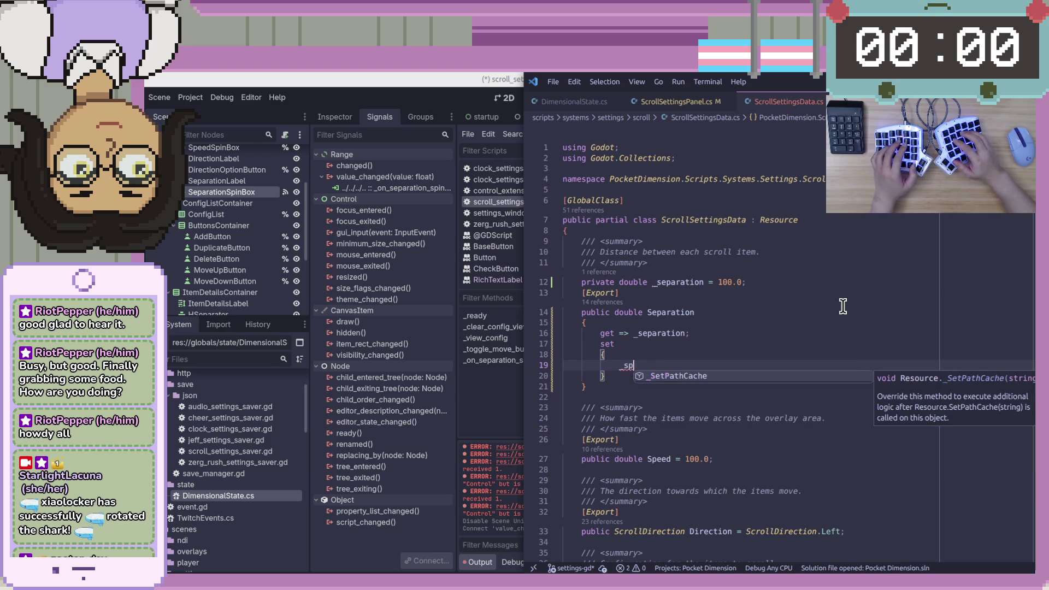
pyautogui.press('Tab')
pyautogui.write('= value')
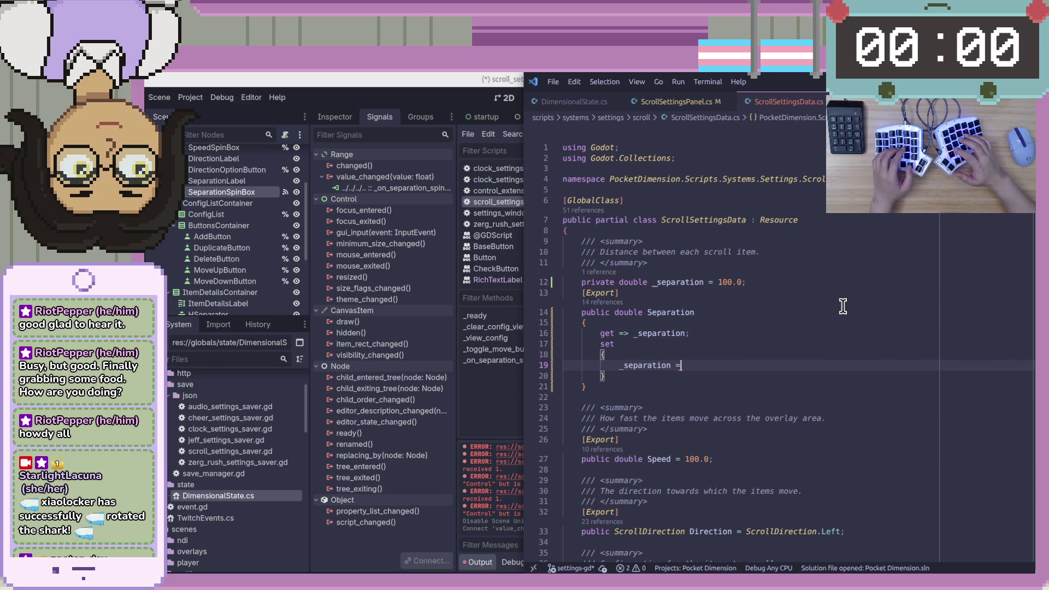
pyautogui.write(';')
pyautogui.press('Return')
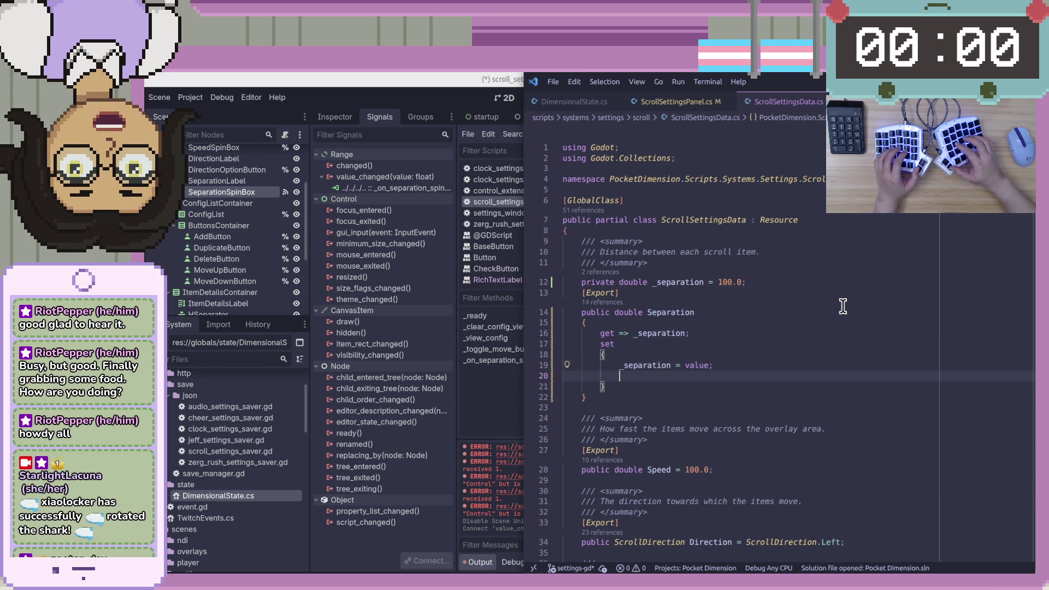
pyautogui.write('Emit')
pyautogui.press('Tab')
pyautogui.write('();')
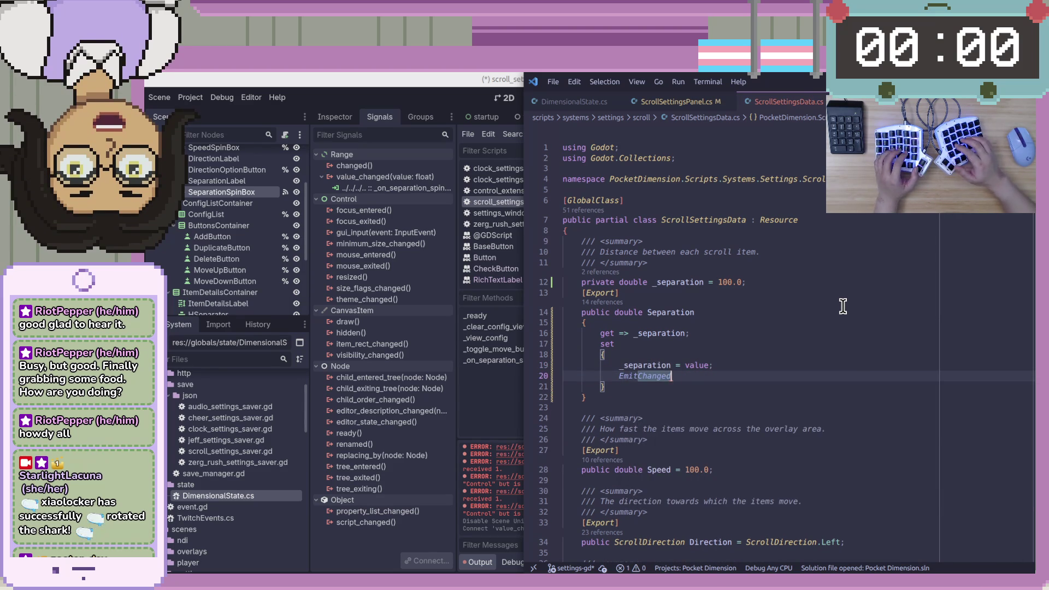
# Step: Check the Separation property and move down to the Speed property
pyautogui.click(810, 308)
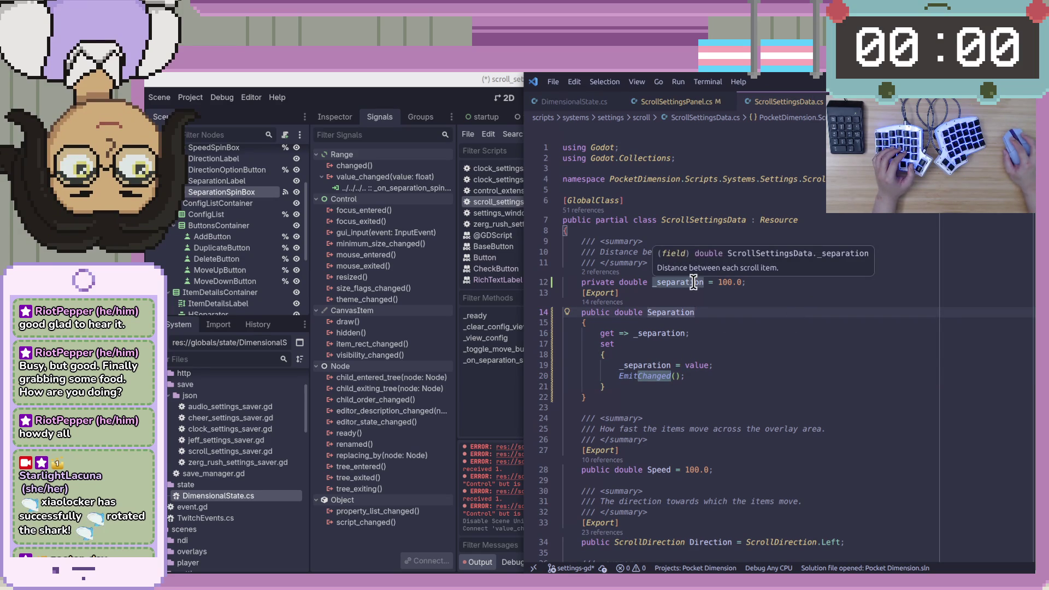
pyautogui.click(758, 358)
pyautogui.click(763, 386)
pyautogui.scroll(-2, 764, 393)
pyautogui.click(765, 407)
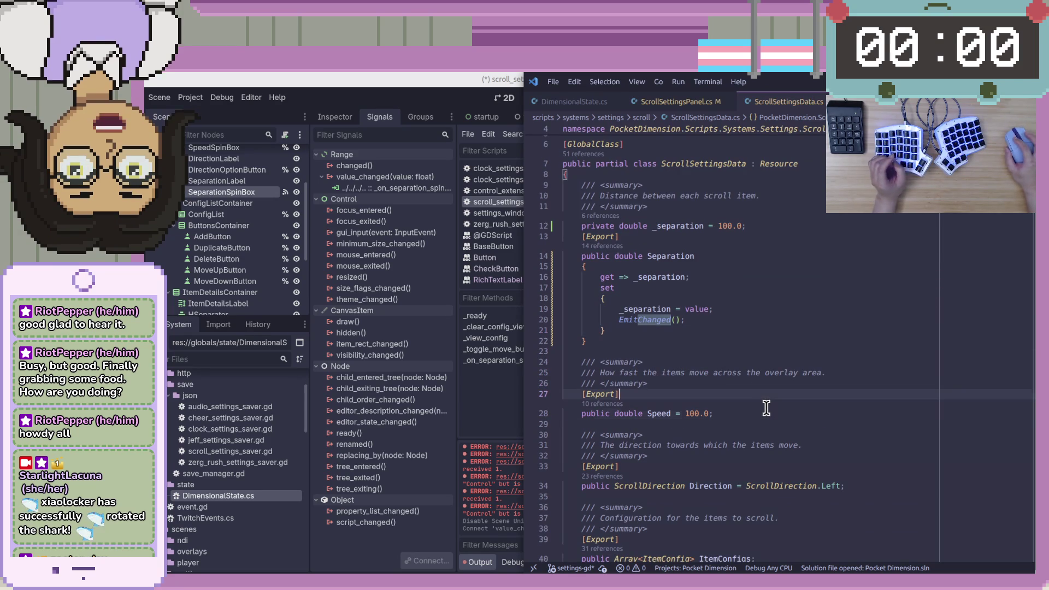
# Step: Add a private double _speed field with a 100.0 default above Speed
pyautogui.press('Up')
pyautogui.press('End')
pyautogui.press('Up')
pyautogui.press('Return')
pyautogui.hotkey('ctrl', 'z')
pyautogui.hotkey('ctrl', 'z')
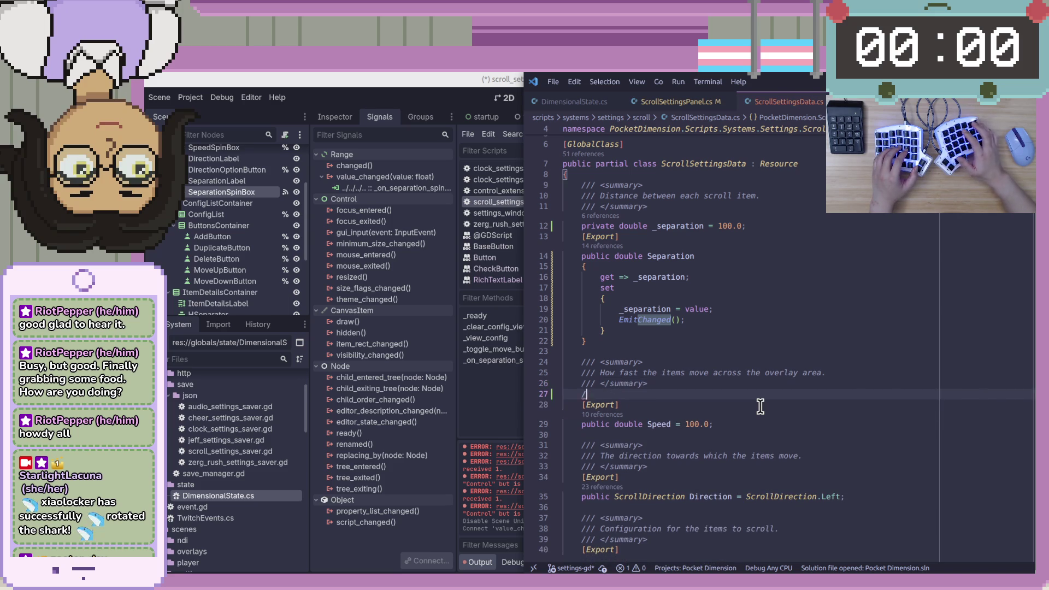
pyautogui.write('private doubl')
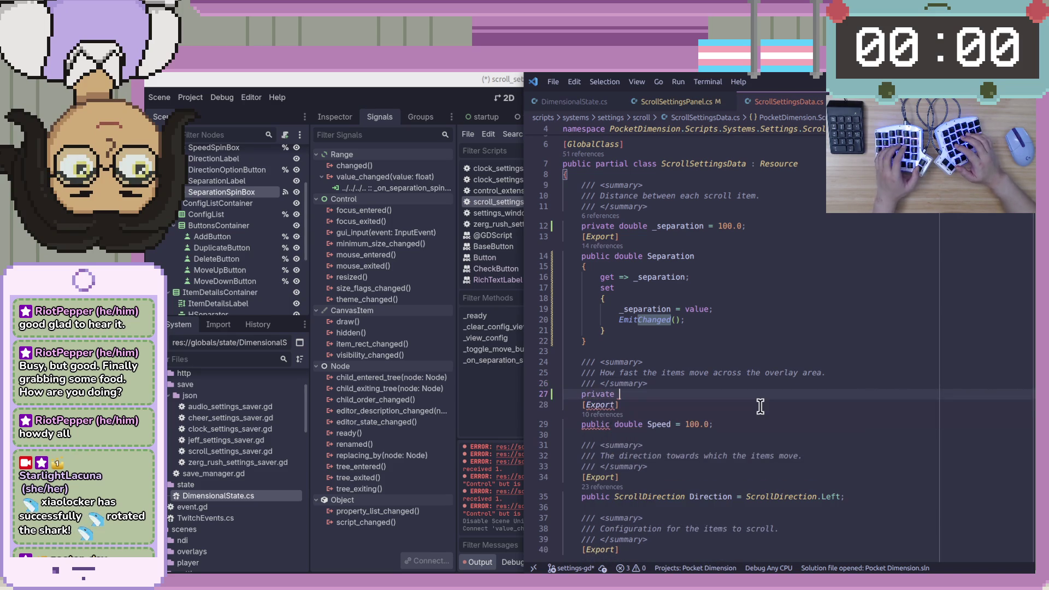
pyautogui.write('e _speed')
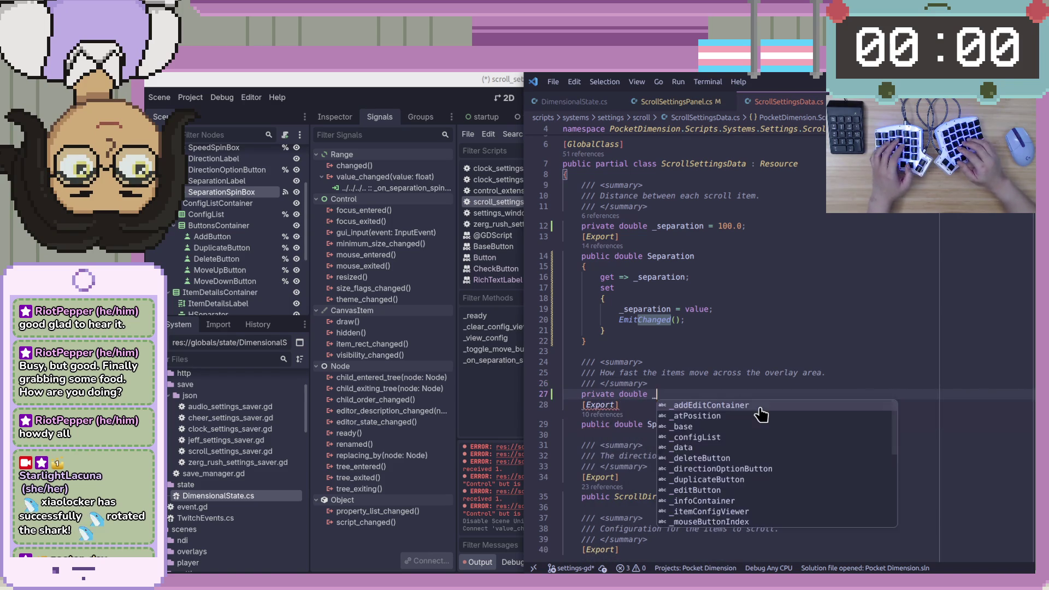
pyautogui.write(' = 1')
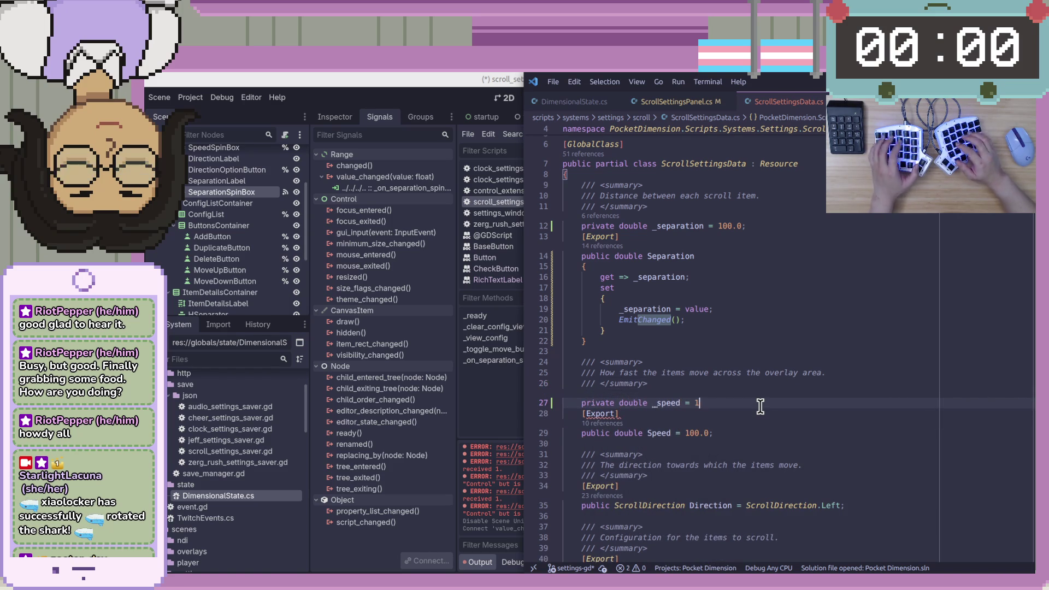
# Step: Remove Speed's initializer and give it a braced body with 'get => _speed;'
pyautogui.press('Down')
pyautogui.press('Down')
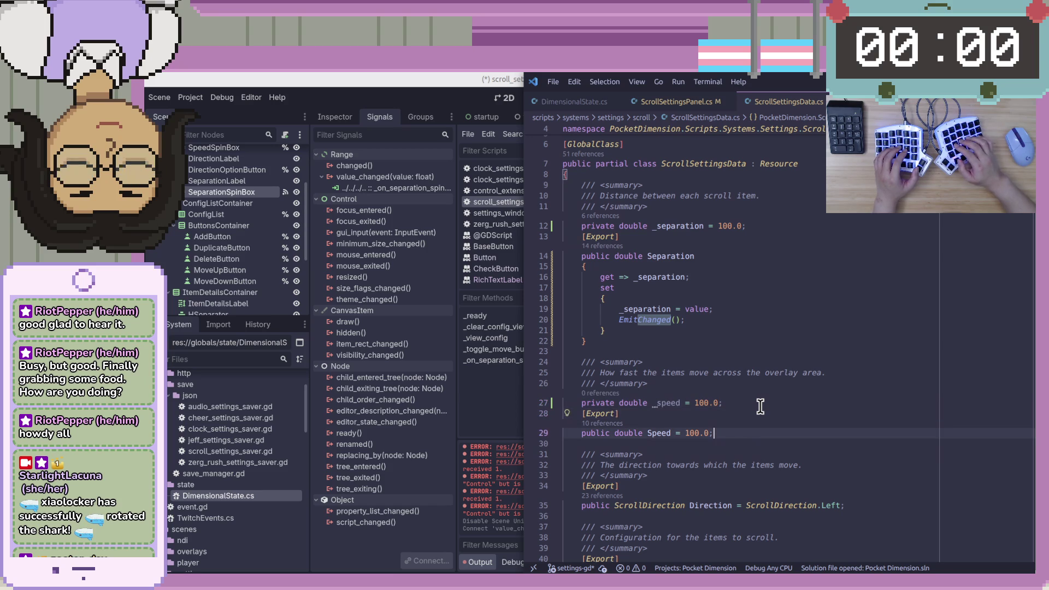
pyautogui.press('Delete')
pyautogui.press('BackSpace')
pyautogui.press('BackSpace')
pyautogui.press('BackSpace')
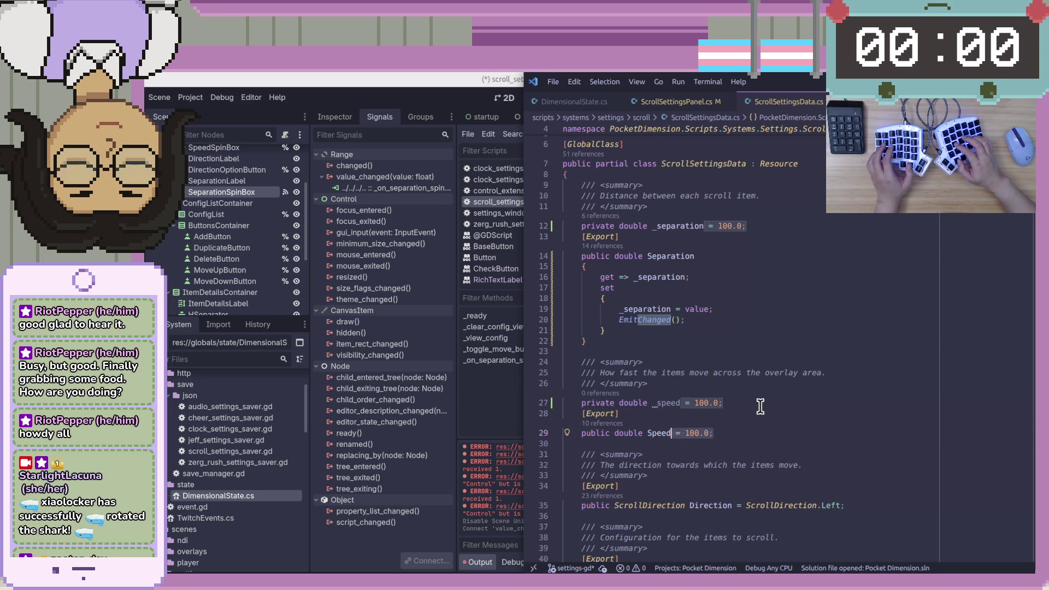
pyautogui.press('Return')
pyautogui.write('{')
pyautogui.press('Return')
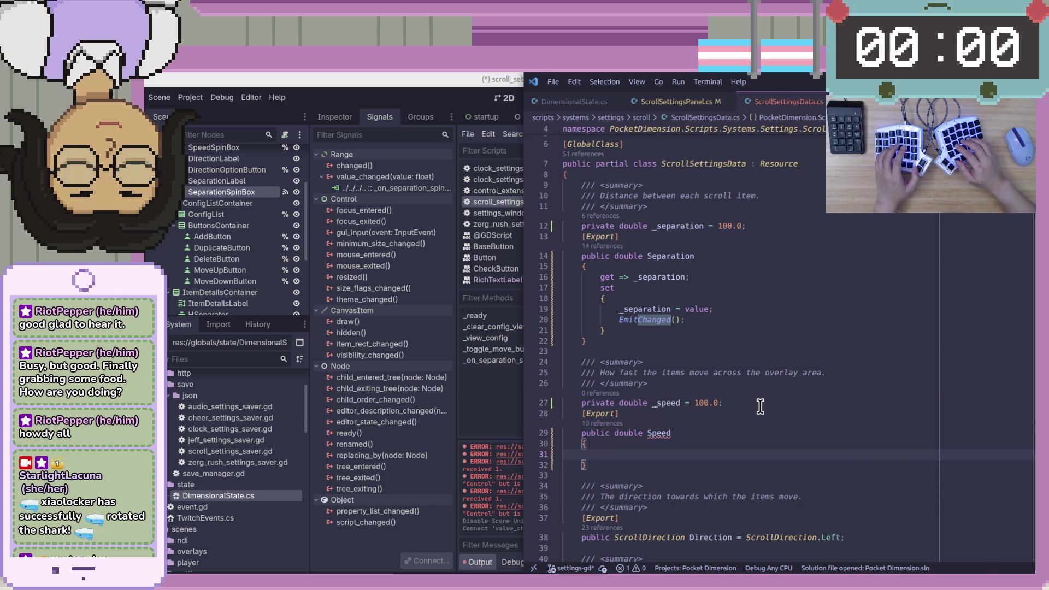
pyautogui.write('get => v')
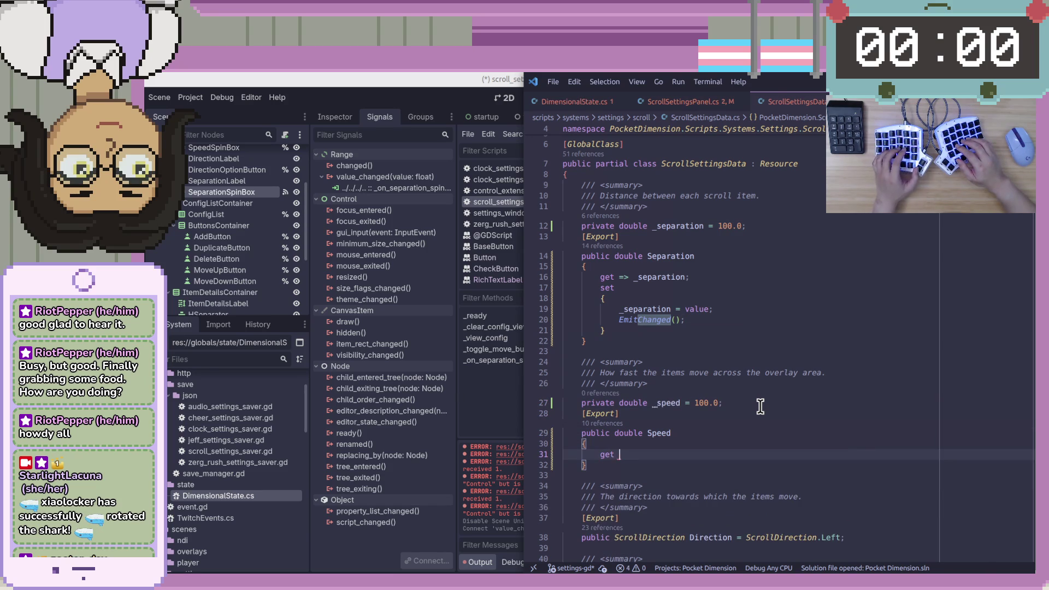
pyautogui.press('BackSpace')
pyautogui.write('_speed;')
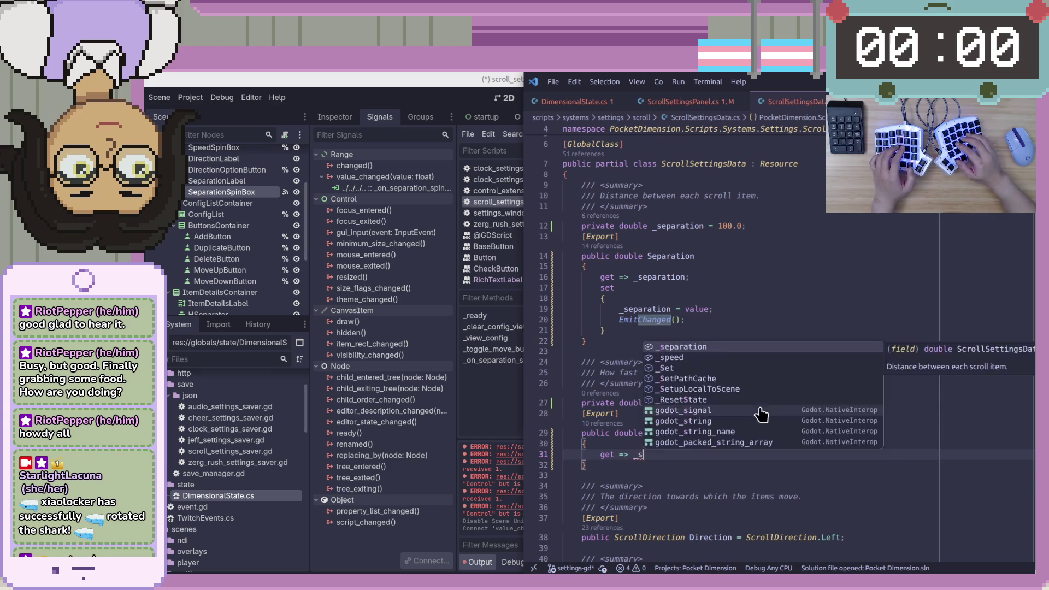
# Step: Begin the Speed setter block, starting the assignment to _speed
pyautogui.press('Return')
pyautogui.write('set')
pyautogui.press('Return')
pyautogui.write('{')
pyautogui.press('Return')
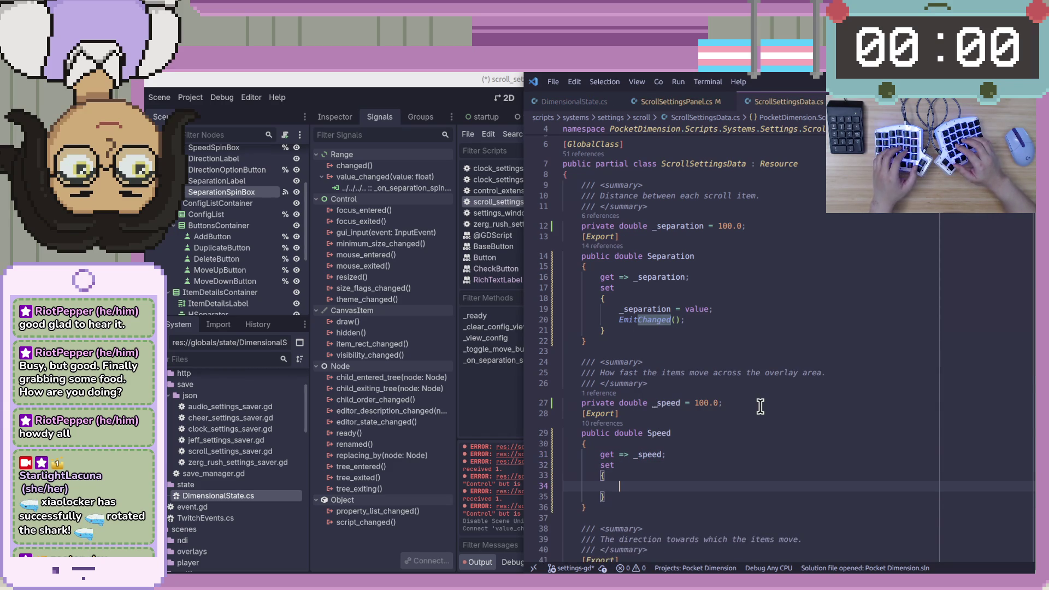
pyautogui.write('_speed')
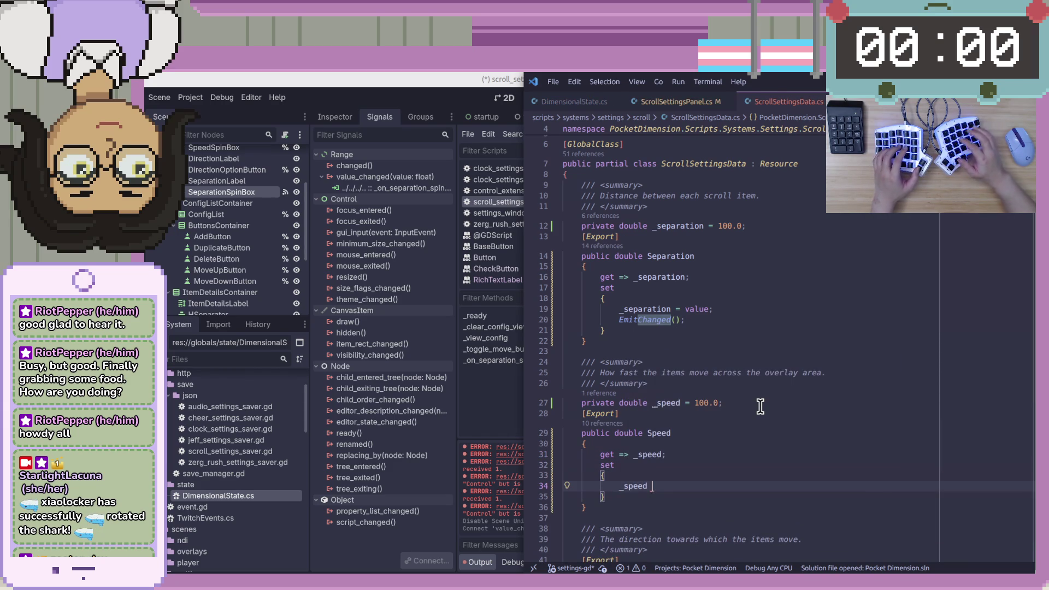